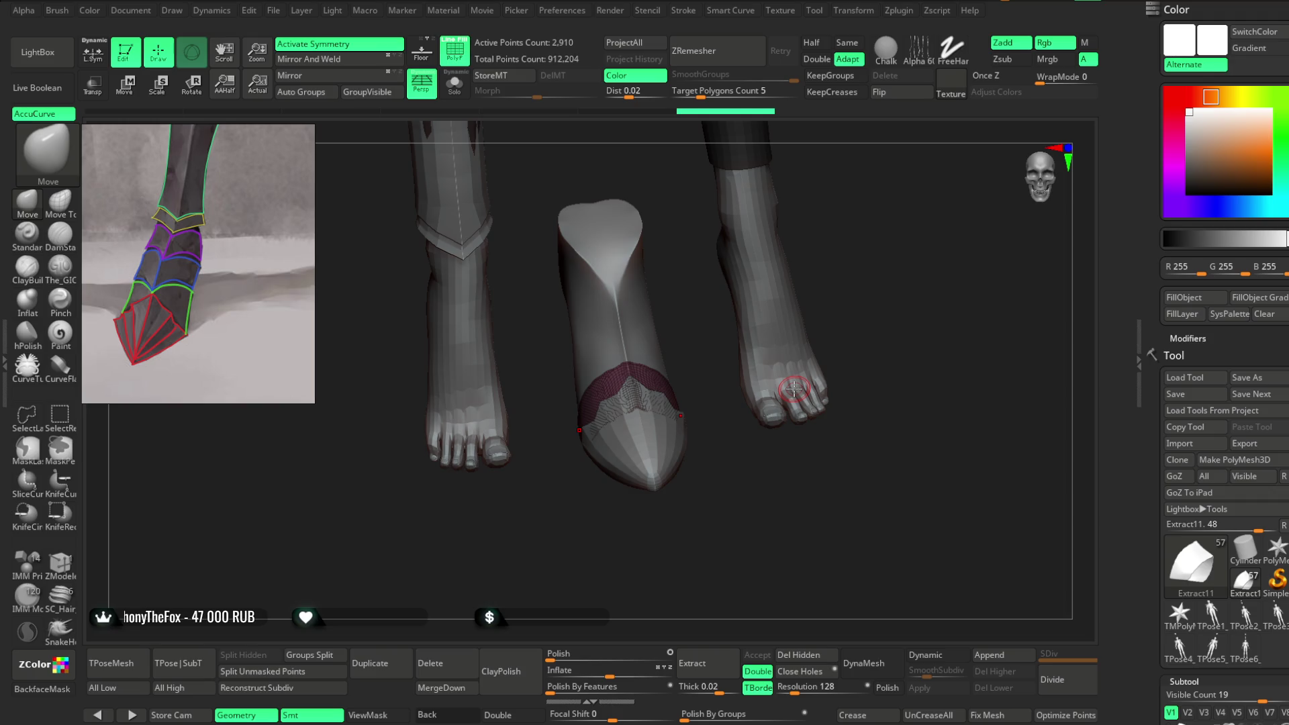
Step: ZRemesh the pink ankle patch twice with Half on and Adapt off, reaching 216 points
{"action": "mouse_move", "coordinate": [795, 388]}
{"action": "left_mouse_down"}
{"action": "mouse_move", "coordinate": [831, 466]}
{"action": "mouse_move", "coordinate": [871, 432]}
{"action": "mouse_move", "coordinate": [820, 345]}
{"action": "mouse_move", "coordinate": [795, 357]}
{"action": "left_mouse_up"}
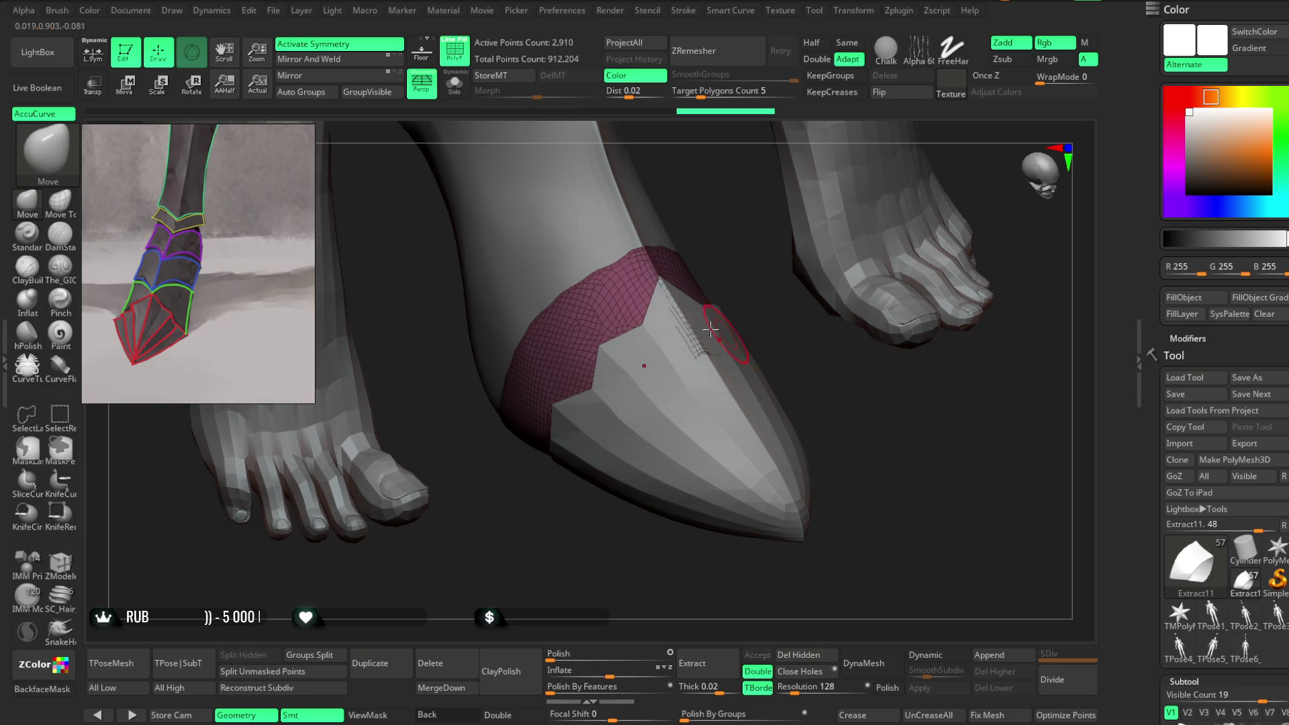
{"action": "mouse_move", "coordinate": [854, 413]}
{"action": "left_mouse_down"}
{"action": "mouse_move", "coordinate": [900, 376]}
{"action": "mouse_move", "coordinate": [880, 279]}
{"action": "mouse_move", "coordinate": [875, 385]}
{"action": "mouse_move", "coordinate": [807, 564]}
{"action": "left_mouse_up"}
{"action": "left_click", "coordinate": [812, 42]}
{"action": "left_click", "coordinate": [847, 59]}
{"action": "left_click", "coordinate": [803, 656]}
{"action": "left_click", "coordinate": [732, 54]}
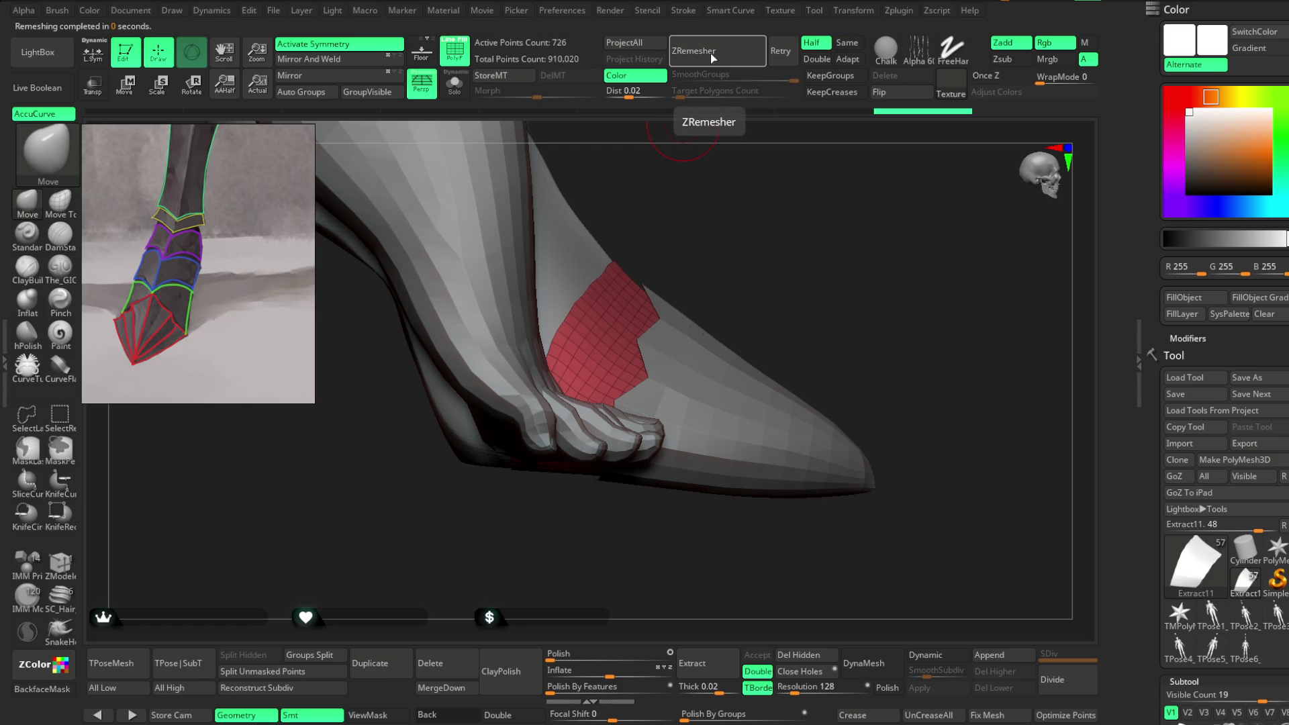
{"action": "left_click", "coordinate": [711, 57]}
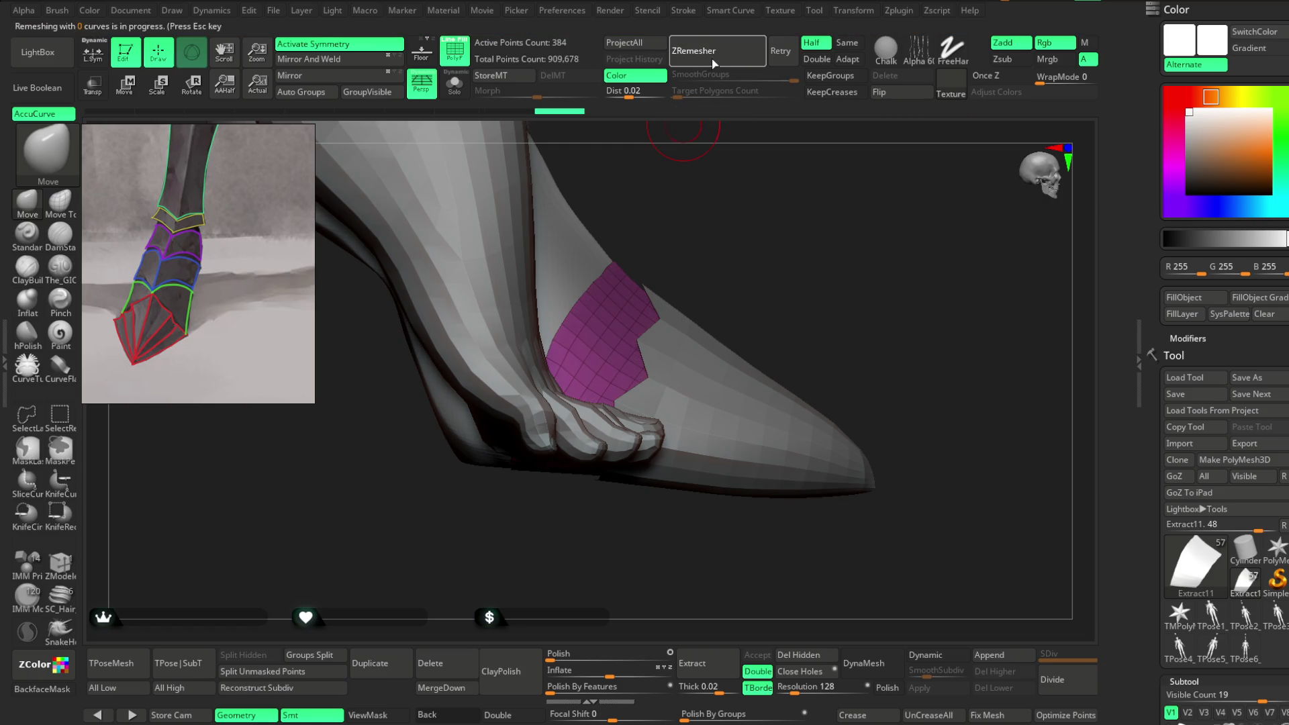
{"action": "mouse_move", "coordinate": [713, 129]}
{"action": "left_mouse_down"}
{"action": "mouse_move", "coordinate": [699, 235]}
{"action": "mouse_move", "coordinate": [727, 224]}
{"action": "mouse_move", "coordinate": [714, 218]}
{"action": "mouse_move", "coordinate": [697, 296]}
{"action": "mouse_move", "coordinate": [825, 232]}
{"action": "mouse_move", "coordinate": [804, 274]}
{"action": "mouse_move", "coordinate": [598, 296]}
{"action": "left_mouse_up"}
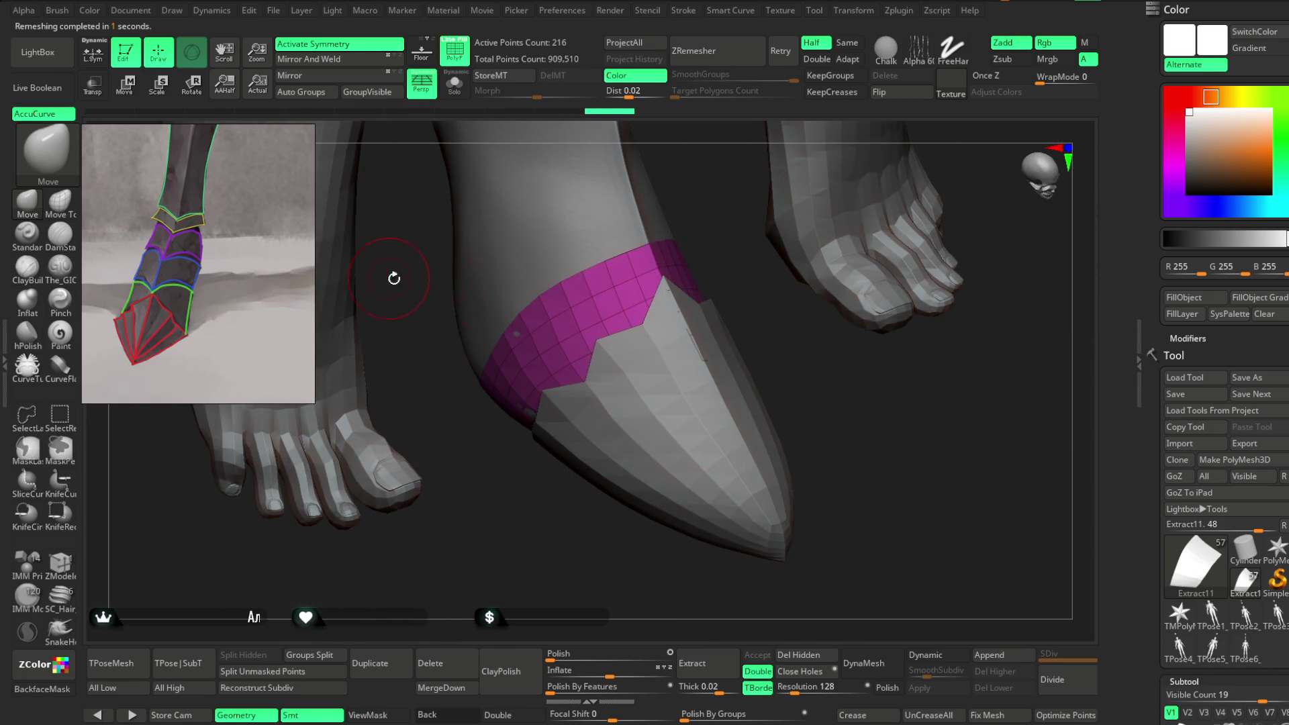
Step: Shrink the Move brush Draw Size and nudge the band's vertices along the leg's side and front
{"action": "key", "text": "space"}
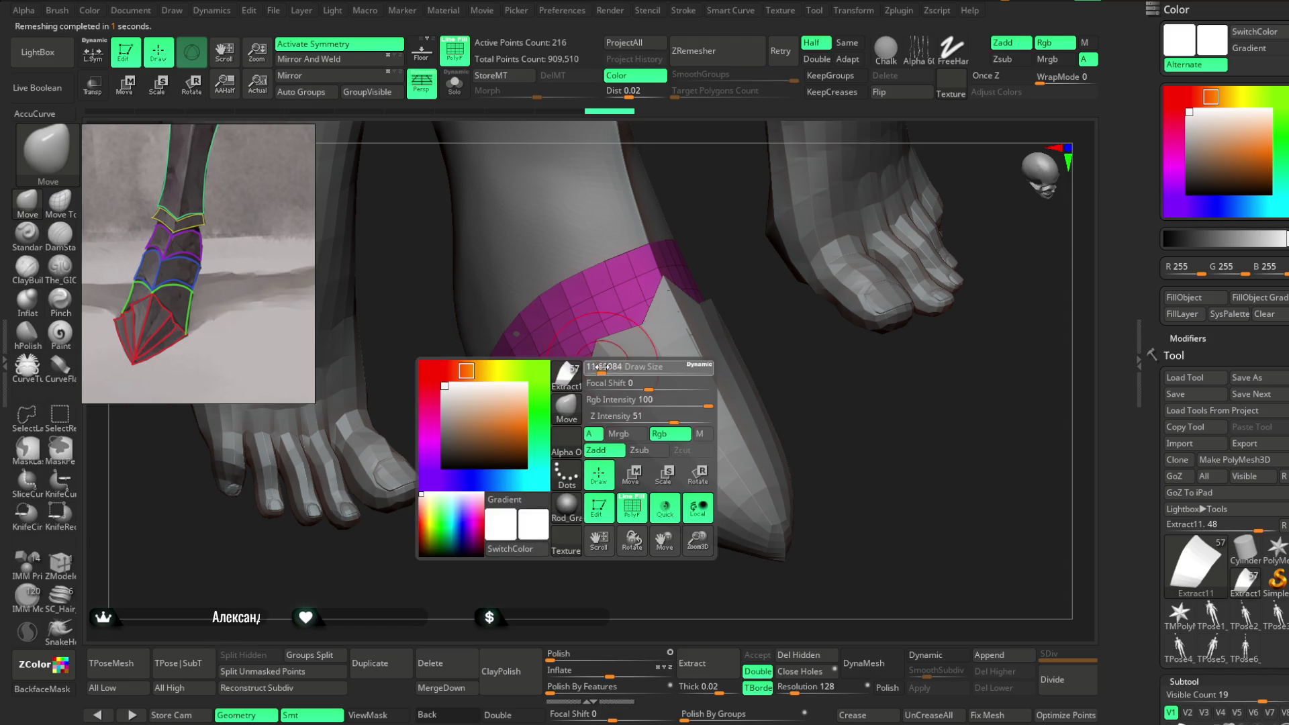
{"action": "mouse_move", "coordinate": [520, 365]}
{"action": "right_mouse_down"}
{"action": "mouse_move", "coordinate": [532, 486]}
{"action": "mouse_move", "coordinate": [621, 280]}
{"action": "mouse_move", "coordinate": [589, 287]}
{"action": "right_mouse_up"}
{"action": "key", "text": "space"}
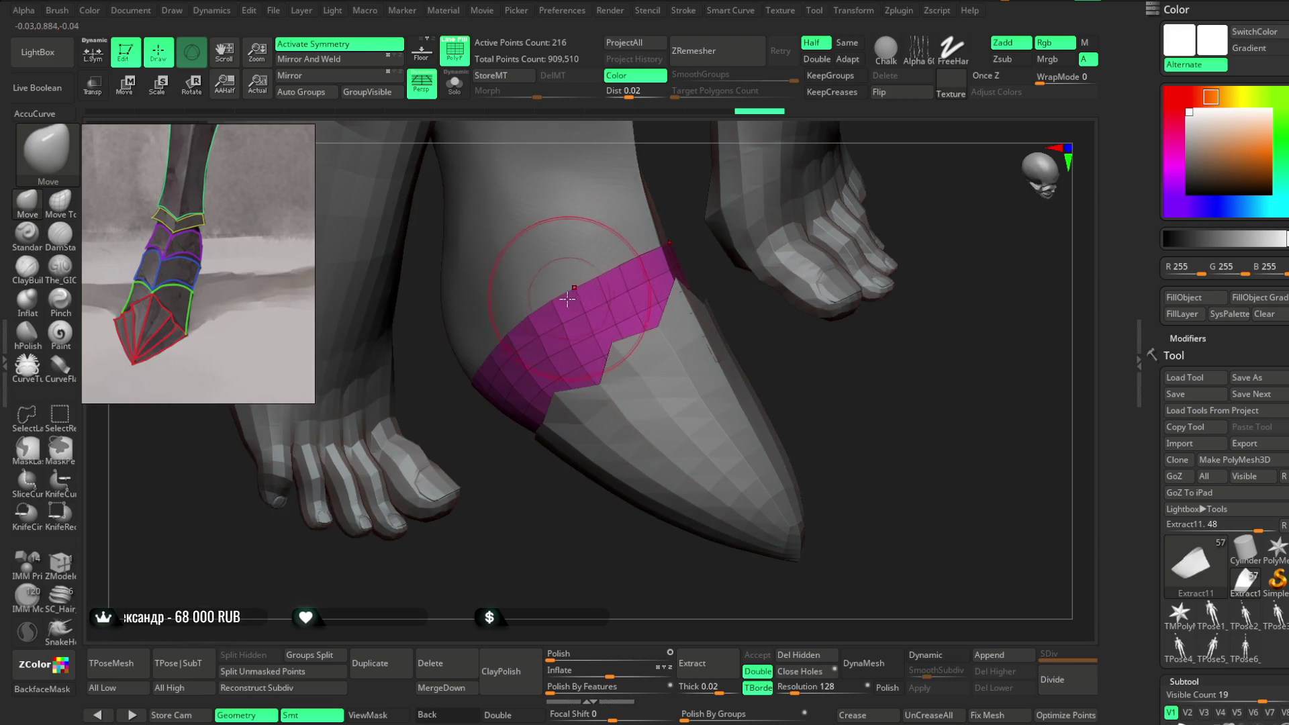
{"action": "key", "text": "space"}
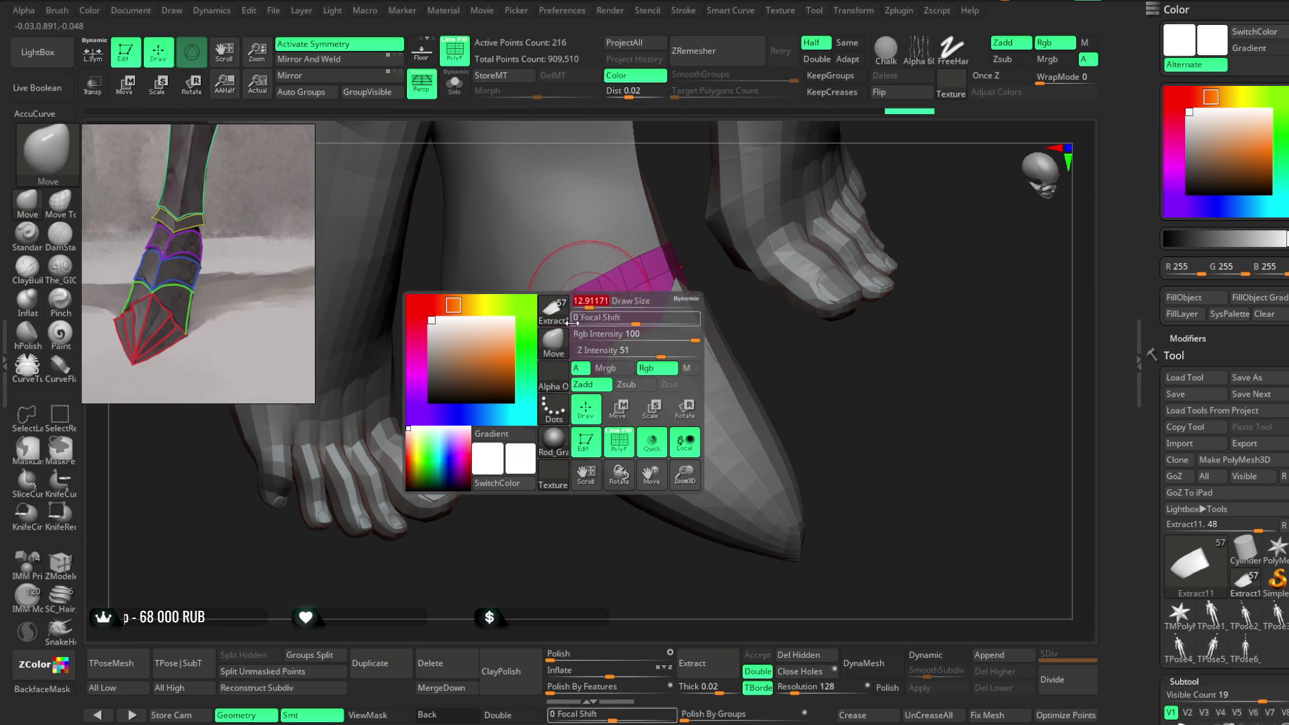
{"action": "right_click_drag", "start_coordinate": [554, 299], "coordinate": [544, 392]}
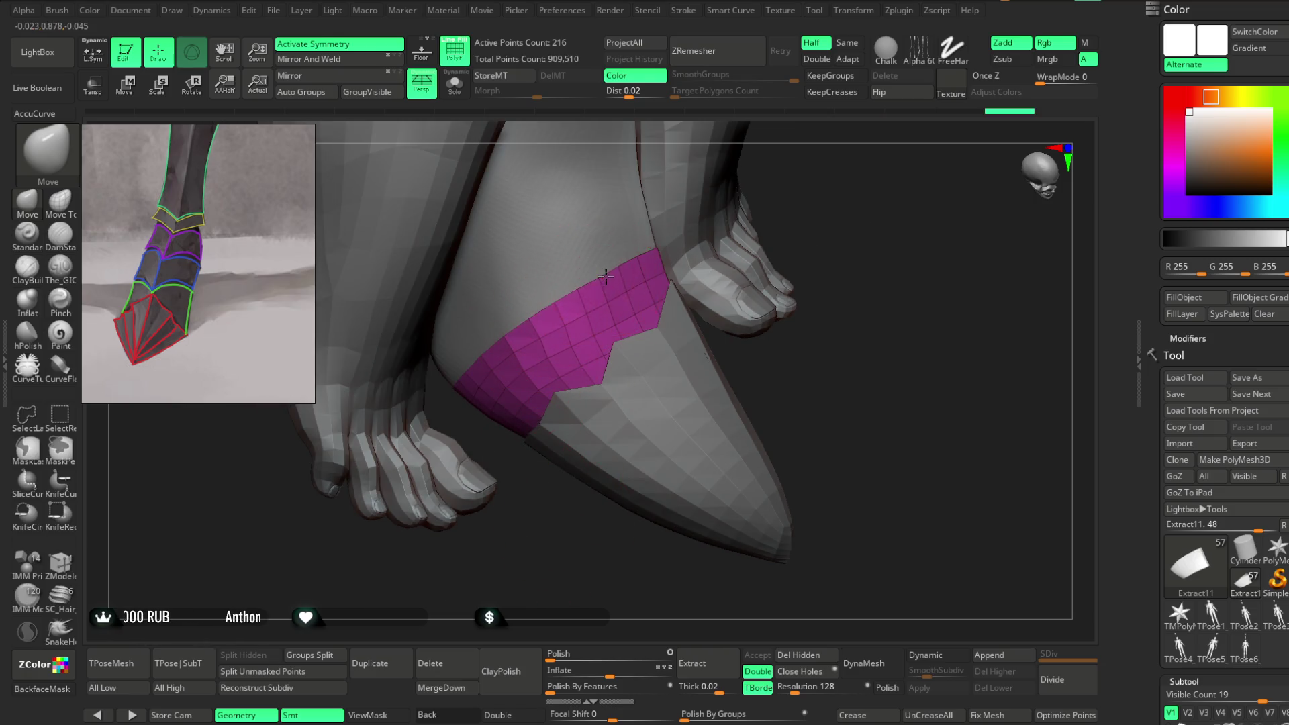
{"action": "right_click_drag", "start_coordinate": [811, 187], "coordinate": [627, 273]}
{"action": "key", "text": "space"}
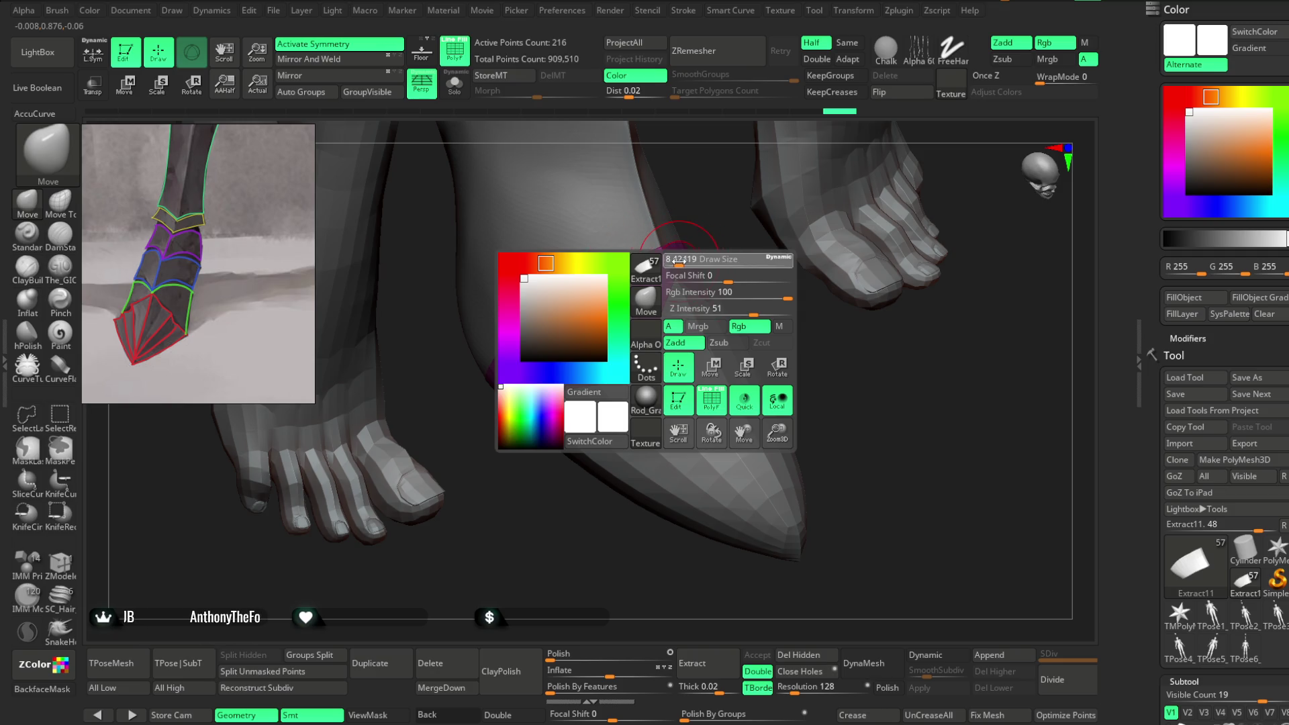
{"action": "mouse_move", "coordinate": [676, 267]}
{"action": "right_mouse_down"}
{"action": "mouse_move", "coordinate": [692, 247]}
{"action": "mouse_move", "coordinate": [752, 237]}
{"action": "mouse_move", "coordinate": [601, 466]}
{"action": "mouse_move", "coordinate": [749, 261]}
{"action": "mouse_move", "coordinate": [817, 208]}
{"action": "mouse_move", "coordinate": [740, 248]}
{"action": "right_mouse_up"}
{"action": "key", "text": "space"}
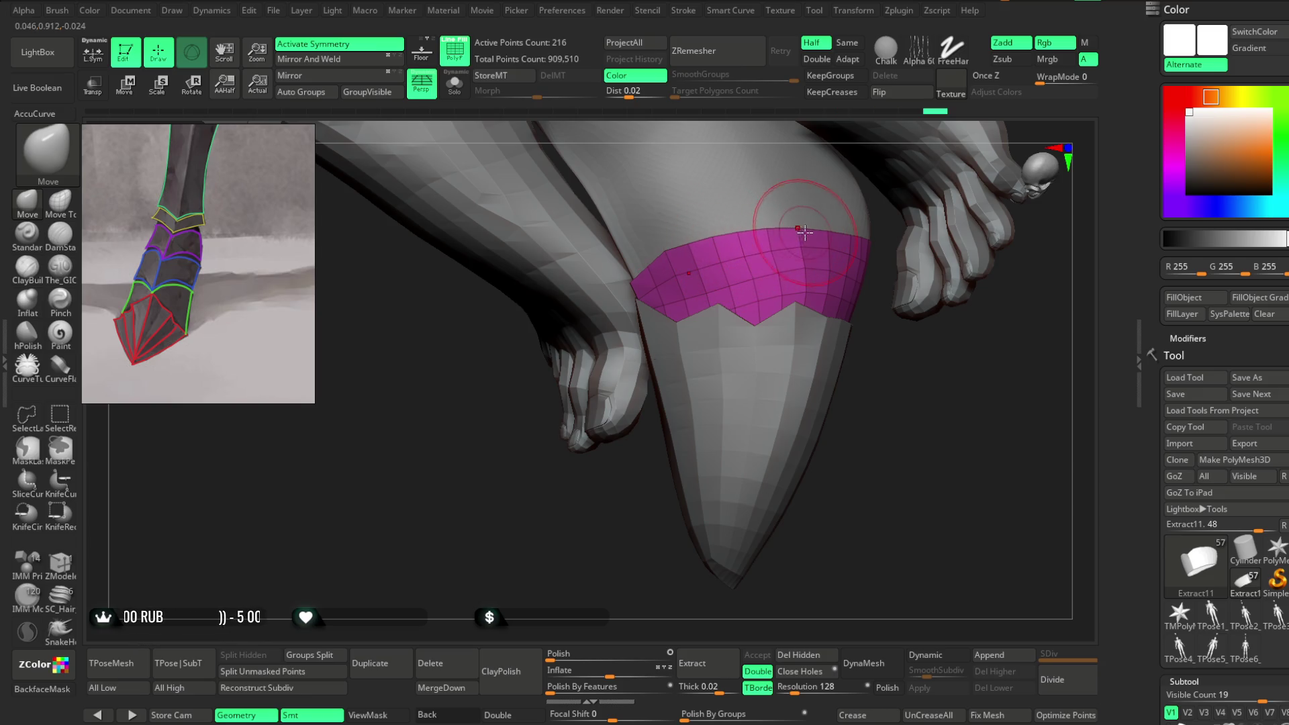
Step: Keep adjusting the band's edges from several angles so it hugs the lower leg
{"action": "mouse_move", "coordinate": [612, 509]}
{"action": "right_mouse_down"}
{"action": "mouse_move", "coordinate": [604, 467]}
{"action": "mouse_move", "coordinate": [740, 251]}
{"action": "right_mouse_up"}
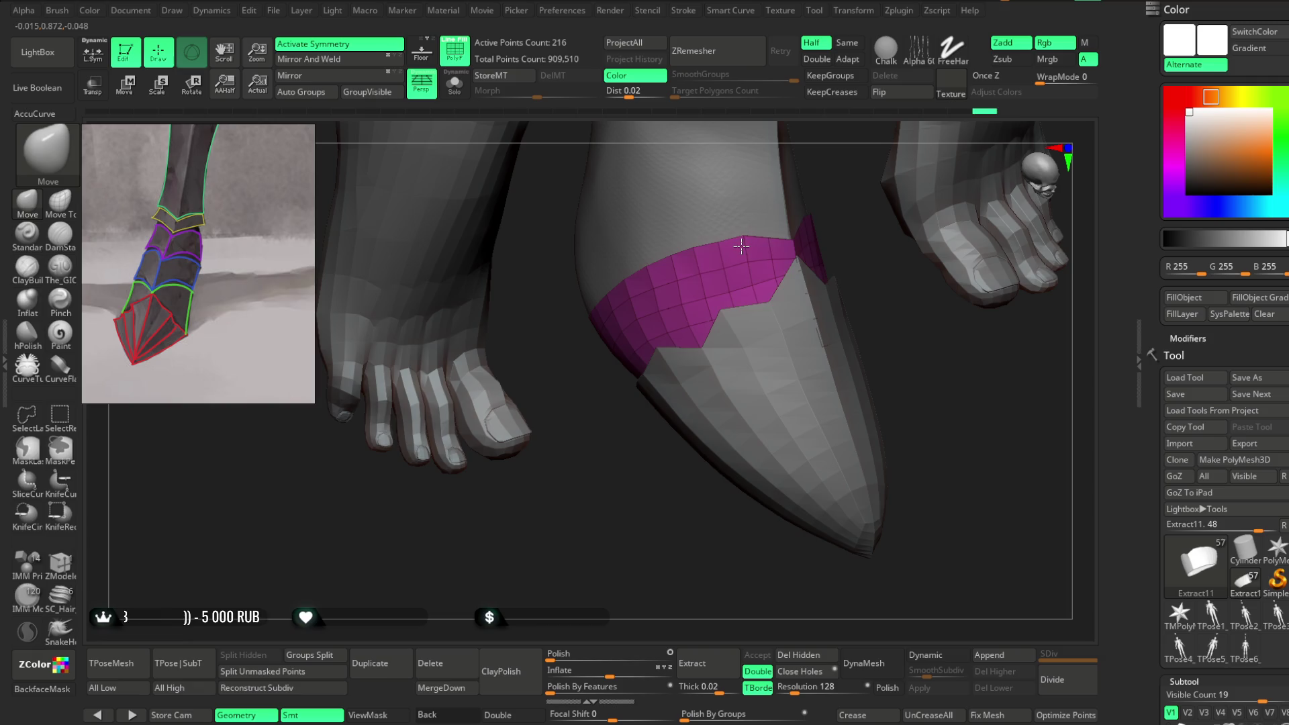
{"action": "mouse_move", "coordinate": [706, 260]}
{"action": "right_mouse_down"}
{"action": "mouse_move", "coordinate": [622, 449]}
{"action": "mouse_move", "coordinate": [640, 289]}
{"action": "mouse_move", "coordinate": [621, 422]}
{"action": "mouse_move", "coordinate": [598, 446]}
{"action": "mouse_move", "coordinate": [637, 403]}
{"action": "right_mouse_up"}
{"action": "key", "text": "space"}
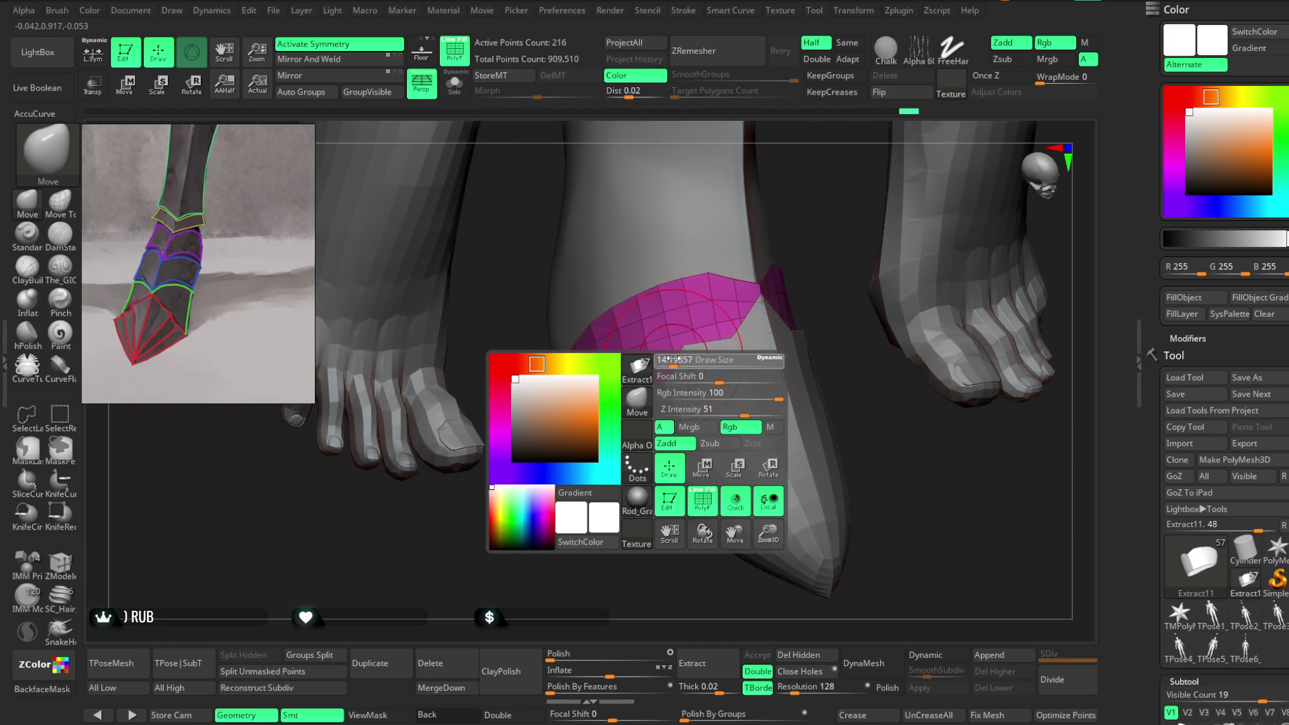
{"action": "mouse_move", "coordinate": [791, 230]}
{"action": "right_mouse_down"}
{"action": "mouse_move", "coordinate": [716, 294]}
{"action": "mouse_move", "coordinate": [779, 224]}
{"action": "mouse_move", "coordinate": [739, 286]}
{"action": "right_mouse_up"}
{"action": "mouse_move", "coordinate": [866, 207]}
{"action": "right_mouse_down"}
{"action": "mouse_move", "coordinate": [892, 216]}
{"action": "mouse_move", "coordinate": [788, 245]}
{"action": "right_mouse_up"}
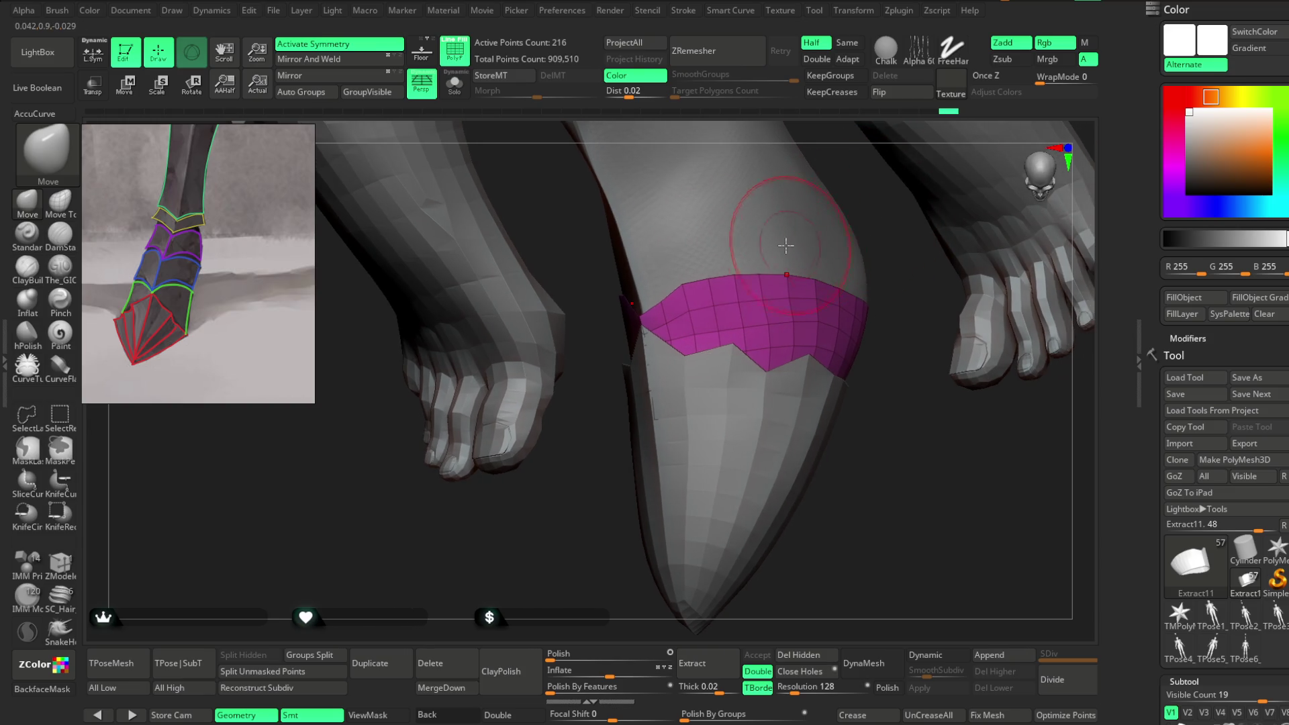
{"action": "mouse_move", "coordinate": [885, 411]}
{"action": "right_mouse_down"}
{"action": "mouse_move", "coordinate": [834, 412]}
{"action": "mouse_move", "coordinate": [662, 308]}
{"action": "right_mouse_up"}
{"action": "key", "text": "space"}
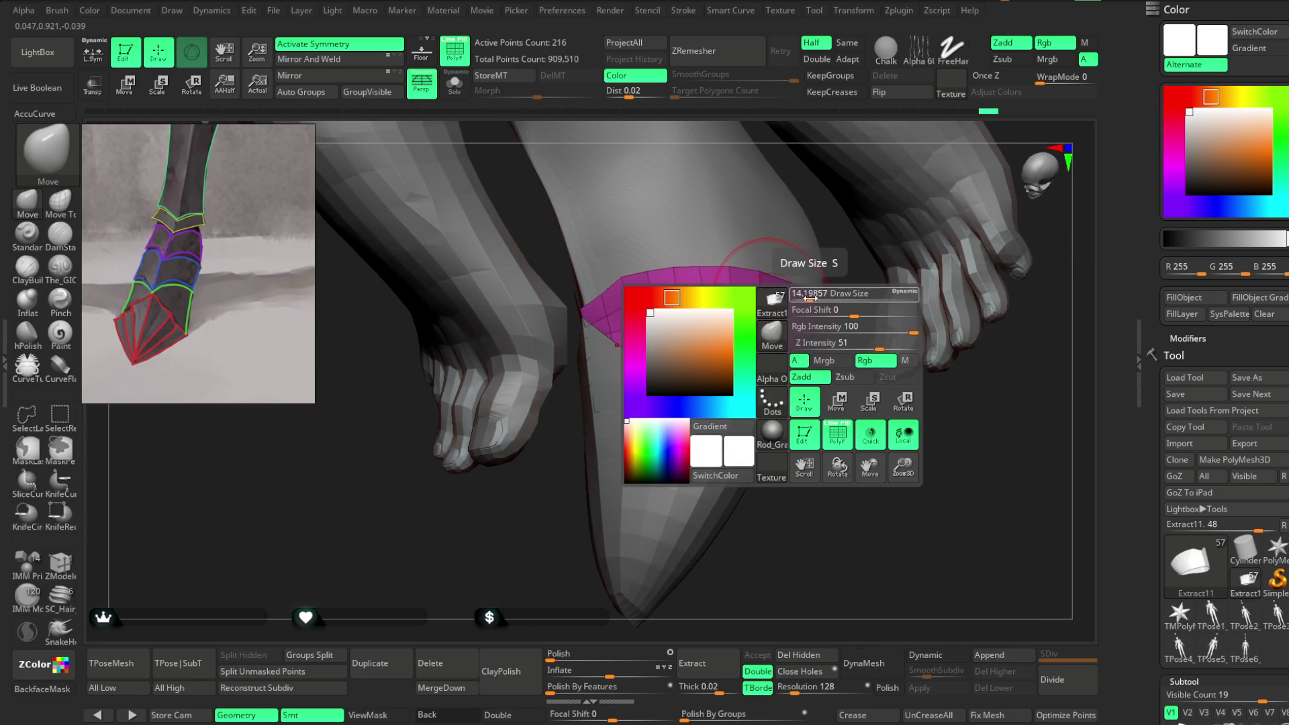
{"action": "right_click_drag", "start_coordinate": [757, 286], "coordinate": [717, 331]}
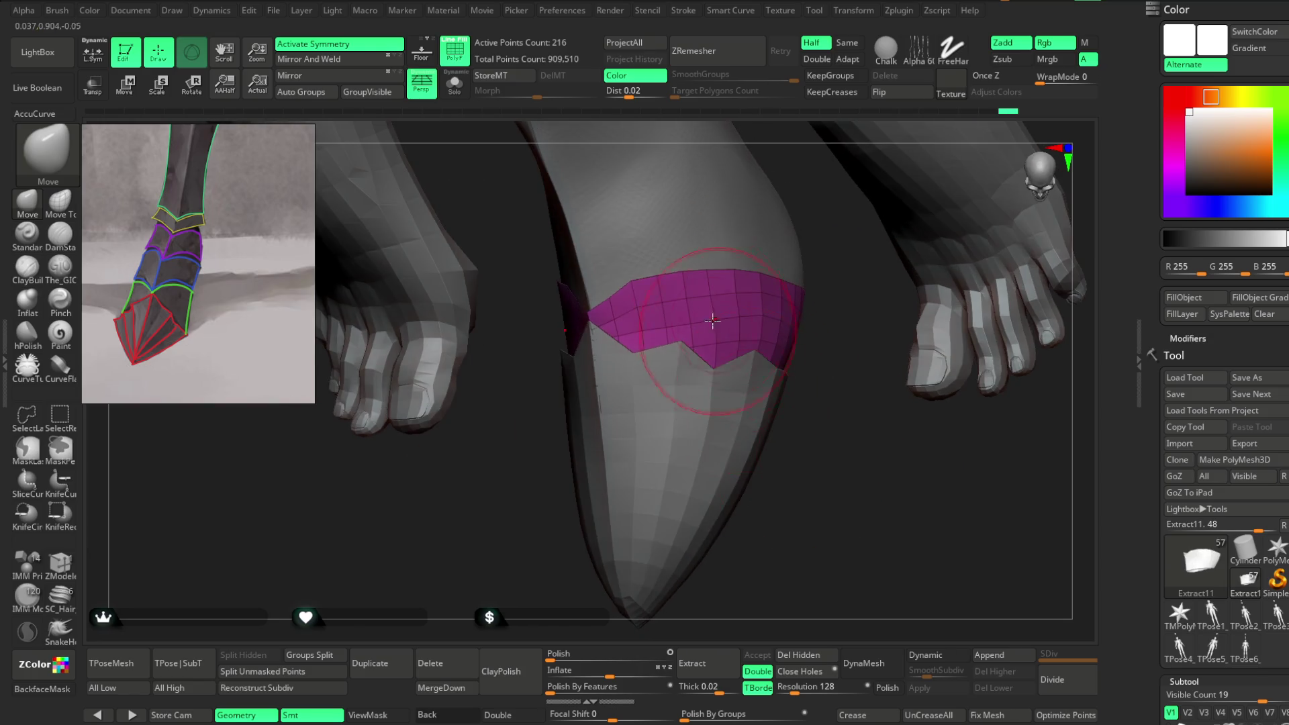
{"action": "right_click_drag", "start_coordinate": [826, 358], "coordinate": [768, 272]}
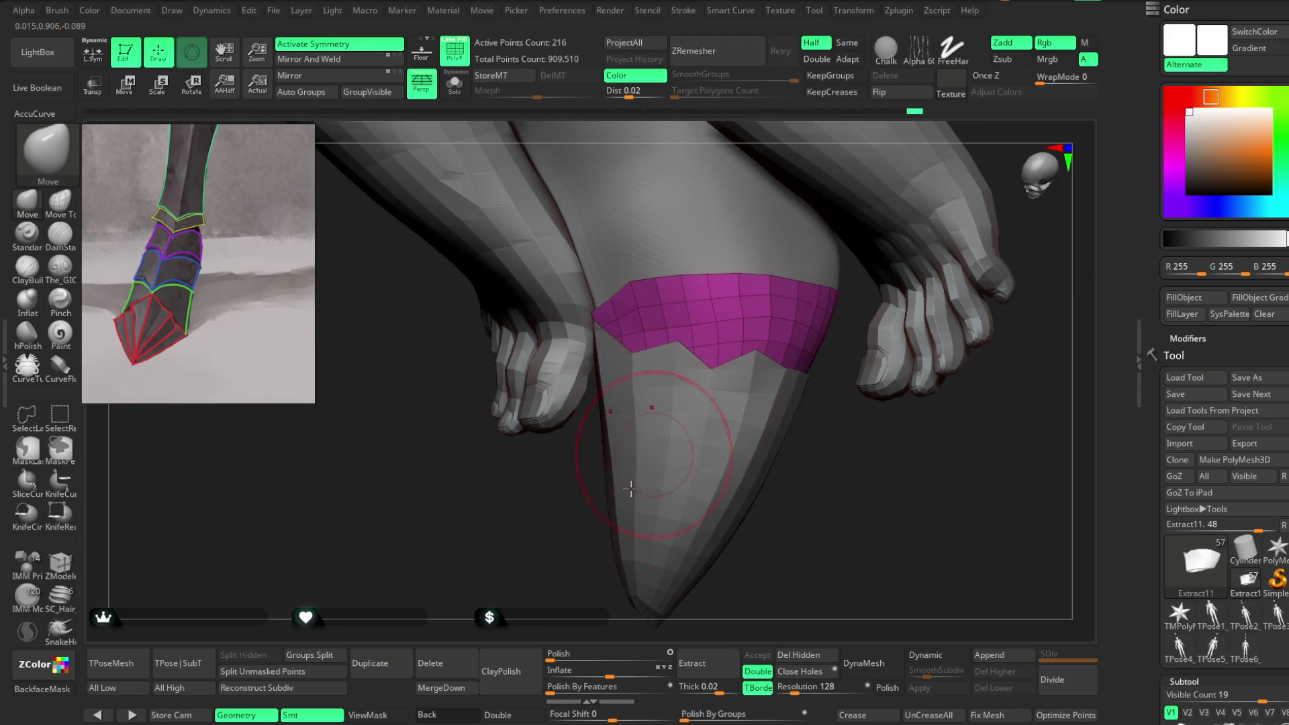
{"action": "right_click_drag", "start_coordinate": [641, 474], "coordinate": [720, 415]}
{"action": "right_click_drag", "start_coordinate": [985, 249], "coordinate": [813, 289]}
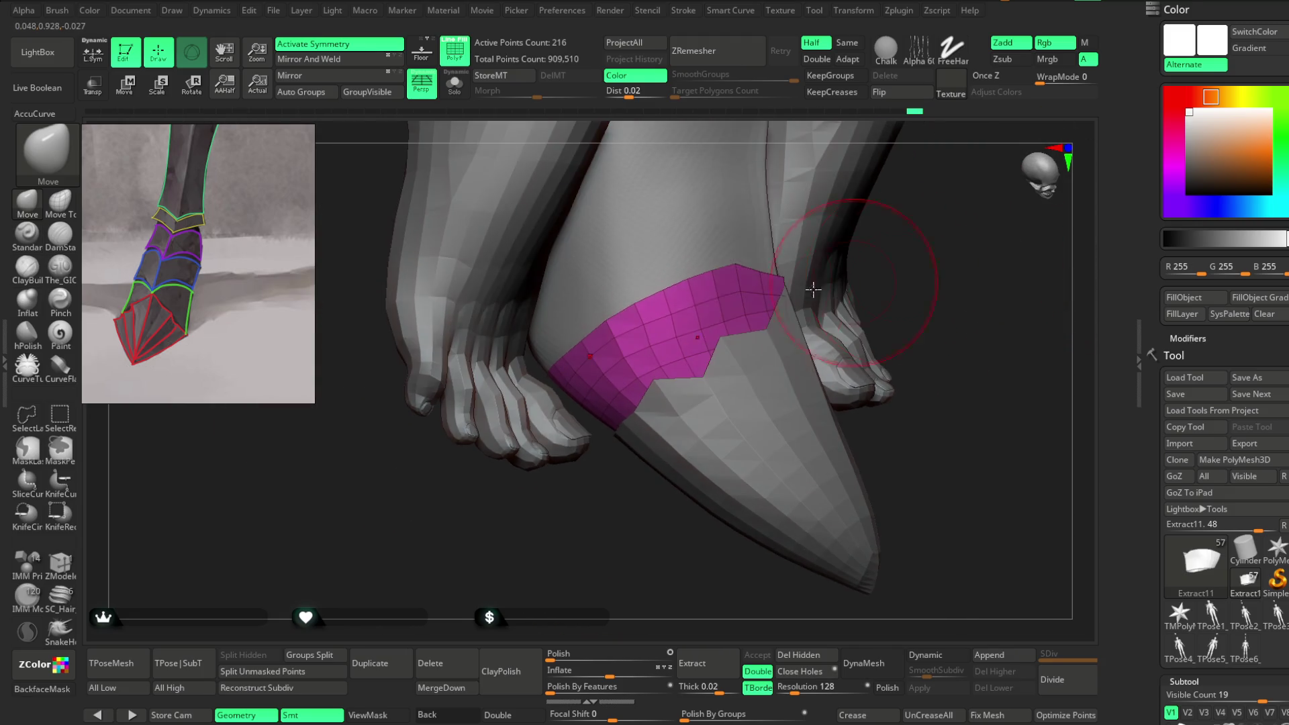
{"action": "right_click_drag", "start_coordinate": [638, 528], "coordinate": [547, 388]}
{"action": "mouse_move", "coordinate": [734, 346]}
{"action": "right_mouse_down"}
{"action": "mouse_move", "coordinate": [1113, 300]}
{"action": "mouse_move", "coordinate": [759, 325]}
{"action": "right_mouse_up"}
{"action": "mouse_move", "coordinate": [661, 278]}
{"action": "right_mouse_down"}
{"action": "mouse_move", "coordinate": [590, 529]}
{"action": "mouse_move", "coordinate": [573, 490]}
{"action": "mouse_move", "coordinate": [596, 512]}
{"action": "mouse_move", "coordinate": [695, 277]}
{"action": "mouse_move", "coordinate": [725, 261]}
{"action": "right_mouse_up"}
Step: Resize the brush and make final close-up tweaks to the pink ankle band
{"action": "right_click", "coordinate": [713, 268]}
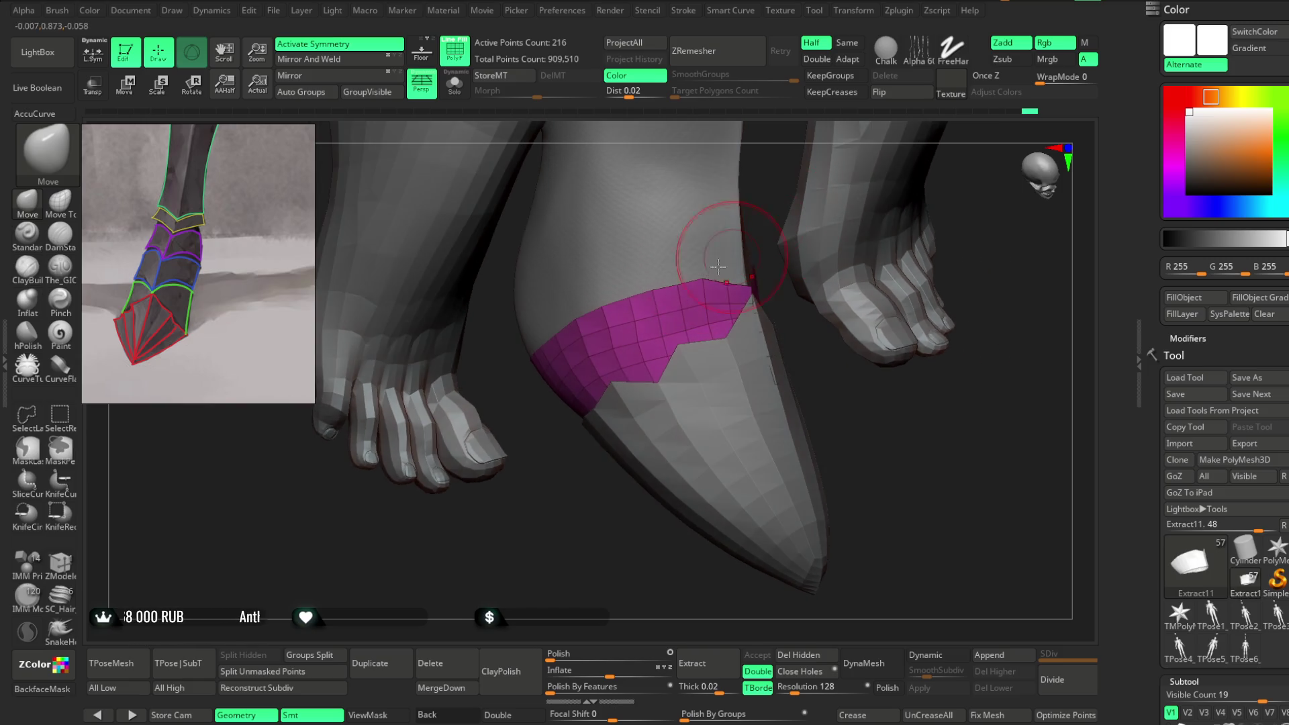
{"action": "mouse_move", "coordinate": [618, 480]}
{"action": "right_mouse_down"}
{"action": "mouse_move", "coordinate": [616, 461]}
{"action": "mouse_move", "coordinate": [573, 497]}
{"action": "mouse_move", "coordinate": [577, 449]}
{"action": "mouse_move", "coordinate": [592, 495]}
{"action": "right_mouse_up"}
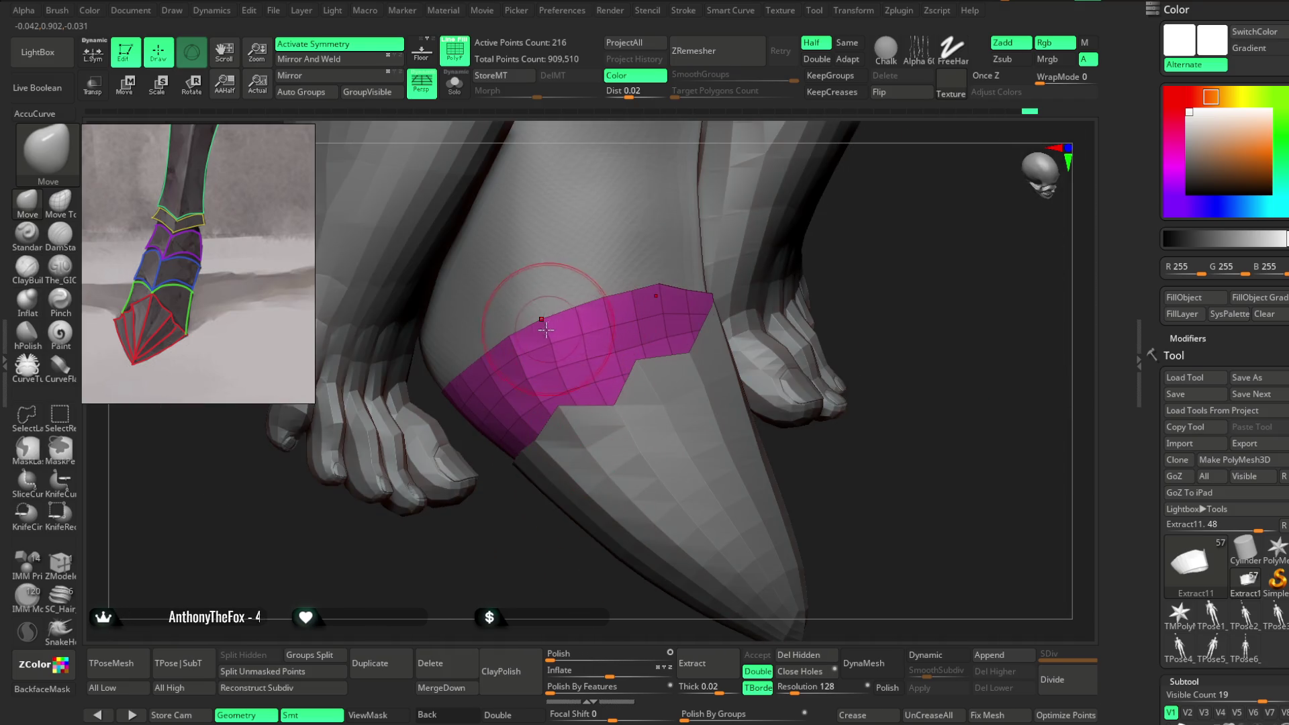
{"action": "mouse_move", "coordinate": [537, 273]}
{"action": "right_mouse_down"}
{"action": "mouse_move", "coordinate": [570, 495]}
{"action": "mouse_move", "coordinate": [604, 323]}
{"action": "right_mouse_up"}
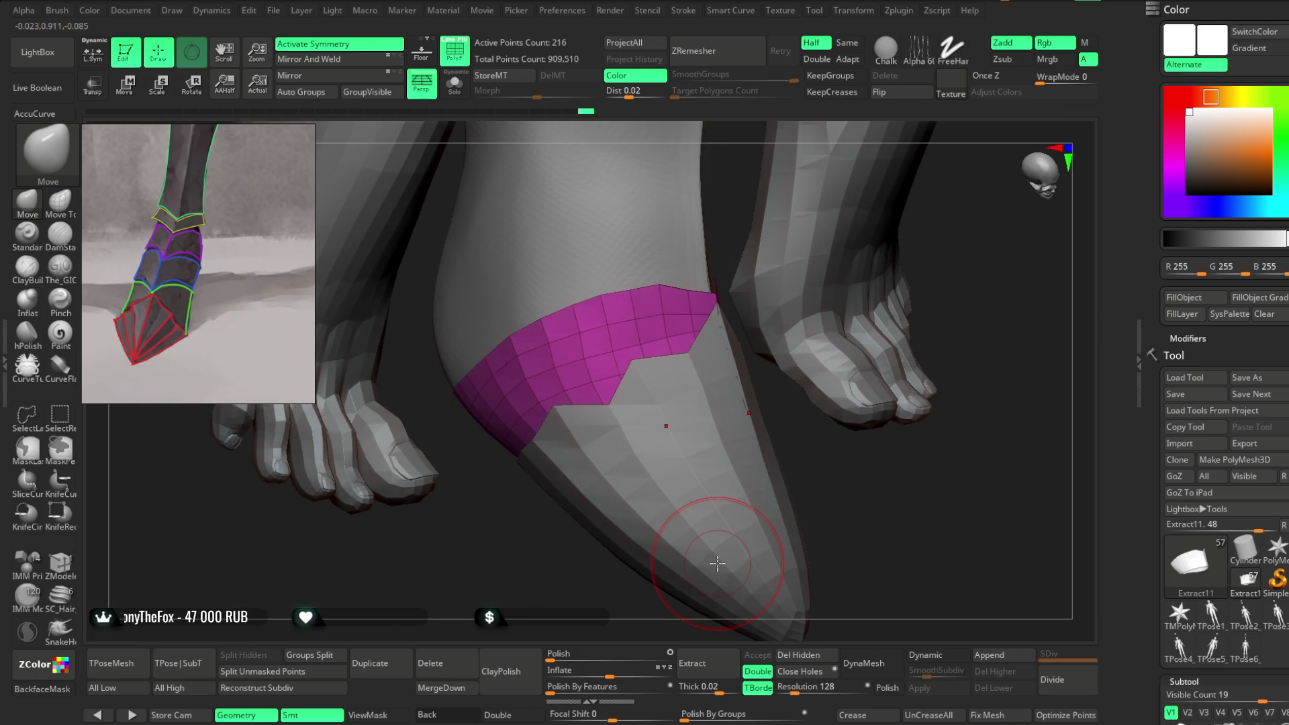
{"action": "scroll", "coordinate": [229, 204], "scroll_direction": "up", "scroll_amount": 5}
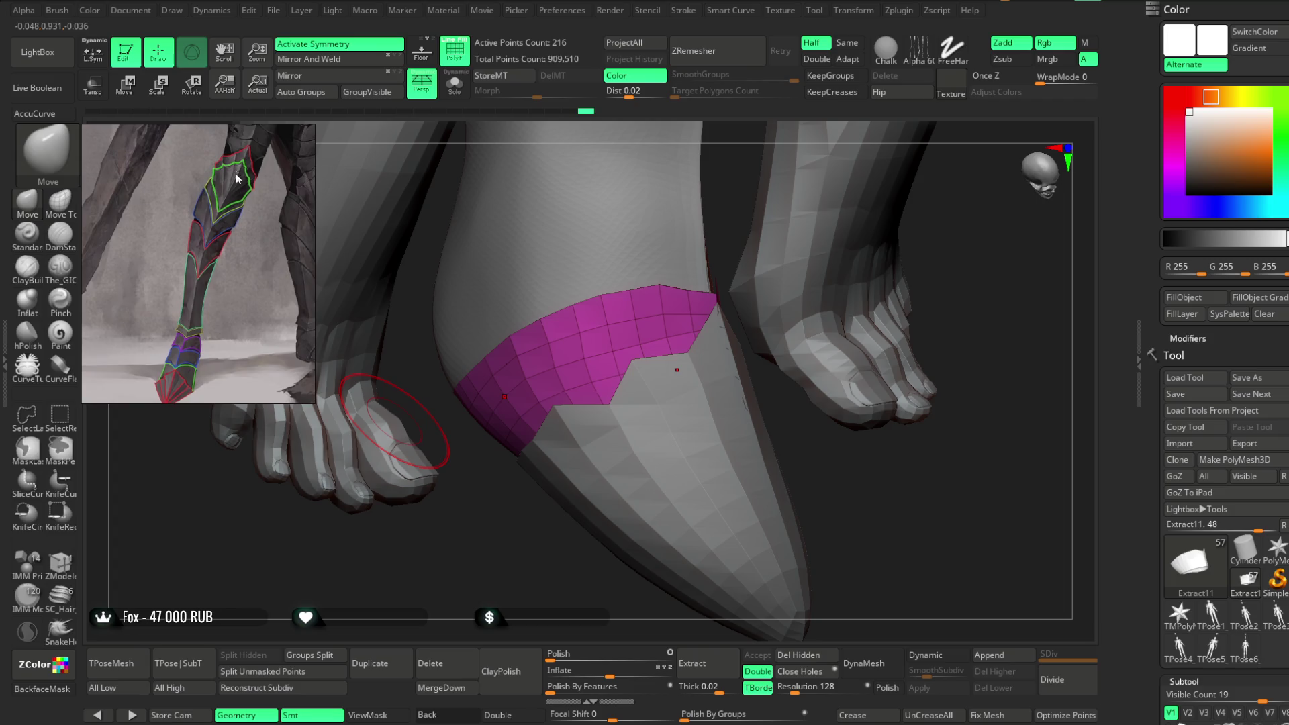
{"action": "scroll", "coordinate": [231, 215], "scroll_direction": "down", "scroll_amount": 3}
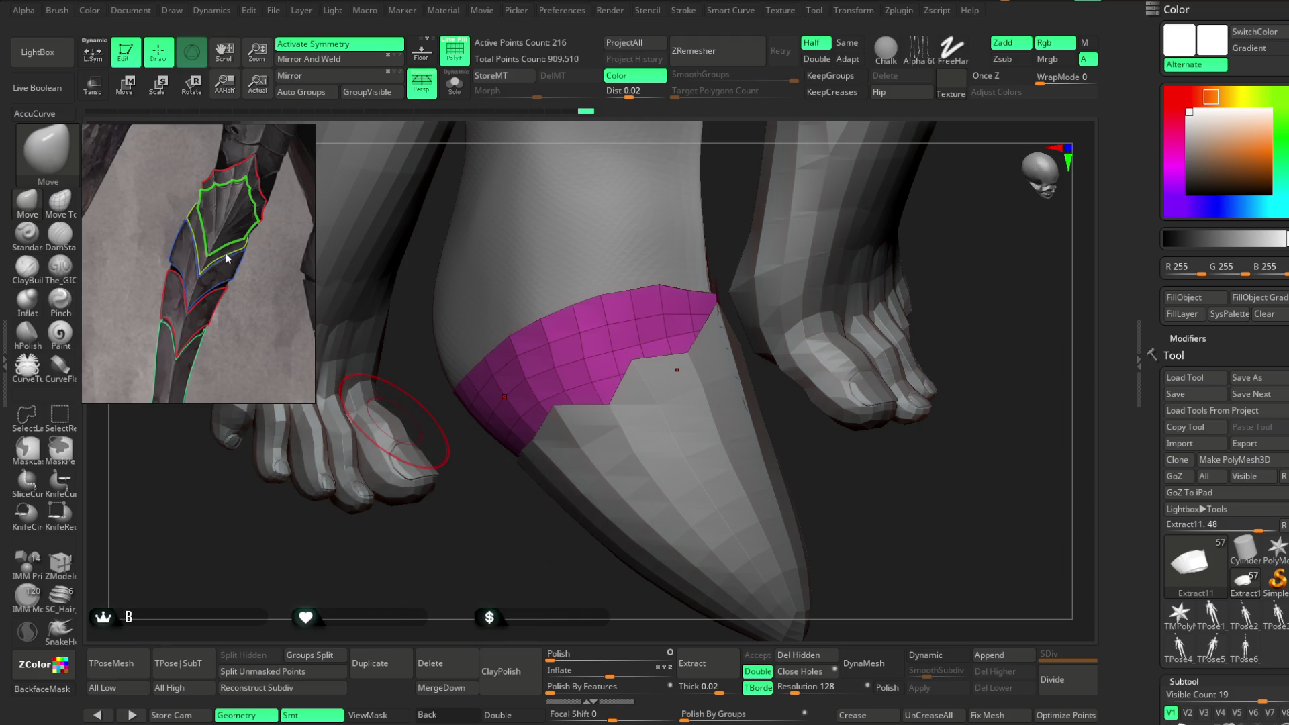
{"action": "scroll", "coordinate": [232, 207], "scroll_direction": "up", "scroll_amount": 2}
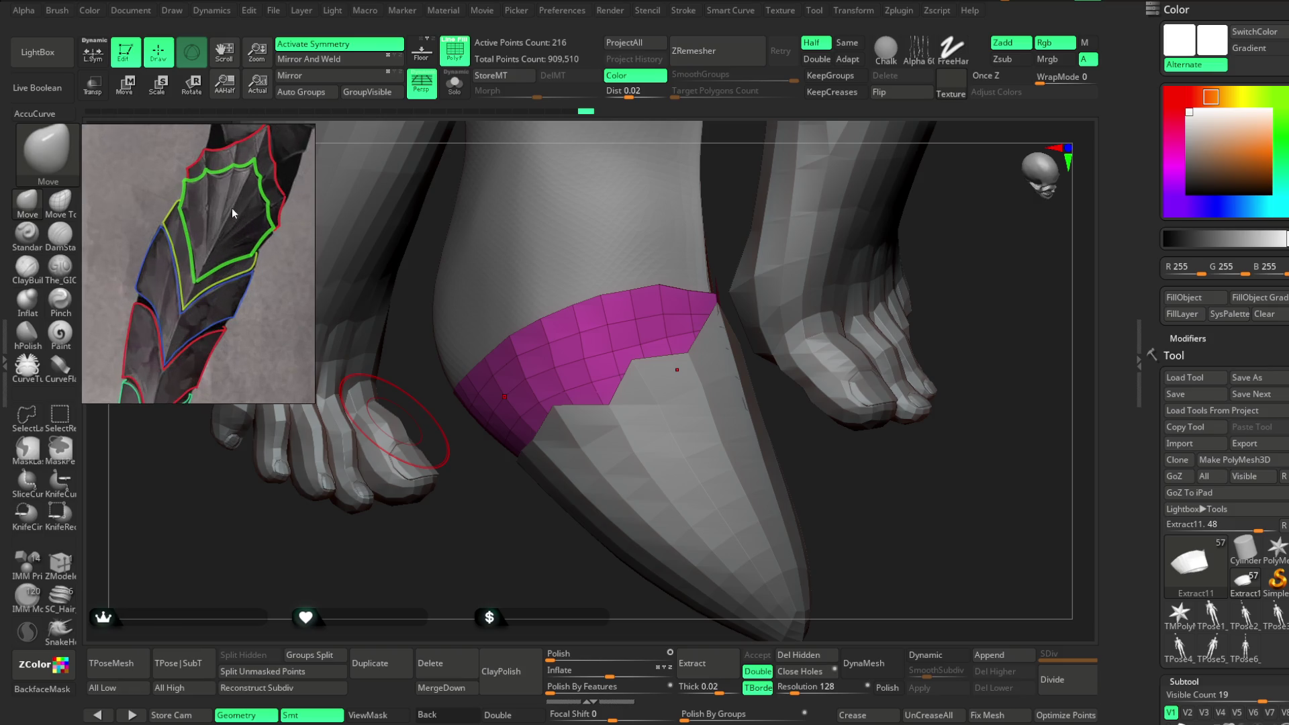
{"action": "scroll", "coordinate": [192, 321], "scroll_direction": "down", "scroll_amount": 3}
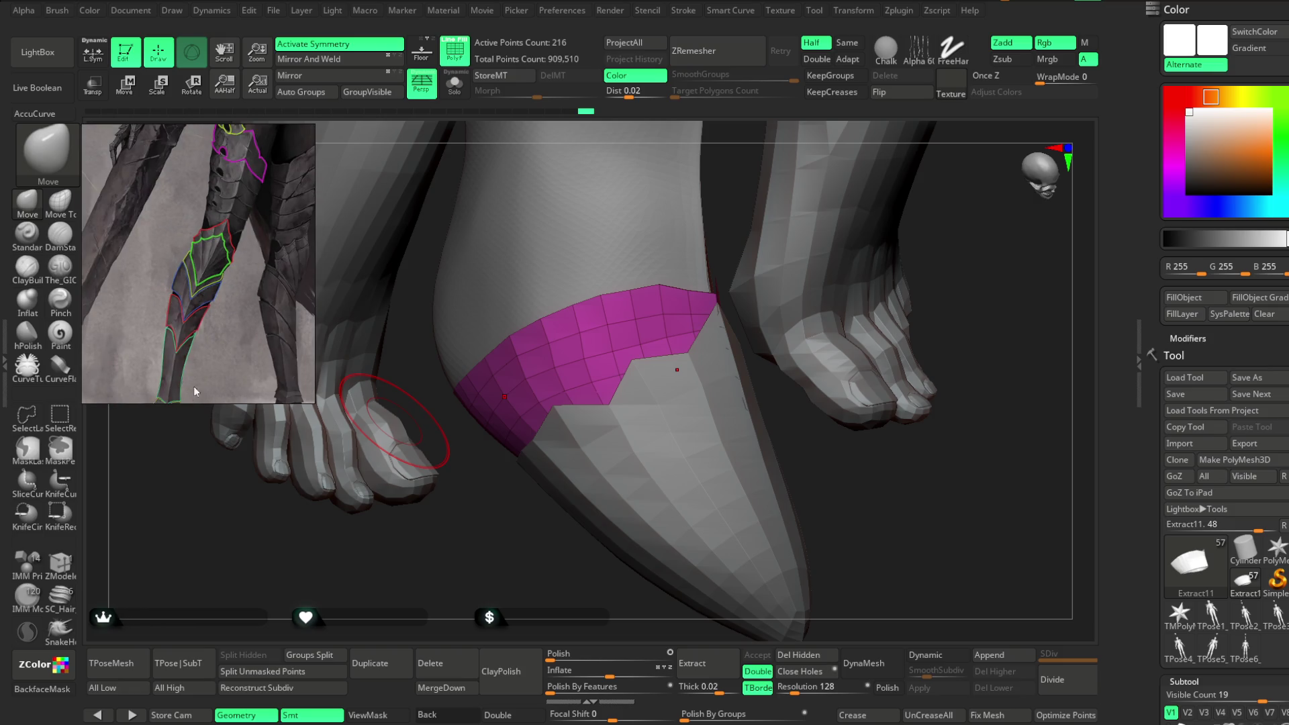
{"action": "mouse_move", "coordinate": [200, 350]}
{"action": "middle_mouse_down"}
{"action": "mouse_move", "coordinate": [220, 348]}
{"action": "mouse_move", "coordinate": [241, 226]}
{"action": "mouse_move", "coordinate": [185, 323]}
{"action": "middle_mouse_up"}
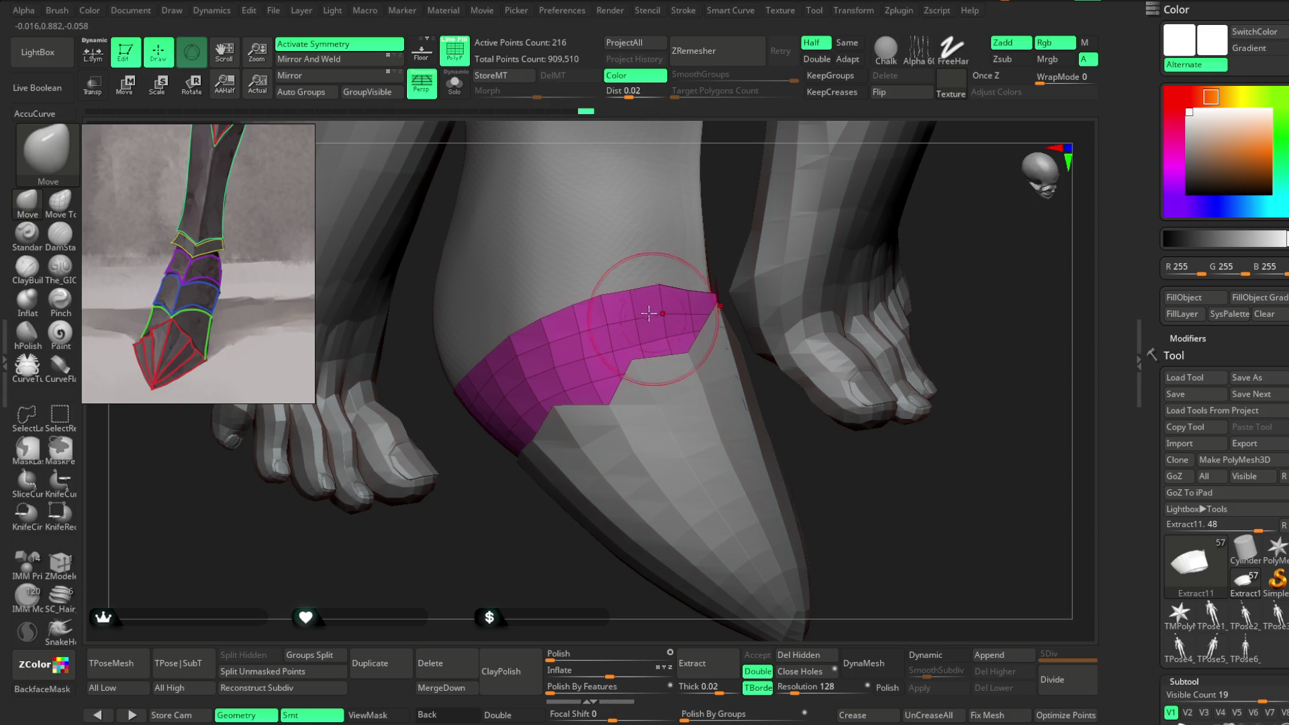
{"action": "left_click_drag", "start_coordinate": [537, 558], "coordinate": [572, 316]}
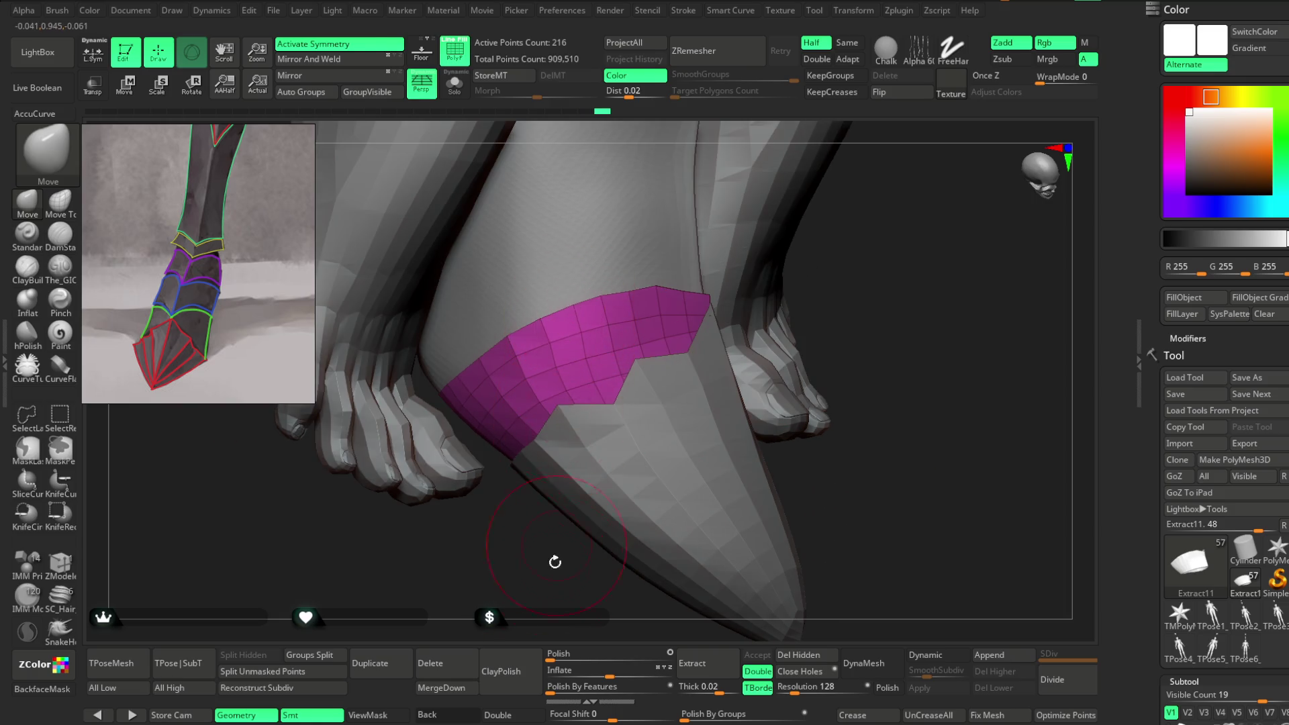
{"action": "left_click_drag", "start_coordinate": [555, 550], "coordinate": [585, 399]}
{"action": "mouse_move", "coordinate": [615, 301]}
{"action": "right_mouse_down"}
{"action": "mouse_move", "coordinate": [696, 279]}
{"action": "mouse_move", "coordinate": [614, 310]}
{"action": "mouse_move", "coordinate": [745, 224]}
{"action": "mouse_move", "coordinate": [570, 312]}
{"action": "mouse_move", "coordinate": [714, 244]}
{"action": "mouse_move", "coordinate": [684, 293]}
{"action": "right_mouse_up"}
{"action": "mouse_move", "coordinate": [803, 270]}
{"action": "right_mouse_down"}
{"action": "mouse_move", "coordinate": [752, 336]}
{"action": "mouse_move", "coordinate": [734, 389]}
{"action": "mouse_move", "coordinate": [843, 251]}
{"action": "mouse_move", "coordinate": [846, 193]}
{"action": "mouse_move", "coordinate": [799, 224]}
{"action": "mouse_move", "coordinate": [826, 242]}
{"action": "mouse_move", "coordinate": [771, 242]}
{"action": "mouse_move", "coordinate": [825, 238]}
{"action": "mouse_move", "coordinate": [685, 371]}
{"action": "mouse_move", "coordinate": [551, 390]}
{"action": "right_mouse_up"}
{"action": "left_click", "coordinate": [529, 346], "text": "alt"}
{"action": "mouse_move", "coordinate": [529, 346]}
{"action": "right_mouse_down"}
{"action": "mouse_move", "coordinate": [610, 333]}
{"action": "mouse_move", "coordinate": [613, 279]}
{"action": "mouse_move", "coordinate": [696, 276]}
{"action": "right_mouse_up"}
Step: Select the MaskLasso brush and isolate the Extract2 shoe with Solo
{"action": "key", "text": "b"}
{"action": "key", "text": "m"}
{"action": "key", "text": "v"}
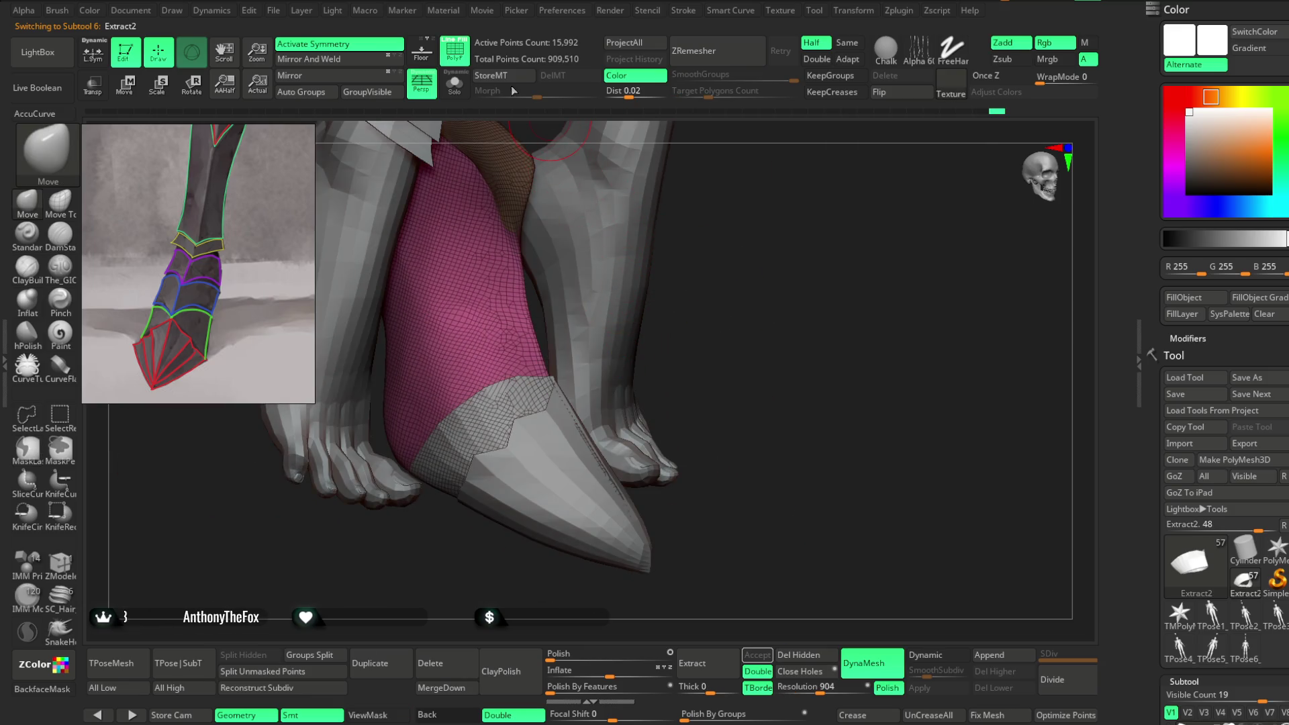
{"action": "left_click", "coordinate": [455, 84]}
{"action": "mouse_move", "coordinate": [575, 181]}
{"action": "right_mouse_down"}
{"action": "mouse_move", "coordinate": [682, 308]}
{"action": "mouse_move", "coordinate": [692, 277]}
{"action": "right_mouse_up"}
Step: Mask a first band across the shoe and check it against the surrounding feet
{"action": "key", "text": "ctrl"}
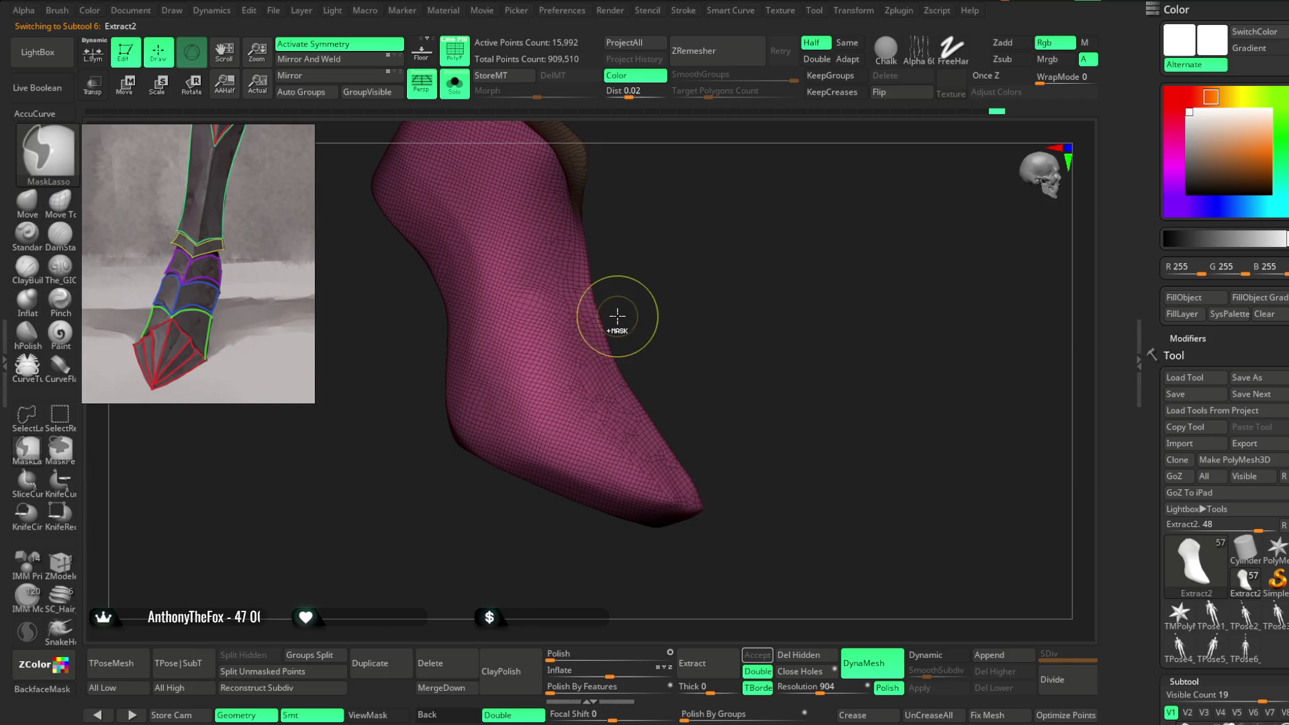
{"action": "left_click_drag", "start_coordinate": [626, 382], "coordinate": [629, 378], "text": "ctrl"}
{"action": "mouse_move", "coordinate": [722, 273]}
{"action": "right_mouse_down"}
{"action": "mouse_move", "coordinate": [667, 285]}
{"action": "mouse_move", "coordinate": [718, 296]}
{"action": "mouse_move", "coordinate": [722, 281]}
{"action": "right_mouse_up"}
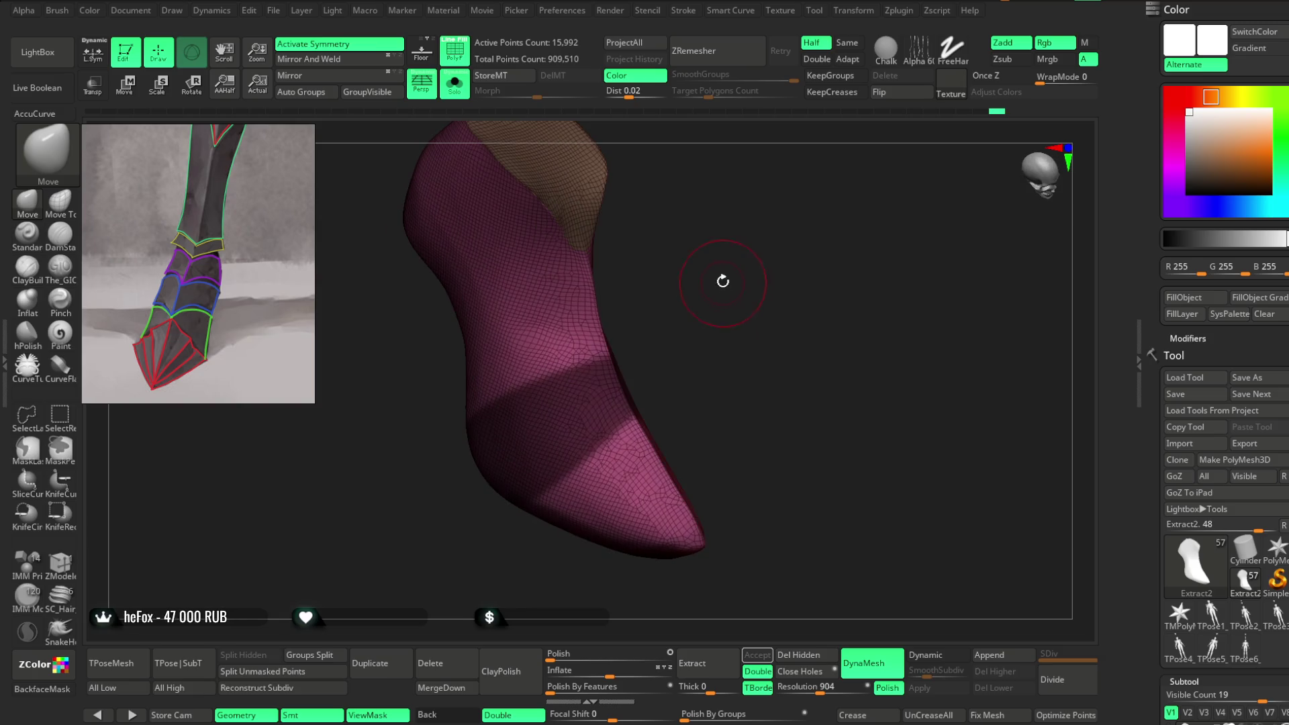
{"action": "left_click", "coordinate": [461, 91]}
{"action": "mouse_move", "coordinate": [843, 284]}
{"action": "right_mouse_down"}
{"action": "mouse_move", "coordinate": [889, 224]}
{"action": "mouse_move", "coordinate": [922, 221]}
{"action": "mouse_move", "coordinate": [840, 247]}
{"action": "mouse_move", "coordinate": [827, 285]}
{"action": "mouse_move", "coordinate": [863, 276]}
{"action": "mouse_move", "coordinate": [846, 275]}
{"action": "right_mouse_up"}
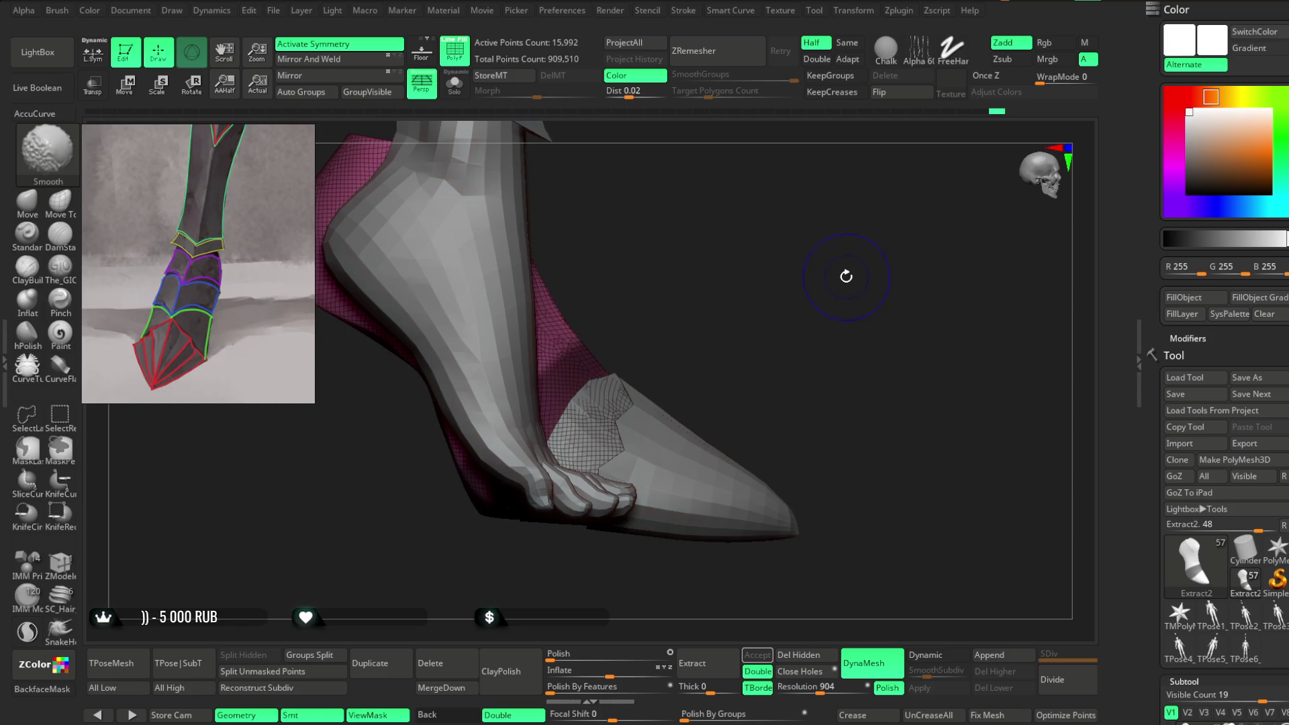
{"action": "left_click", "coordinate": [455, 83]}
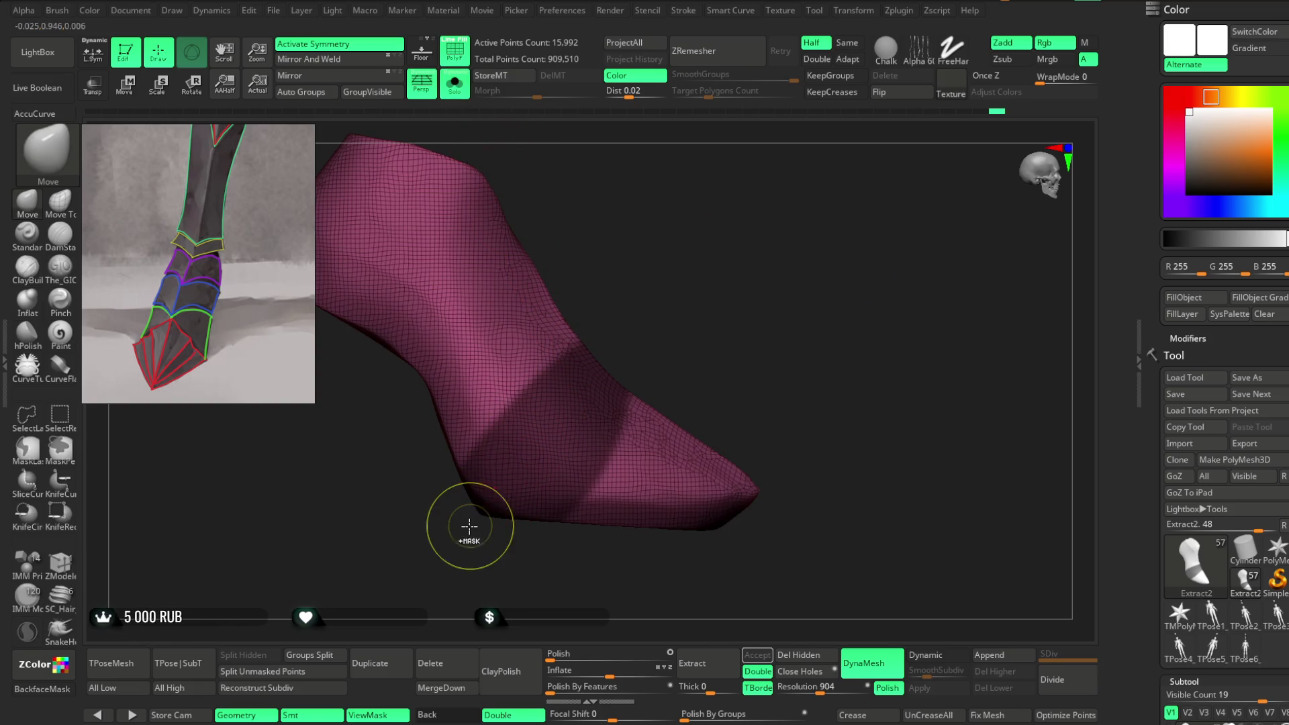
Step: Mask the shoe's toe and lower boot area, refining around the ankle
{"action": "key", "text": "ctrl"}
{"action": "left_click_drag", "start_coordinate": [470, 529], "coordinate": [510, 468], "text": "ctrl"}
{"action": "mouse_move", "coordinate": [650, 286]}
{"action": "left_mouse_down", "text": "ctrl"}
{"action": "mouse_move", "coordinate": [590, 510]}
{"action": "mouse_move", "coordinate": [625, 598]}
{"action": "left_mouse_up", "text": "ctrl"}
{"action": "left_click_drag", "start_coordinate": [714, 275], "coordinate": [691, 297]}
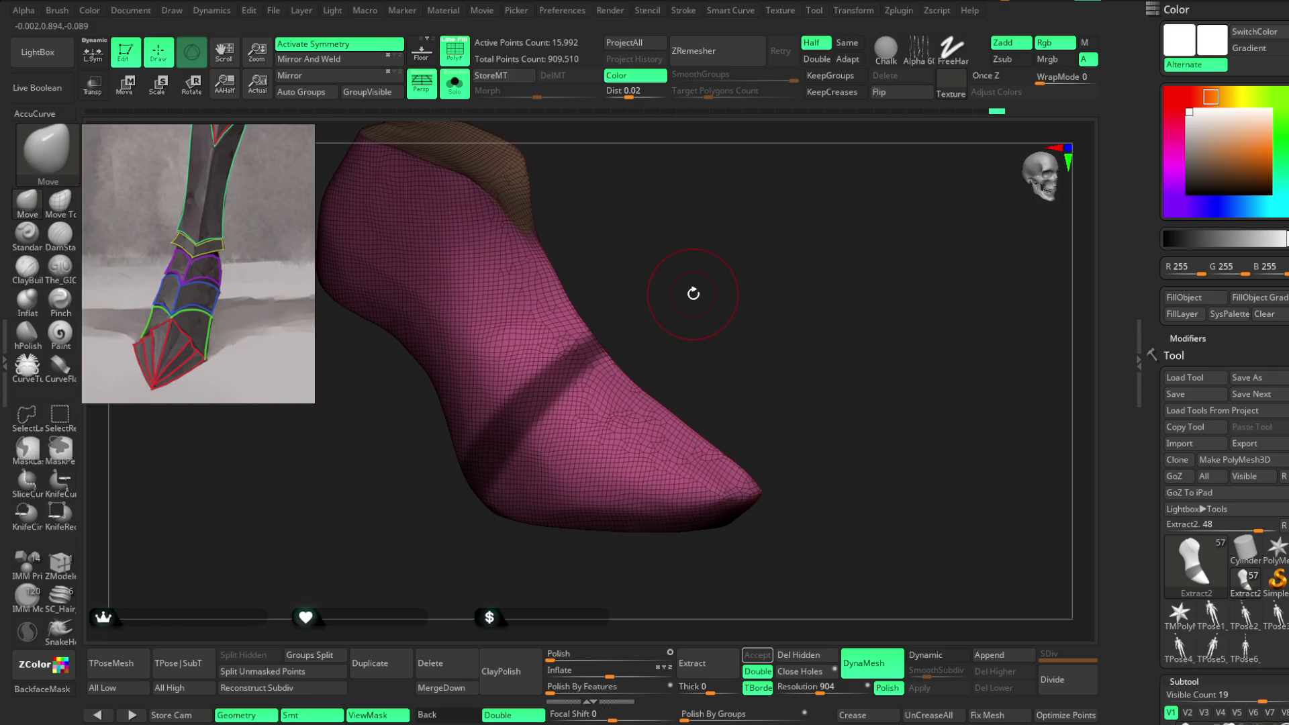
{"action": "left_click_drag", "start_coordinate": [690, 294], "coordinate": [699, 280]}
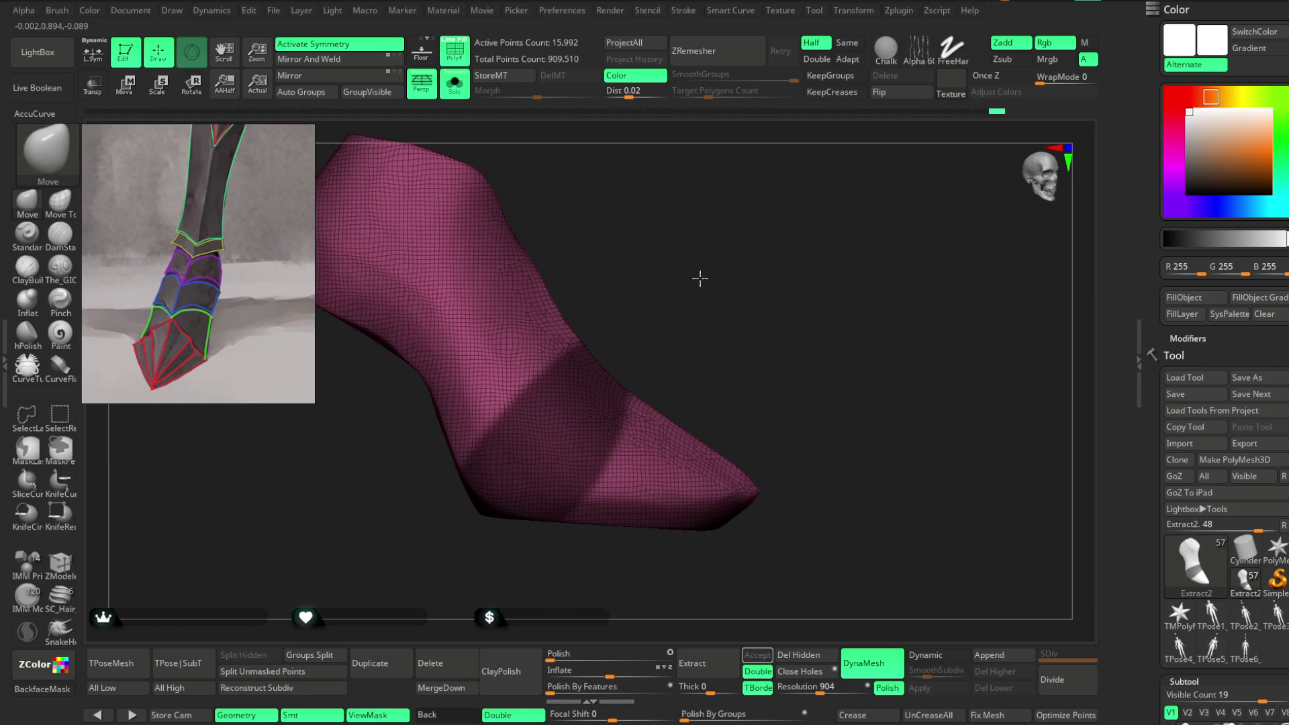
{"action": "mouse_move", "coordinate": [616, 334]}
{"action": "left_mouse_down", "text": "ctrl"}
{"action": "mouse_move", "coordinate": [584, 377]}
{"action": "mouse_move", "coordinate": [604, 349]}
{"action": "left_mouse_up", "text": "ctrl"}
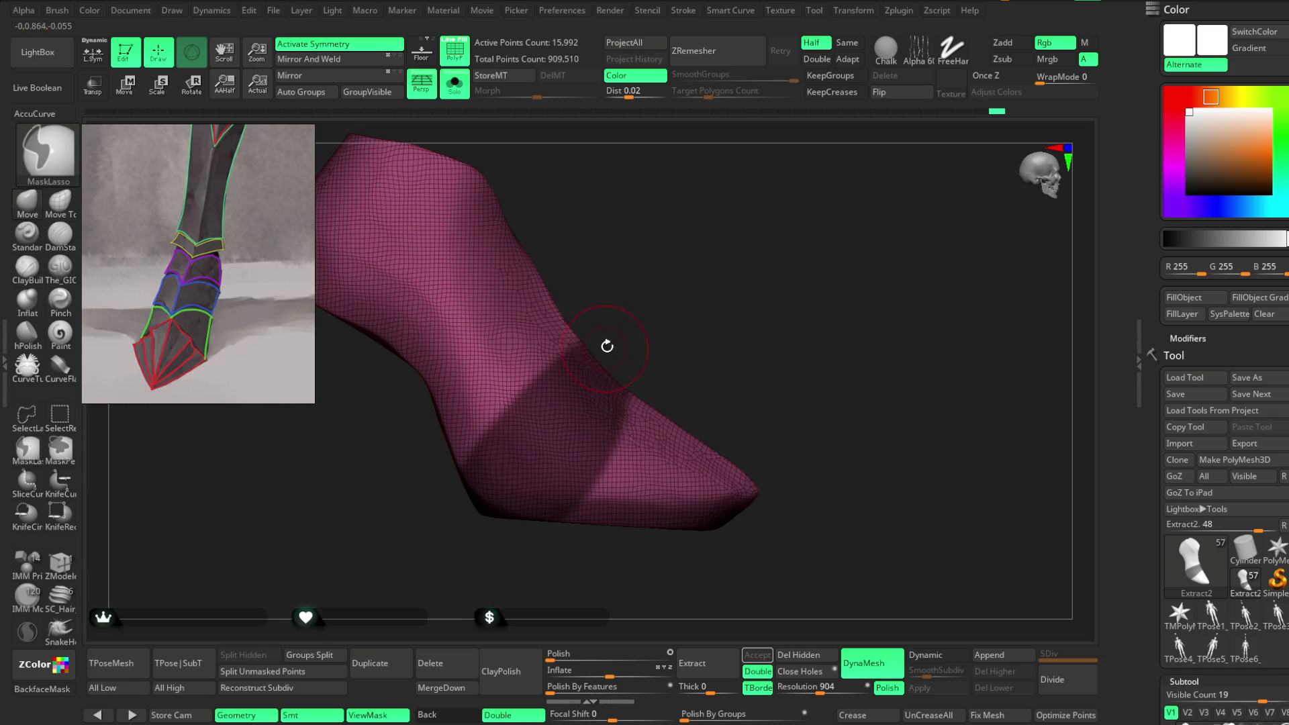
{"action": "left_click_drag", "start_coordinate": [505, 478], "coordinate": [665, 470], "text": "ctrl"}
{"action": "mouse_move", "coordinate": [653, 196]}
{"action": "left_mouse_down", "text": "shift"}
{"action": "mouse_move", "coordinate": [633, 264]}
{"action": "mouse_move", "coordinate": [618, 267]}
{"action": "left_mouse_up", "text": "shift"}
{"action": "mouse_move", "coordinate": [738, 309]}
{"action": "left_mouse_down"}
{"action": "mouse_move", "coordinate": [766, 313]}
{"action": "mouse_move", "coordinate": [757, 278]}
{"action": "left_mouse_up"}
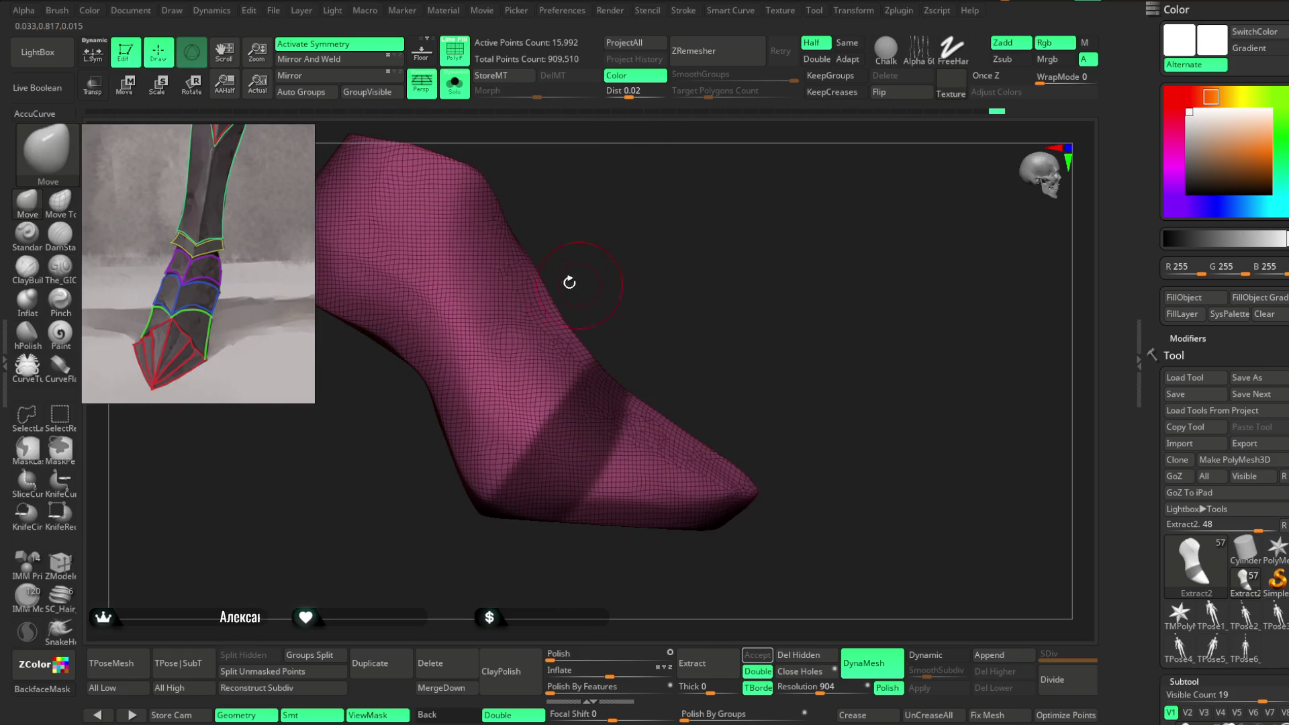
Step: Draw two angled mask bands across the isolated boot and extract the masked area
{"action": "left_click", "coordinate": [462, 97]}
{"action": "mouse_move", "coordinate": [650, 256]}
{"action": "left_mouse_down"}
{"action": "mouse_move", "coordinate": [682, 284]}
{"action": "mouse_move", "coordinate": [659, 291]}
{"action": "mouse_move", "coordinate": [683, 299]}
{"action": "mouse_move", "coordinate": [705, 270]}
{"action": "mouse_move", "coordinate": [690, 281]}
{"action": "left_mouse_up"}
{"action": "left_click", "coordinate": [455, 84]}
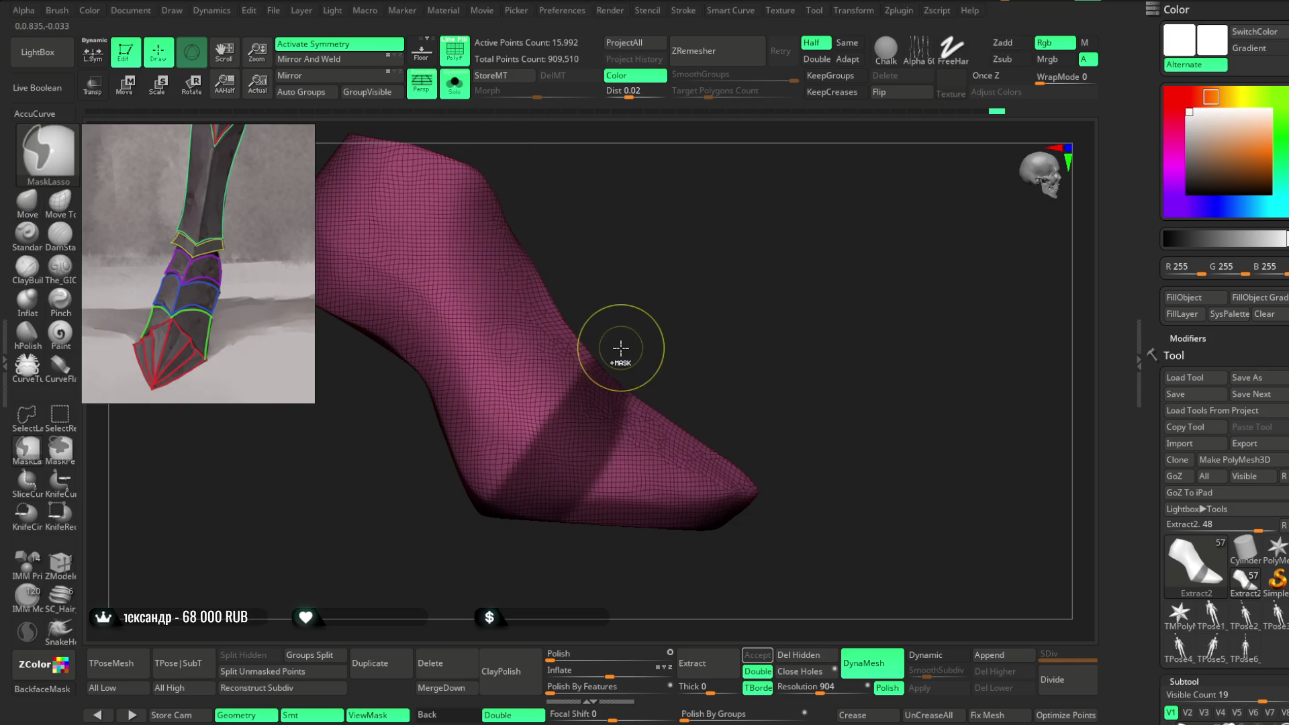
{"action": "mouse_move", "coordinate": [498, 485]}
{"action": "left_mouse_down", "text": "ctrl"}
{"action": "mouse_move", "coordinate": [475, 584]}
{"action": "mouse_move", "coordinate": [491, 607]}
{"action": "left_mouse_up", "text": "ctrl"}
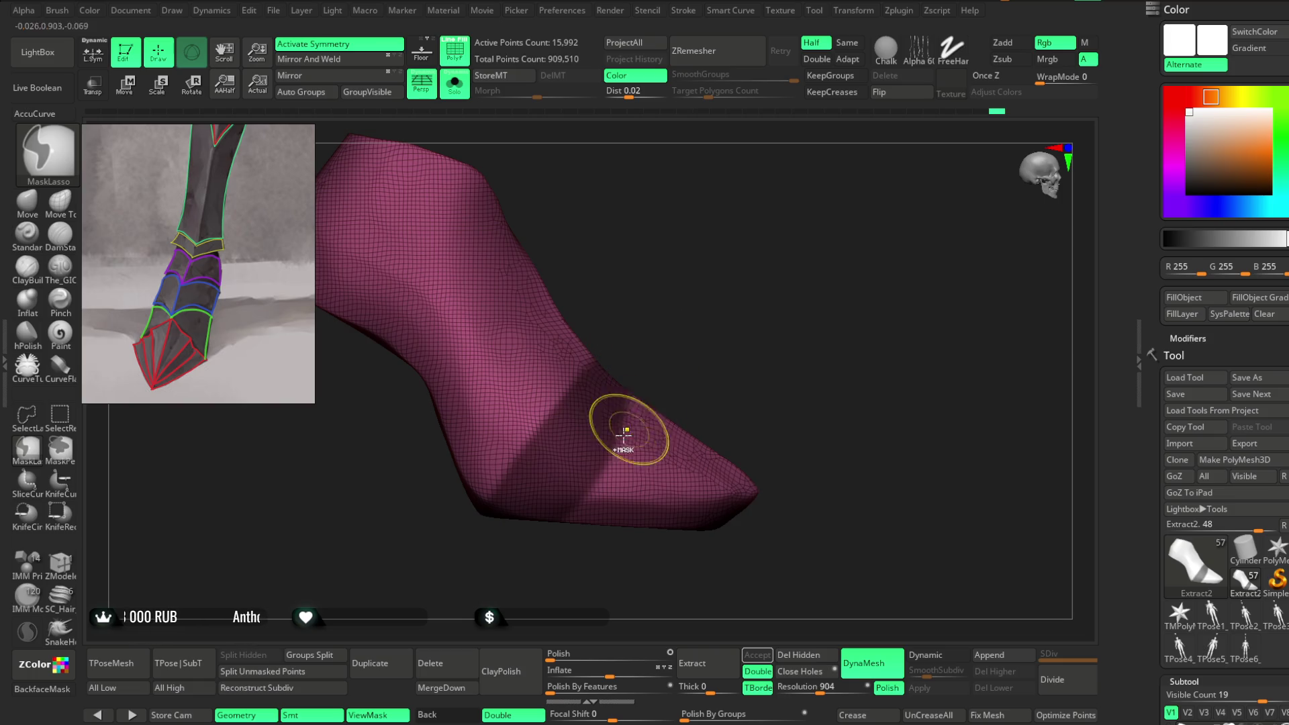
{"action": "left_click_drag", "start_coordinate": [533, 533], "coordinate": [594, 466], "text": "ctrl"}
{"action": "mouse_move", "coordinate": [661, 378]}
{"action": "left_mouse_down", "text": "ctrl"}
{"action": "mouse_move", "coordinate": [670, 316]}
{"action": "mouse_move", "coordinate": [702, 273]}
{"action": "mouse_move", "coordinate": [643, 295]}
{"action": "mouse_move", "coordinate": [662, 296]}
{"action": "left_mouse_up", "text": "ctrl"}
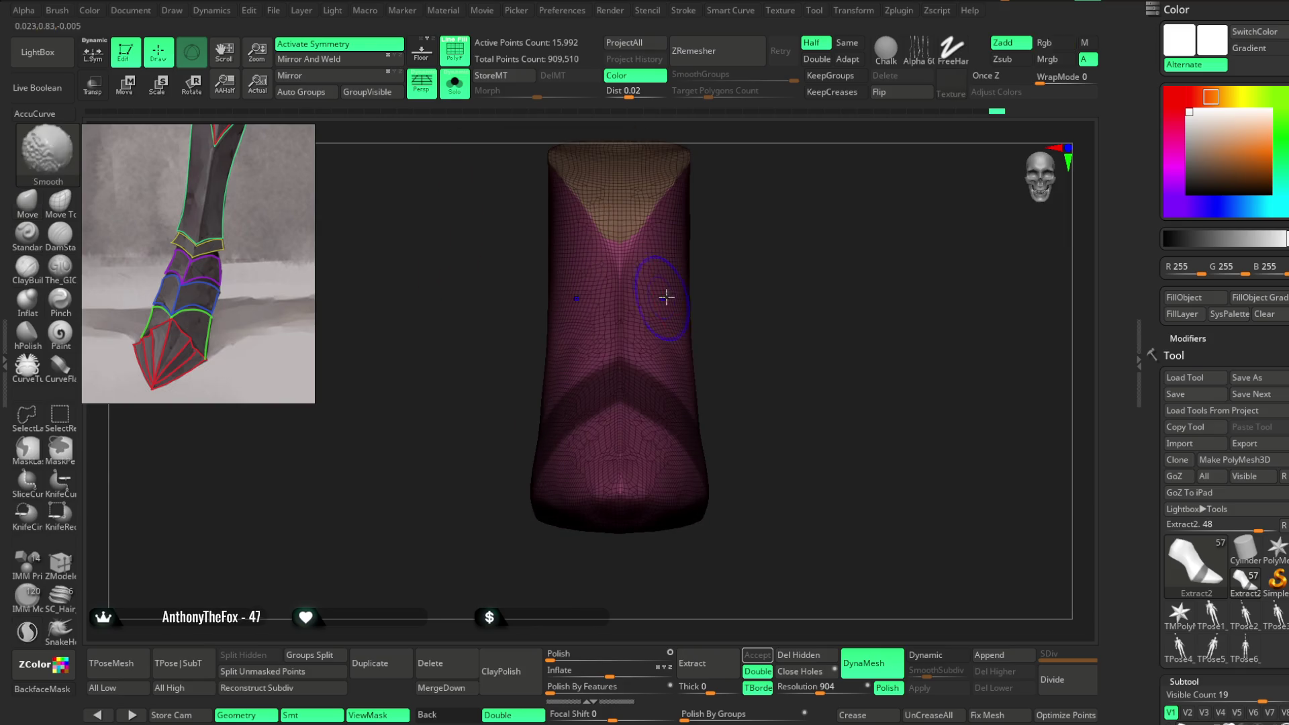
{"action": "left_click_drag", "start_coordinate": [765, 280], "coordinate": [711, 396]}
{"action": "left_click", "coordinate": [757, 654]}
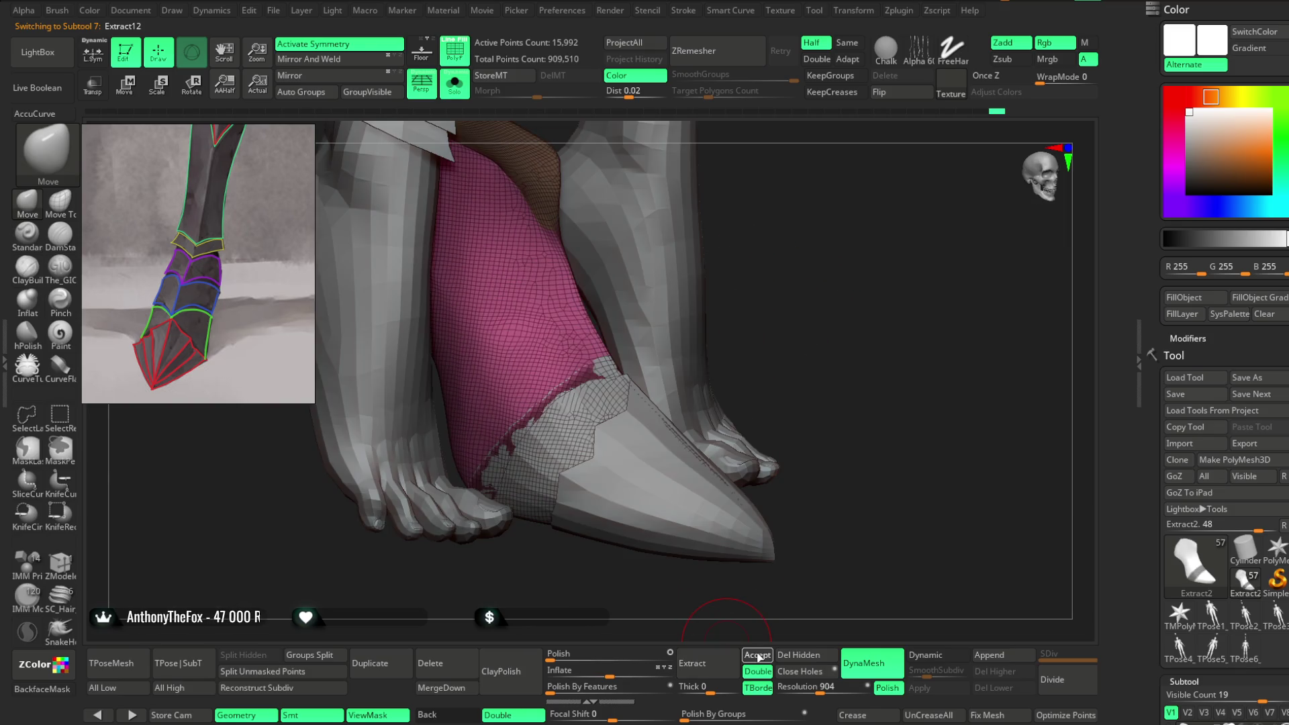
Step: Keep Extract12's outer polygroup, delete hidden faces, and ZRemesh it to a 203-point strip
{"action": "left_click_drag", "start_coordinate": [830, 389], "coordinate": [837, 422]}
{"action": "left_click", "coordinate": [606, 369], "text": "ctrl+shift"}
{"action": "left_click_drag", "start_coordinate": [734, 308], "coordinate": [802, 597]}
{"action": "left_click", "coordinate": [799, 655]}
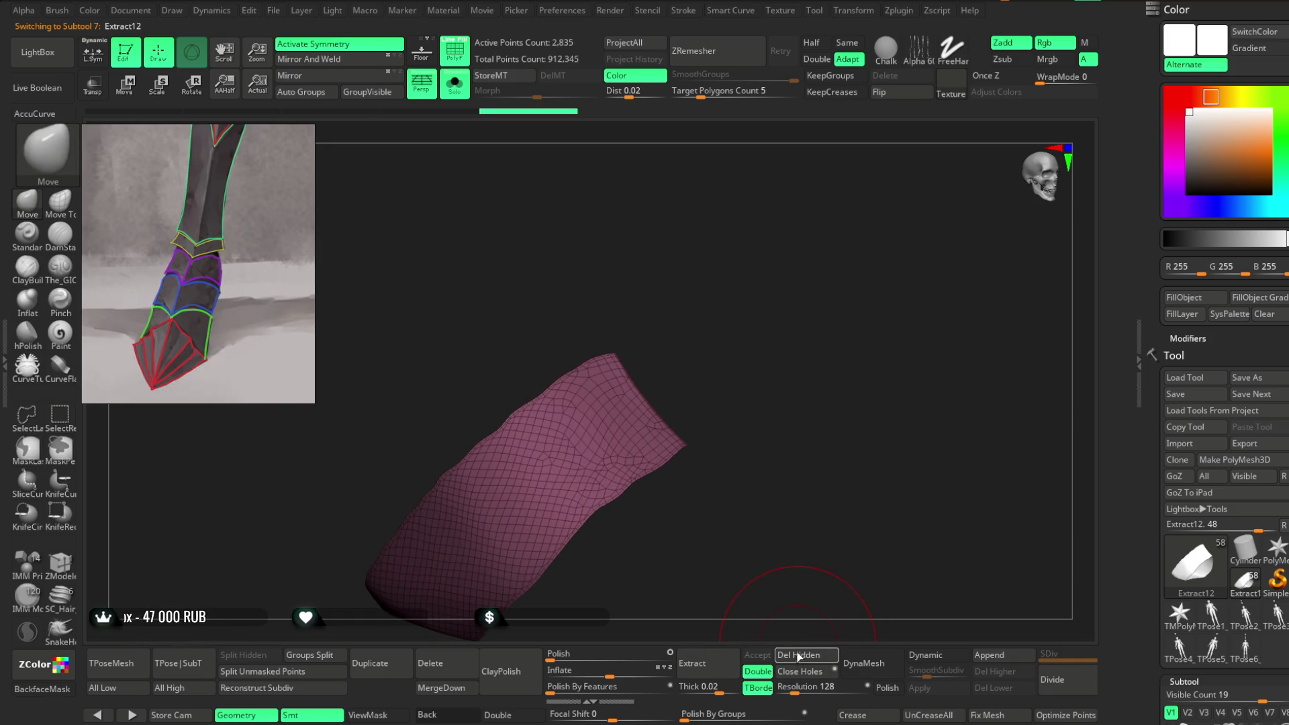
{"action": "left_click", "coordinate": [715, 59]}
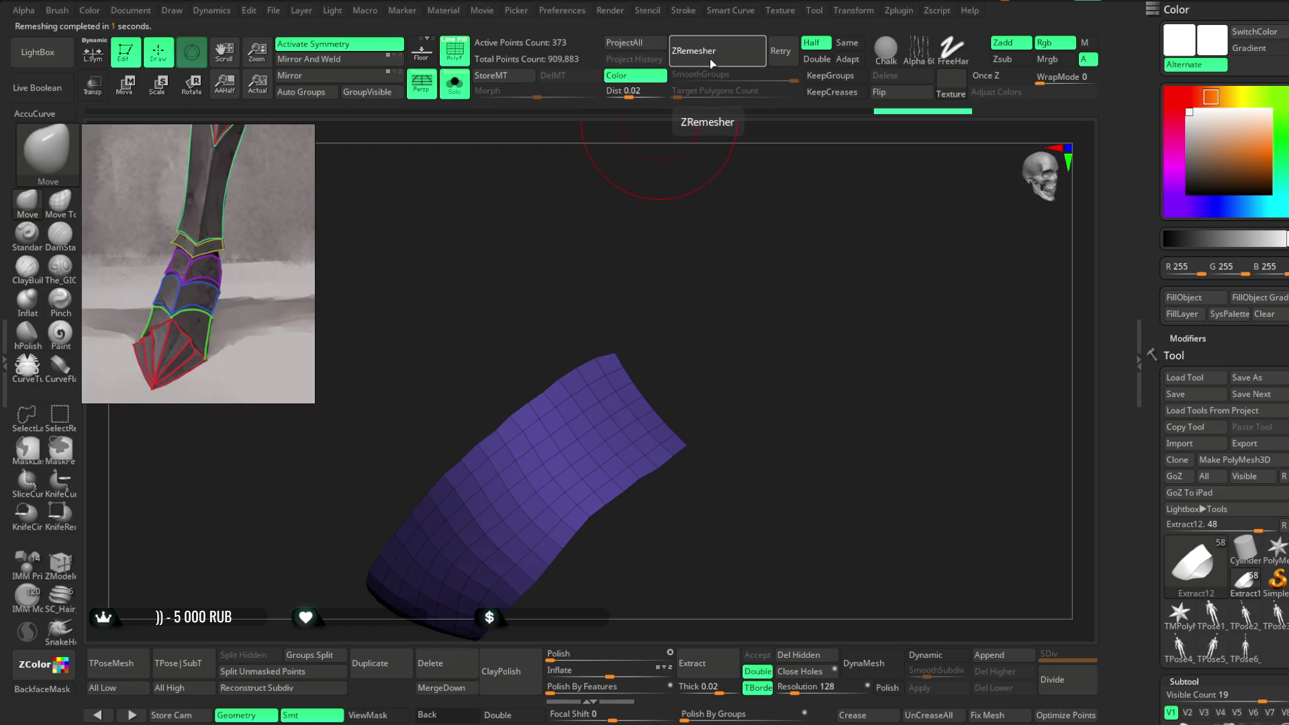
{"action": "mouse_move", "coordinate": [709, 222]}
{"action": "left_mouse_down"}
{"action": "mouse_move", "coordinate": [707, 268]}
{"action": "mouse_move", "coordinate": [676, 280]}
{"action": "mouse_move", "coordinate": [618, 236]}
{"action": "left_mouse_up"}
{"action": "left_click", "coordinate": [455, 84]}
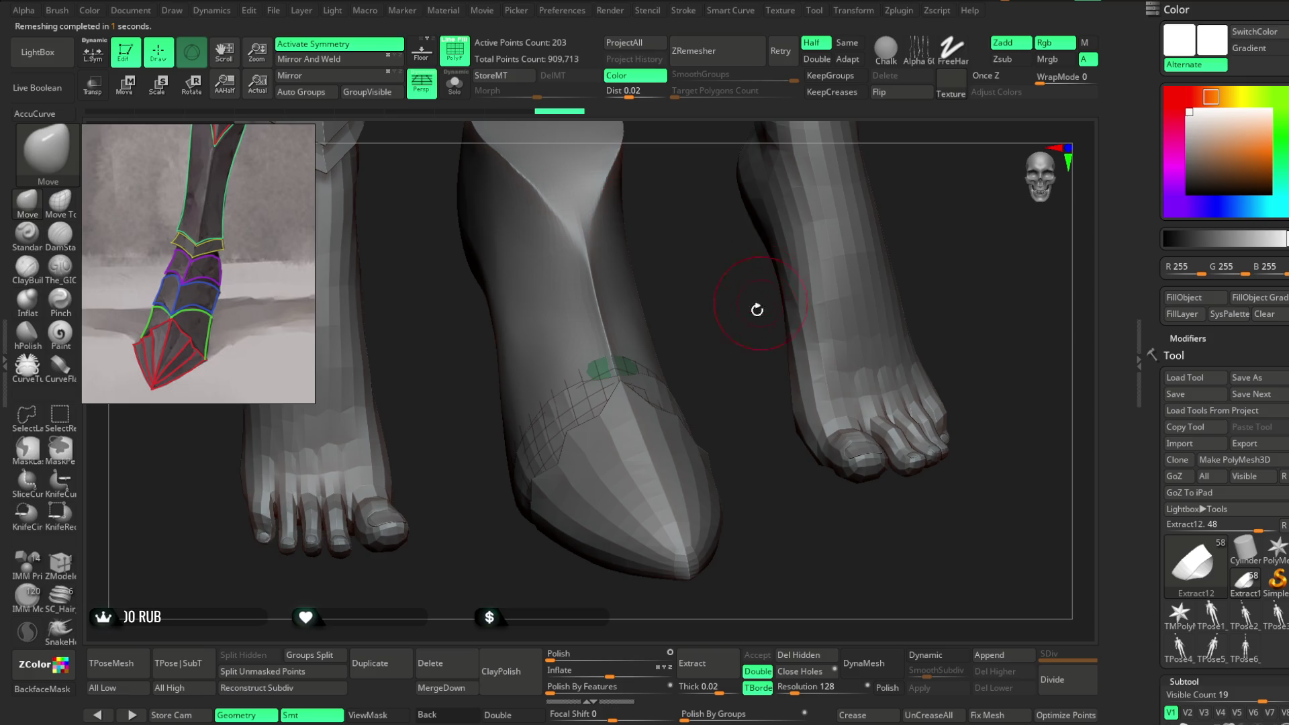
Step: Inflate the Extract12 toe plate and the Extract11 band plate slightly outward
{"action": "left_click_drag", "start_coordinate": [716, 357], "coordinate": [832, 374]}
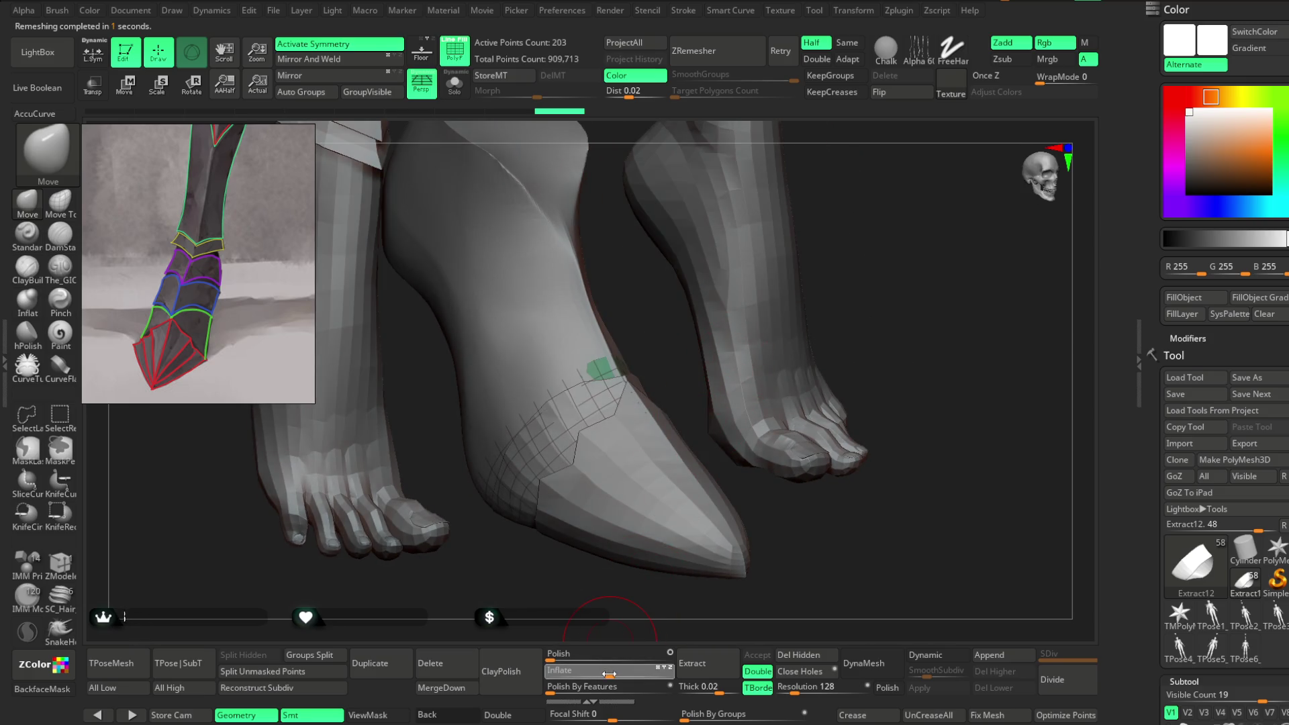
{"action": "left_click_drag", "start_coordinate": [609, 673], "coordinate": [628, 673]}
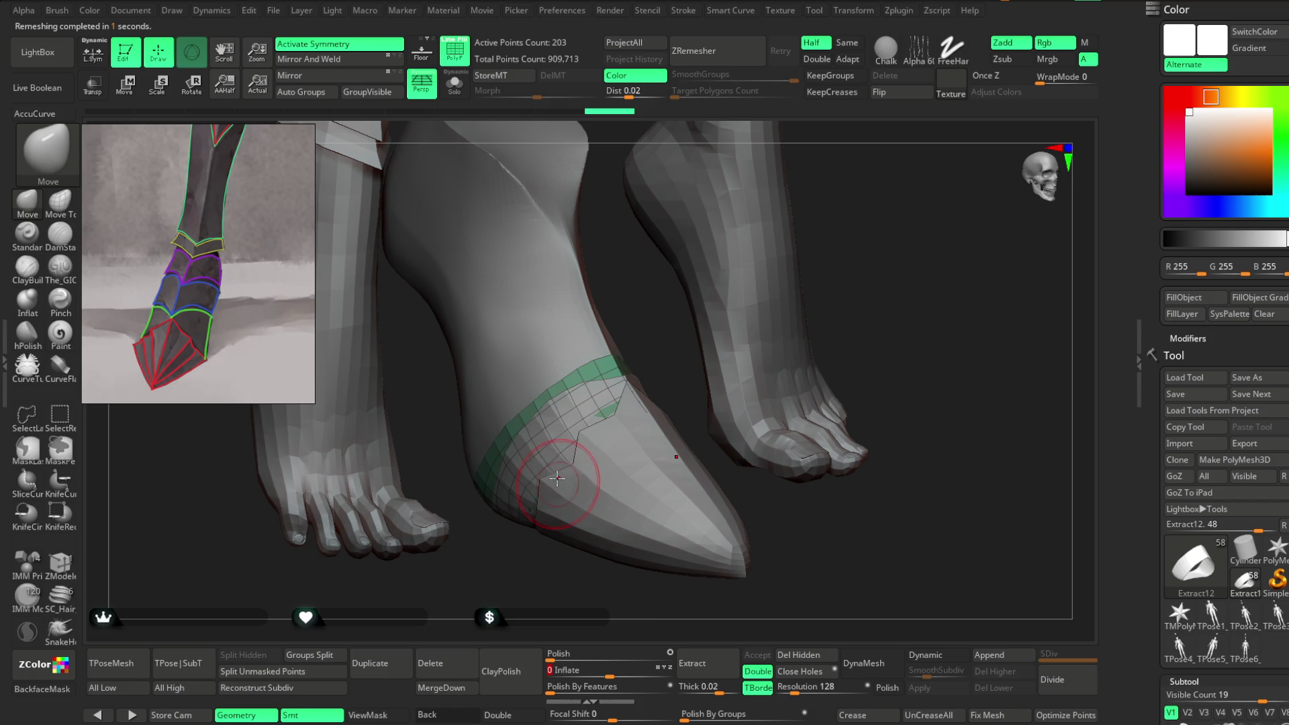
{"action": "left_click", "coordinate": [560, 431], "text": "alt"}
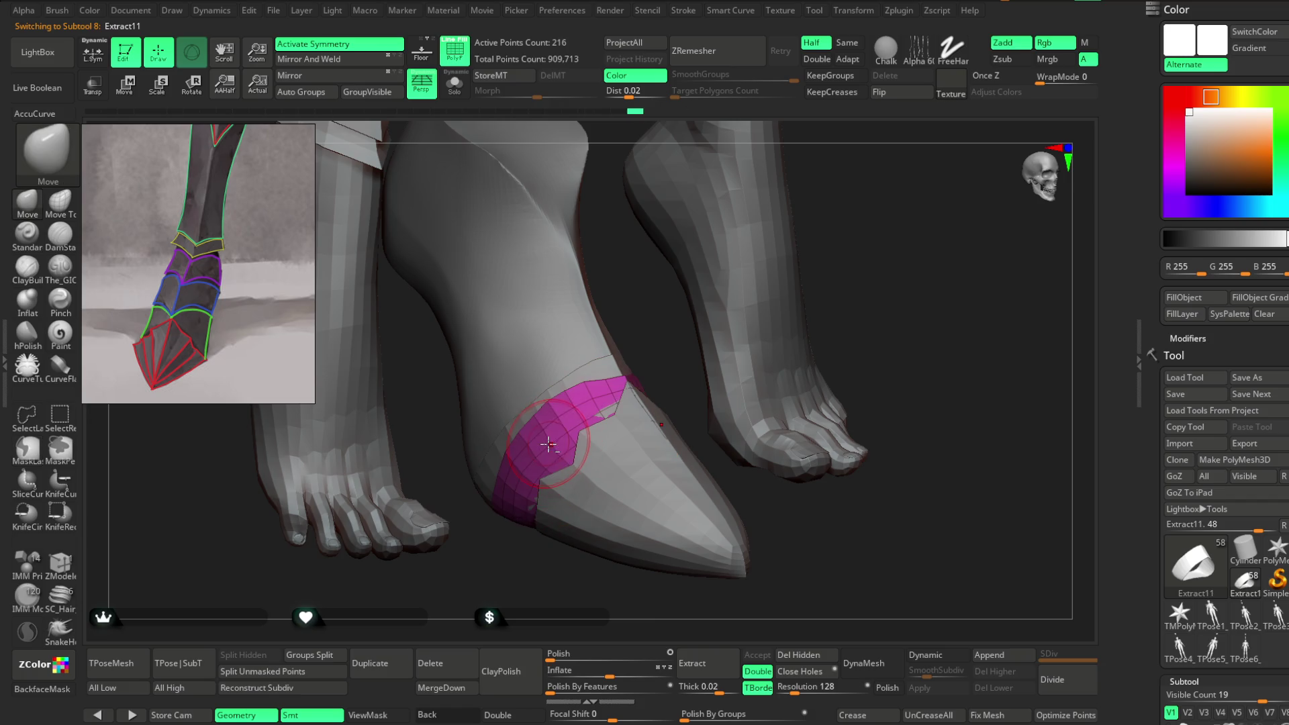
{"action": "left_click_drag", "start_coordinate": [577, 601], "coordinate": [549, 609]}
{"action": "left_click_drag", "start_coordinate": [608, 671], "coordinate": [612, 670]}
{"action": "mouse_move", "coordinate": [792, 430]}
{"action": "left_mouse_down"}
{"action": "mouse_move", "coordinate": [883, 348]}
{"action": "mouse_move", "coordinate": [819, 512]}
{"action": "mouse_move", "coordinate": [1062, 541]}
{"action": "mouse_move", "coordinate": [720, 442]}
{"action": "left_mouse_up"}
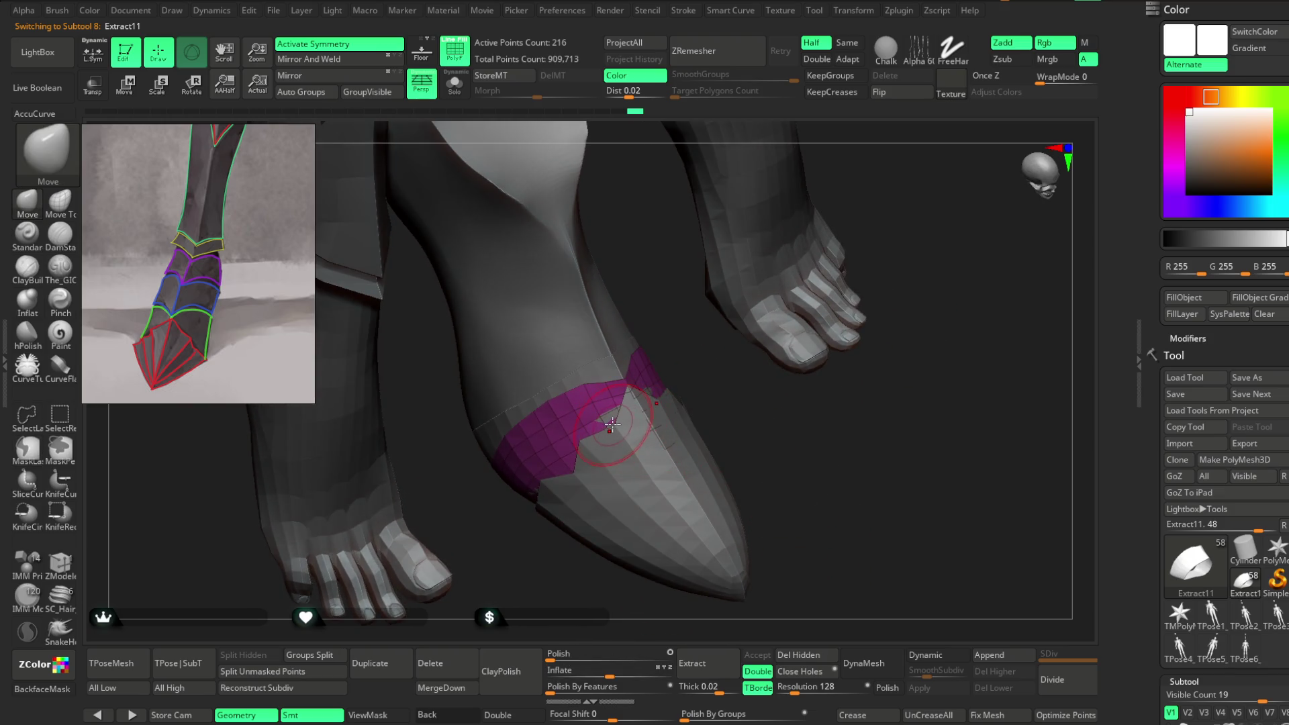
Step: Lower the brush Draw Size while inspecting the band plate around the foot
{"action": "key", "text": "space"}
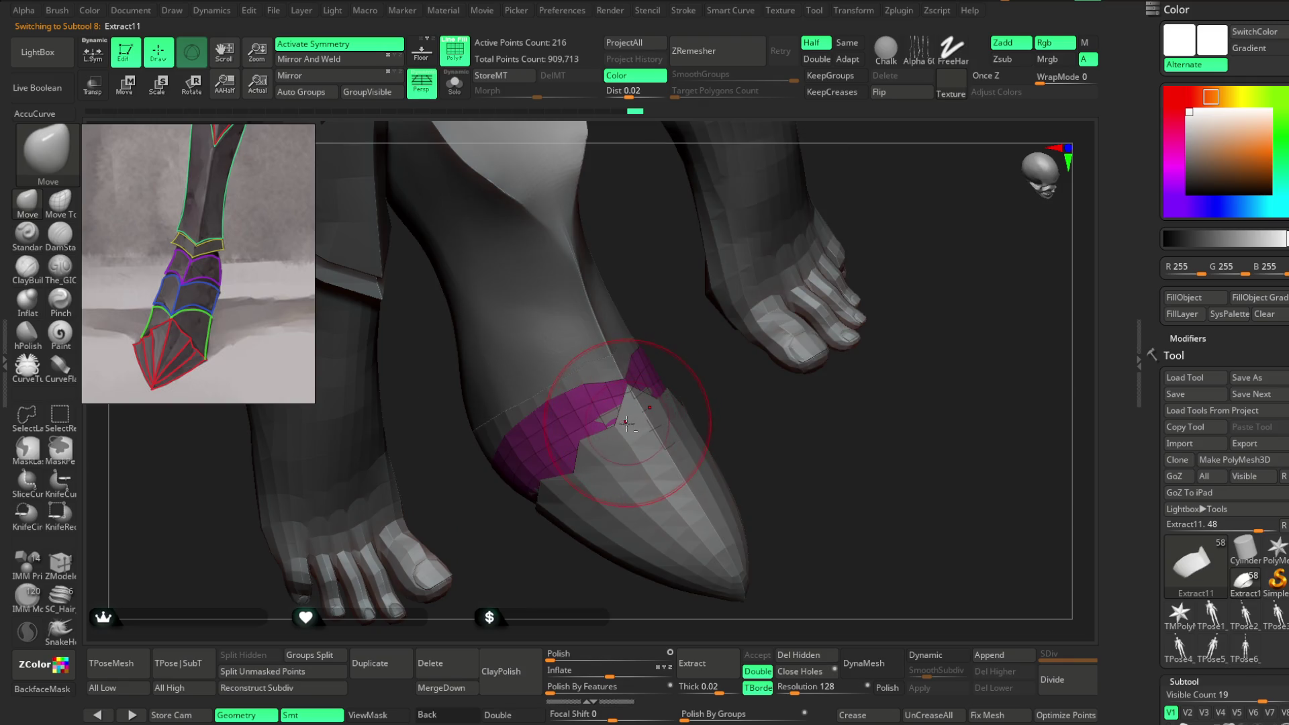
{"action": "mouse_move", "coordinate": [617, 426]}
{"action": "left_mouse_down"}
{"action": "mouse_move", "coordinate": [754, 425]}
{"action": "mouse_move", "coordinate": [643, 424]}
{"action": "left_mouse_up"}
{"action": "key", "text": "space"}
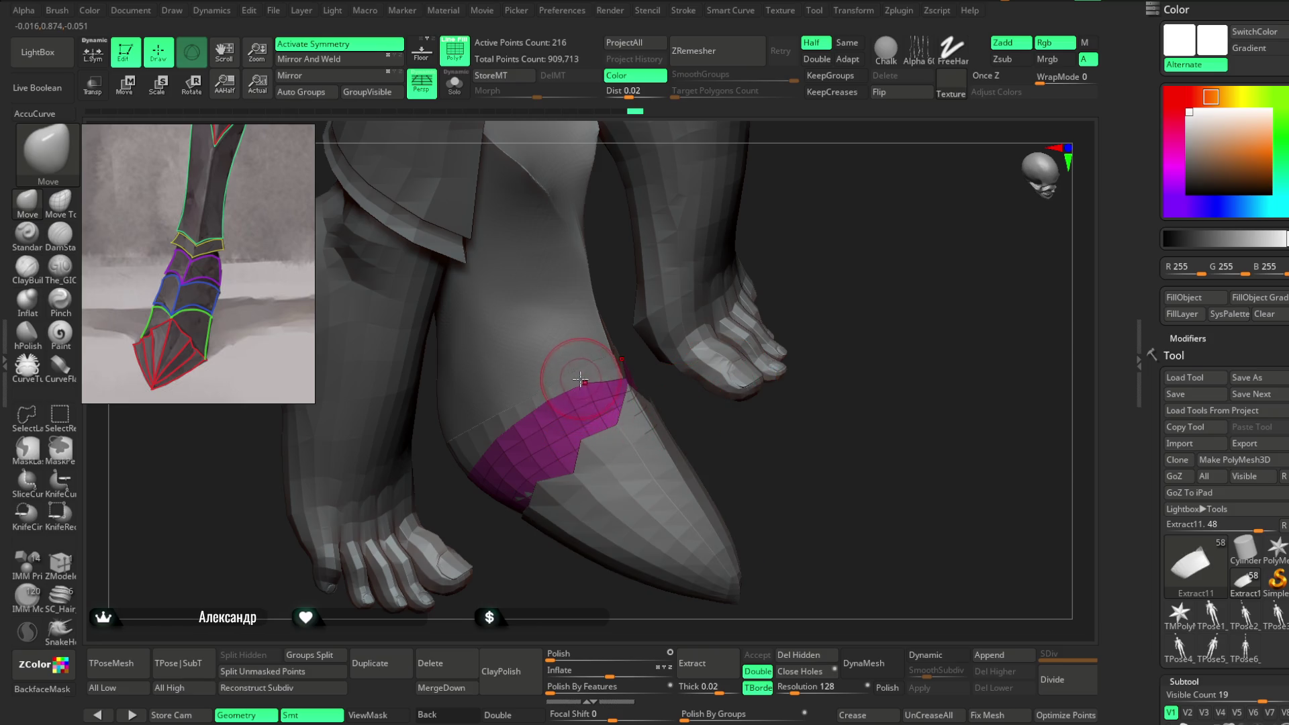
{"action": "left_click_drag", "start_coordinate": [605, 390], "coordinate": [746, 457]}
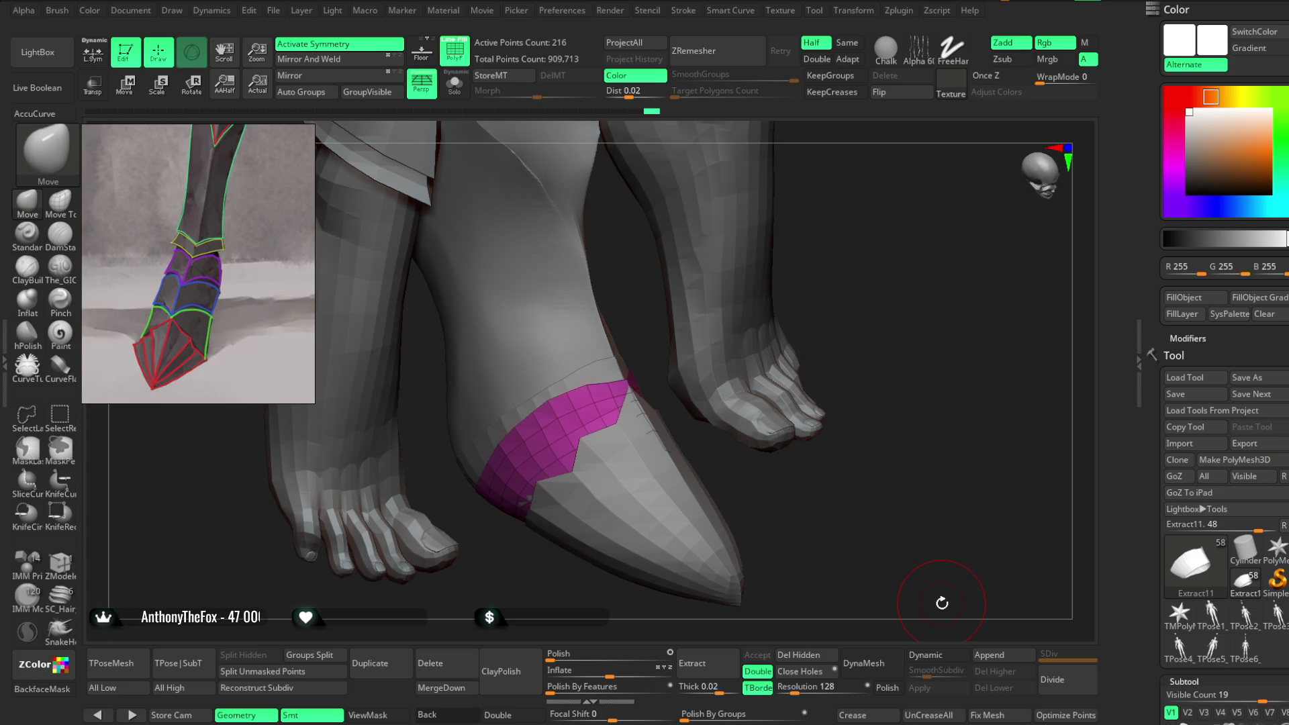
{"action": "mouse_move", "coordinate": [854, 264]}
{"action": "left_mouse_down"}
{"action": "mouse_move", "coordinate": [886, 527]}
{"action": "mouse_move", "coordinate": [888, 477]}
{"action": "mouse_move", "coordinate": [590, 402]}
{"action": "left_mouse_up"}
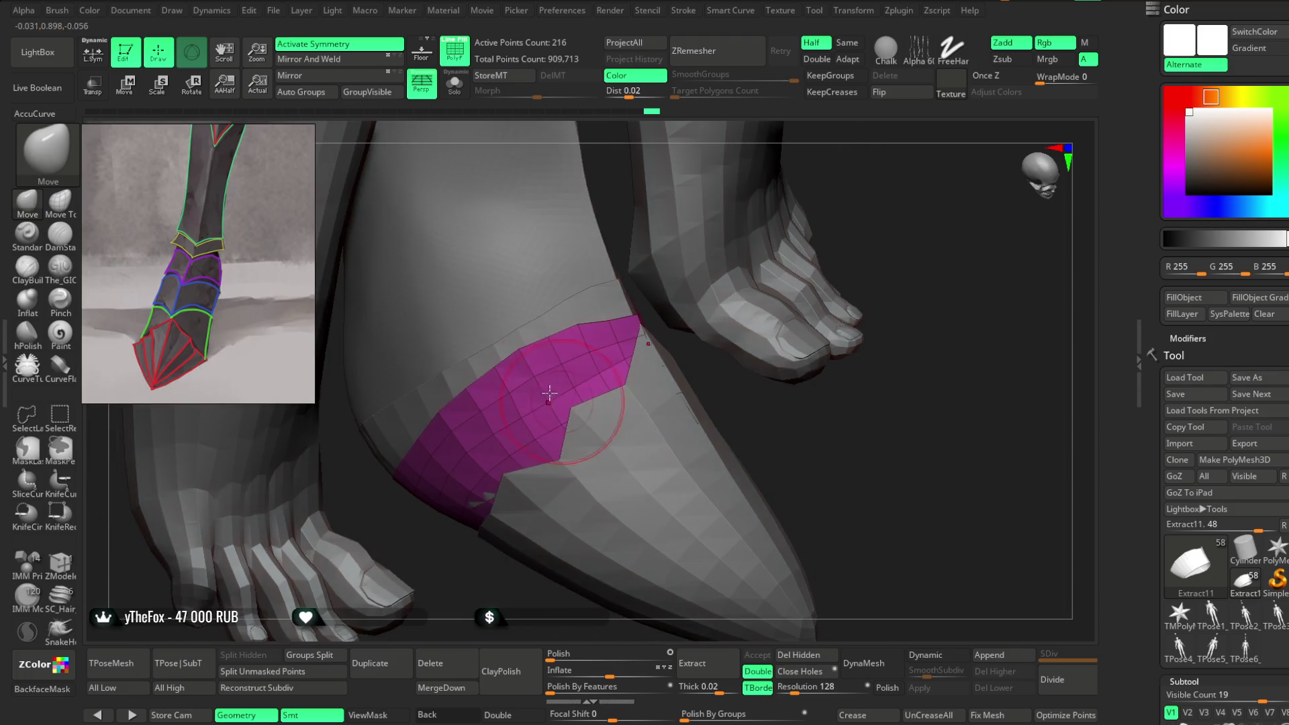
{"action": "right_click", "coordinate": [544, 347]}
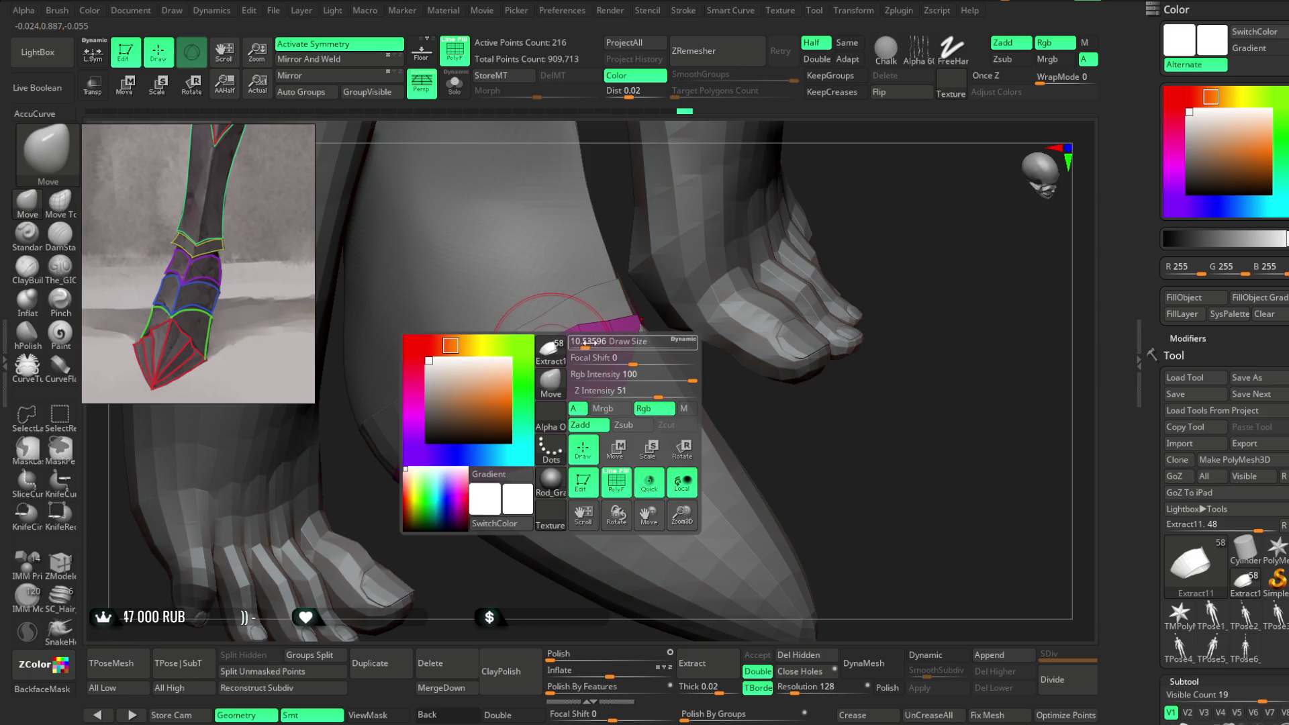
{"action": "left_click_drag", "start_coordinate": [591, 343], "coordinate": [558, 347]}
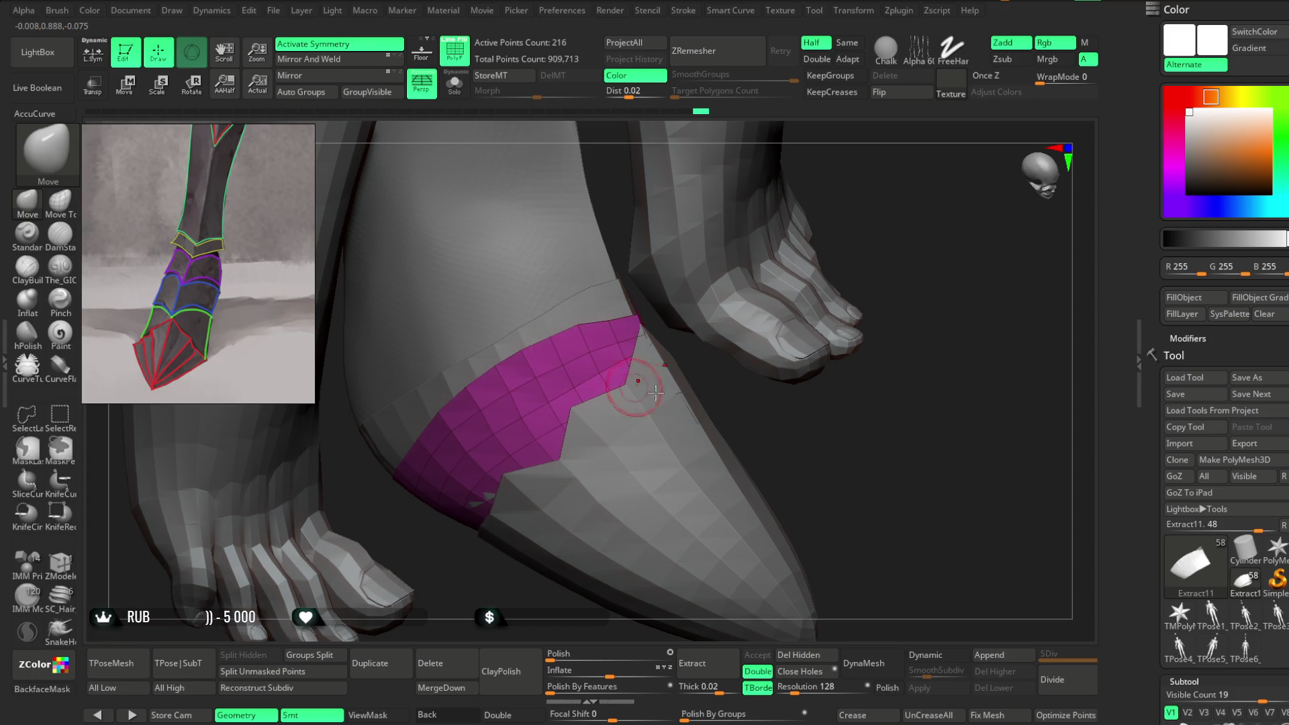
{"action": "scroll", "coordinate": [806, 403], "scroll_direction": "down", "scroll_amount": 3}
{"action": "mouse_move", "coordinate": [1030, 423]}
{"action": "left_mouse_down"}
{"action": "mouse_move", "coordinate": [872, 383]}
{"action": "mouse_move", "coordinate": [872, 397]}
{"action": "left_mouse_up"}
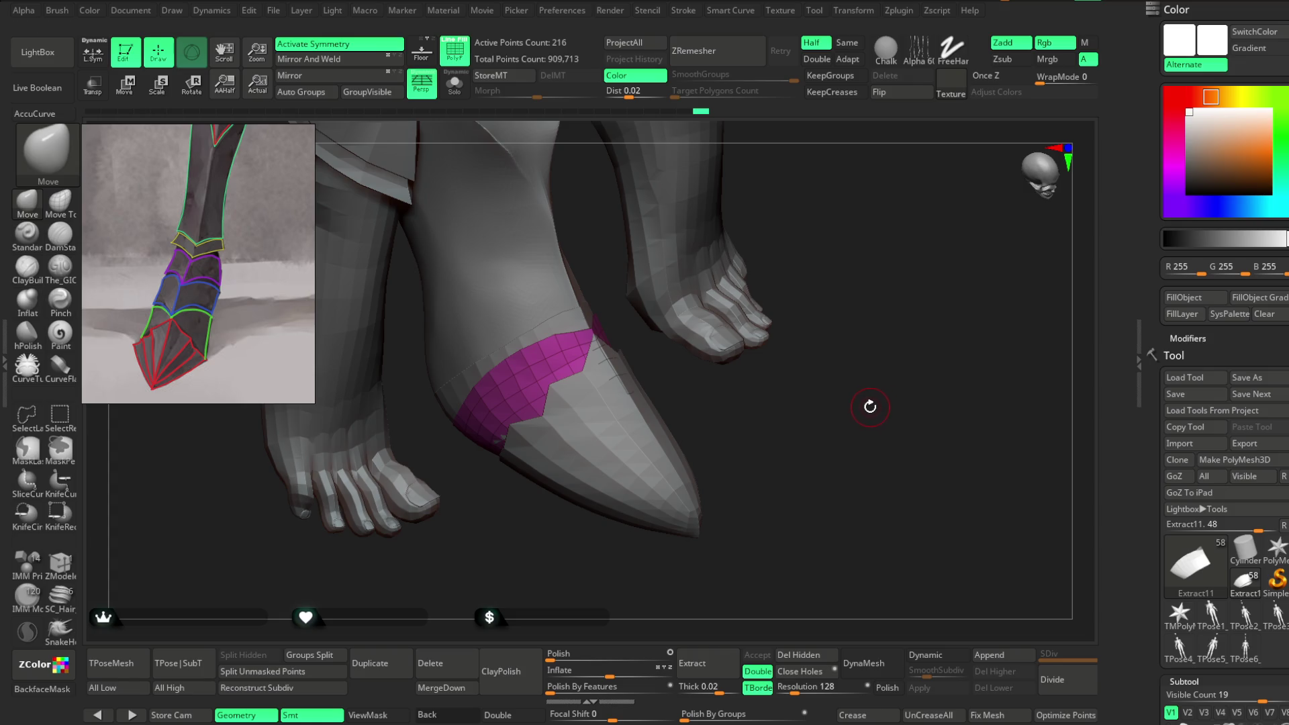
{"action": "mouse_move", "coordinate": [748, 422]}
{"action": "left_mouse_down"}
{"action": "mouse_move", "coordinate": [650, 403]}
{"action": "mouse_move", "coordinate": [751, 377]}
{"action": "mouse_move", "coordinate": [751, 328]}
{"action": "mouse_move", "coordinate": [792, 293]}
{"action": "mouse_move", "coordinate": [694, 423]}
{"action": "mouse_move", "coordinate": [694, 356]}
{"action": "mouse_move", "coordinate": [546, 359]}
{"action": "mouse_move", "coordinate": [597, 393]}
{"action": "mouse_move", "coordinate": [515, 416]}
{"action": "left_mouse_up"}
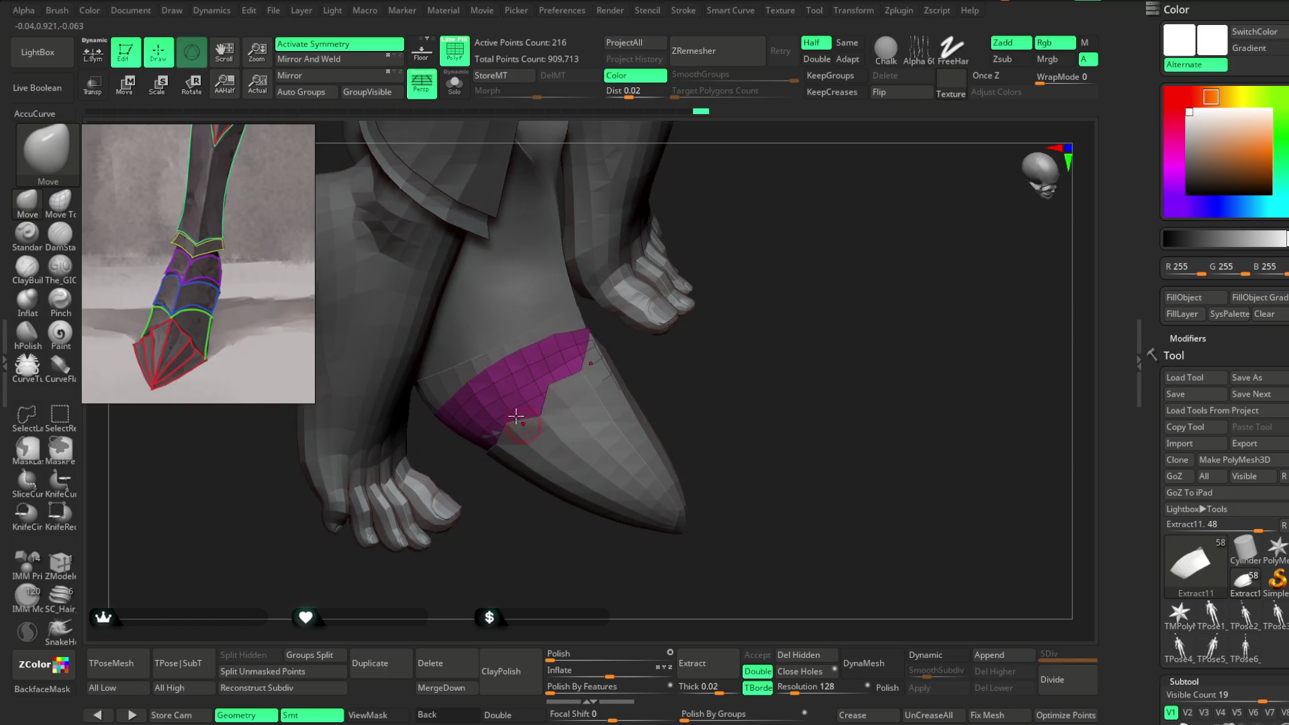
Step: Switch back to the Extract12 toe plate
{"action": "left_click", "coordinate": [570, 325], "text": "alt"}
{"action": "mouse_move", "coordinate": [537, 540]}
{"action": "left_mouse_down"}
{"action": "mouse_move", "coordinate": [552, 530]}
{"action": "mouse_move", "coordinate": [527, 377]}
{"action": "mouse_move", "coordinate": [663, 341]}
{"action": "mouse_move", "coordinate": [547, 372]}
{"action": "left_mouse_up"}
{"action": "key", "text": "space"}
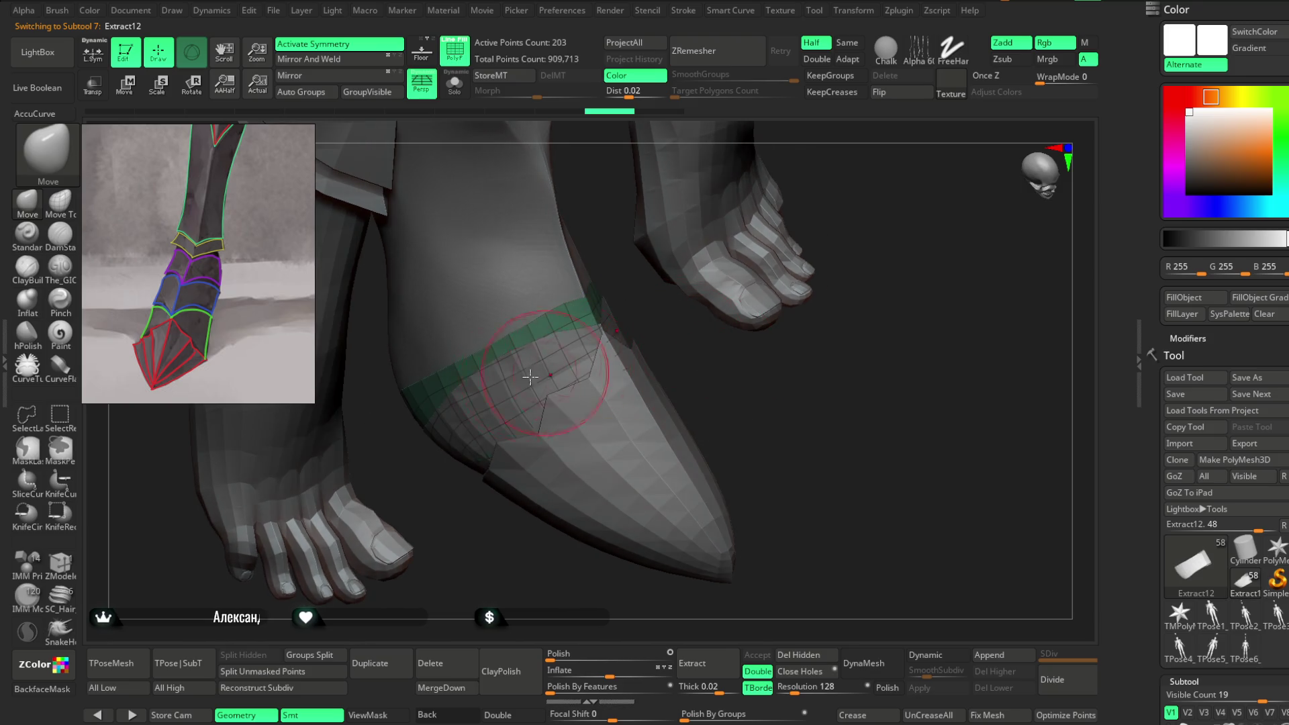
Step: Orbit around the foot to inspect the plates from several angles
{"action": "left_click_drag", "start_coordinate": [490, 532], "coordinate": [446, 368]}
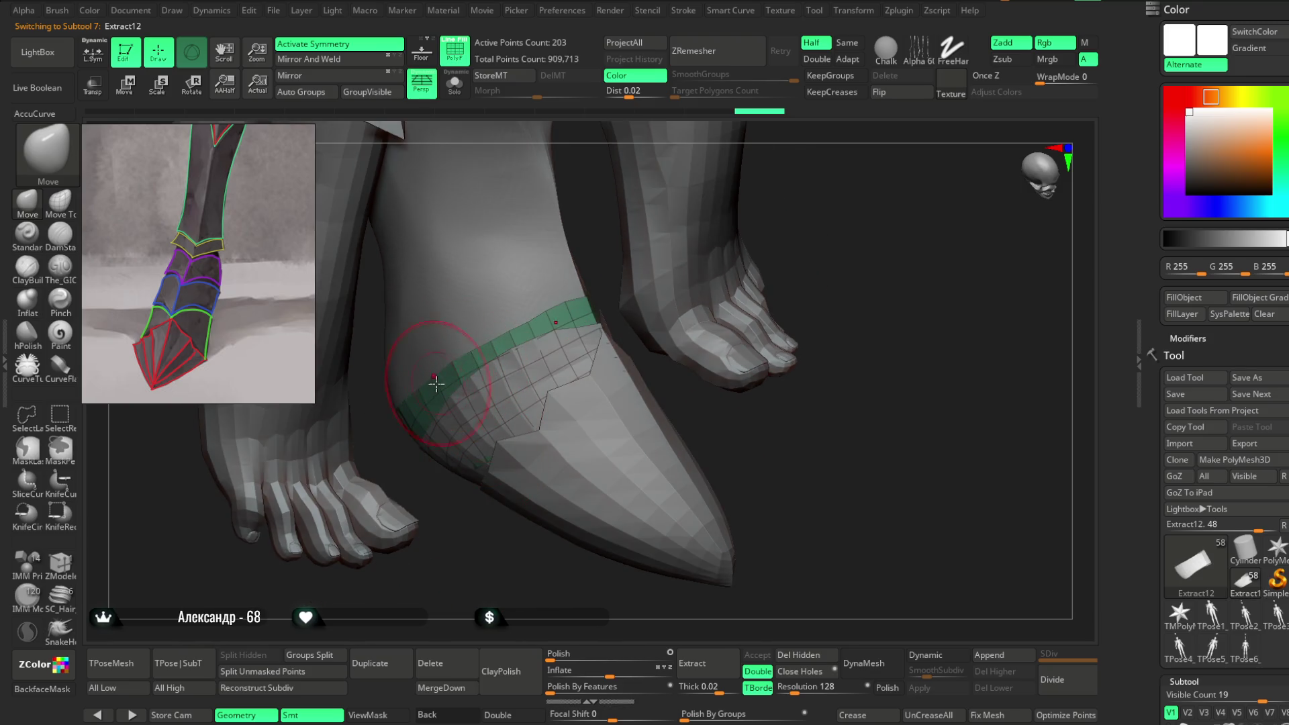
{"action": "mouse_move", "coordinate": [480, 557]}
{"action": "left_mouse_down"}
{"action": "mouse_move", "coordinate": [469, 535]}
{"action": "mouse_move", "coordinate": [497, 327]}
{"action": "mouse_move", "coordinate": [527, 429]}
{"action": "left_mouse_up"}
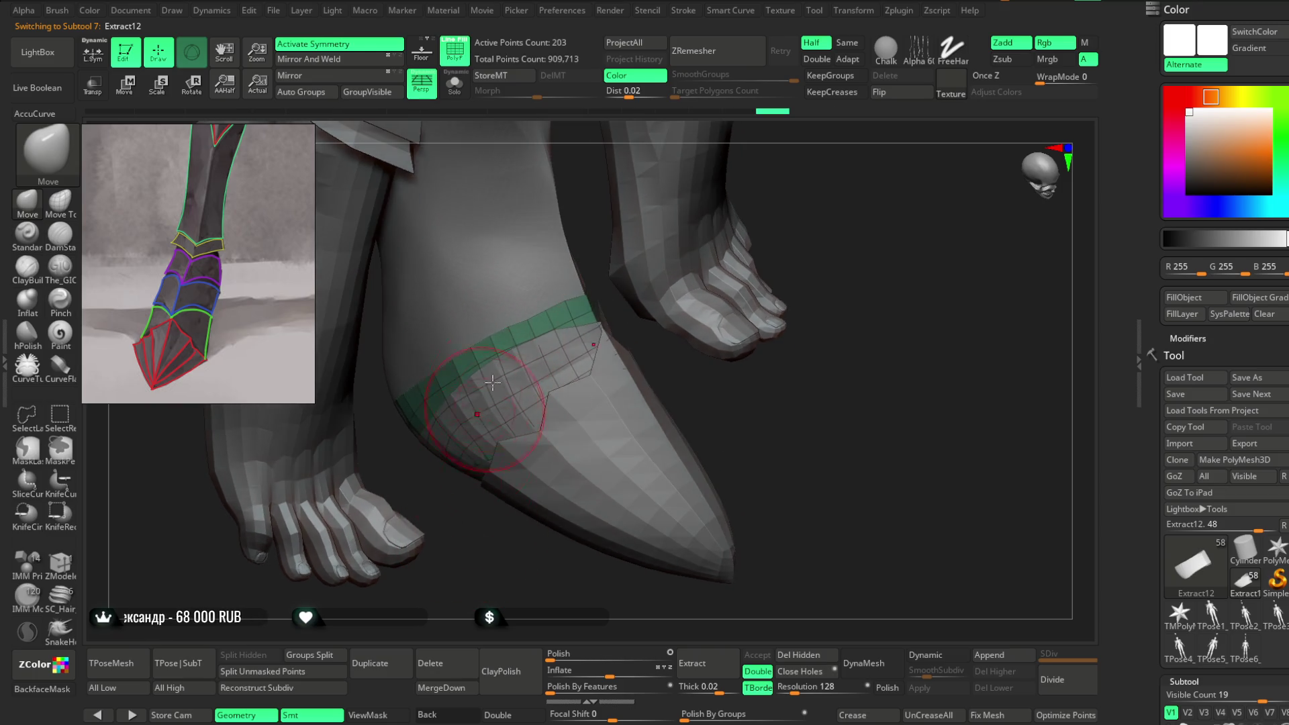
{"action": "key", "text": "space"}
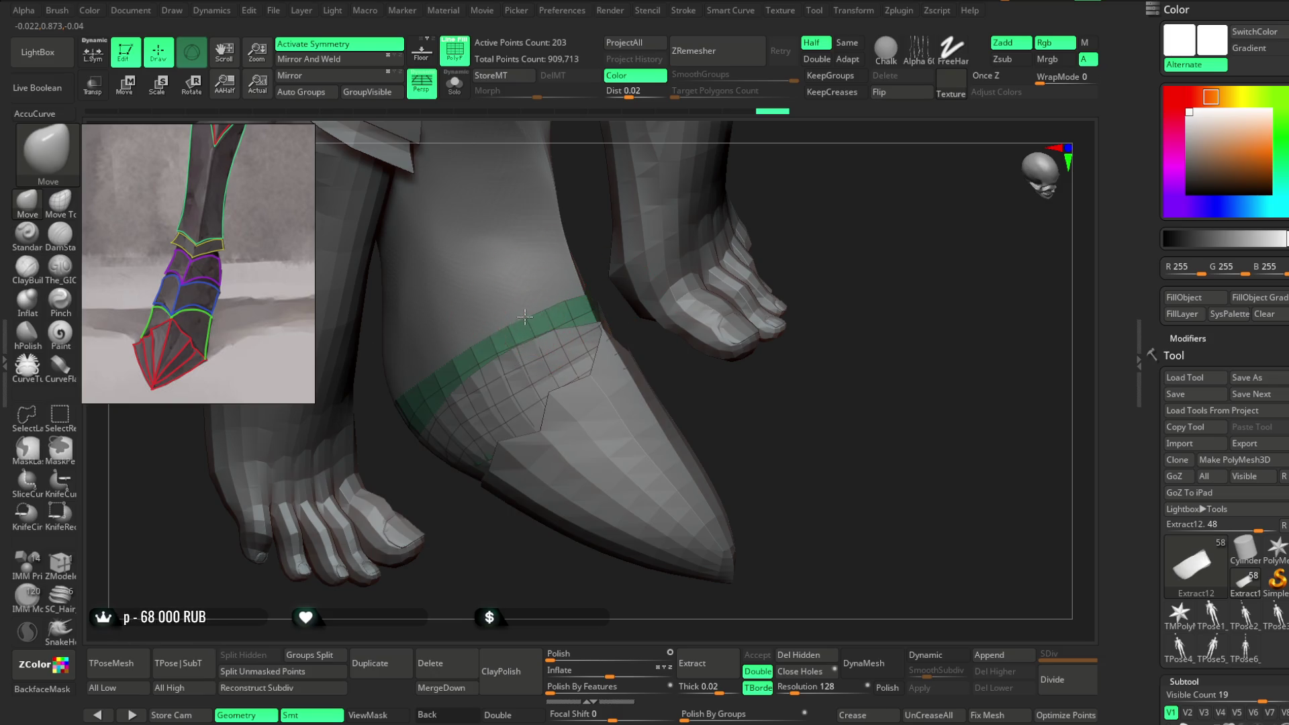
{"action": "left_click_drag", "start_coordinate": [524, 322], "coordinate": [369, 446]}
{"action": "key", "text": "space"}
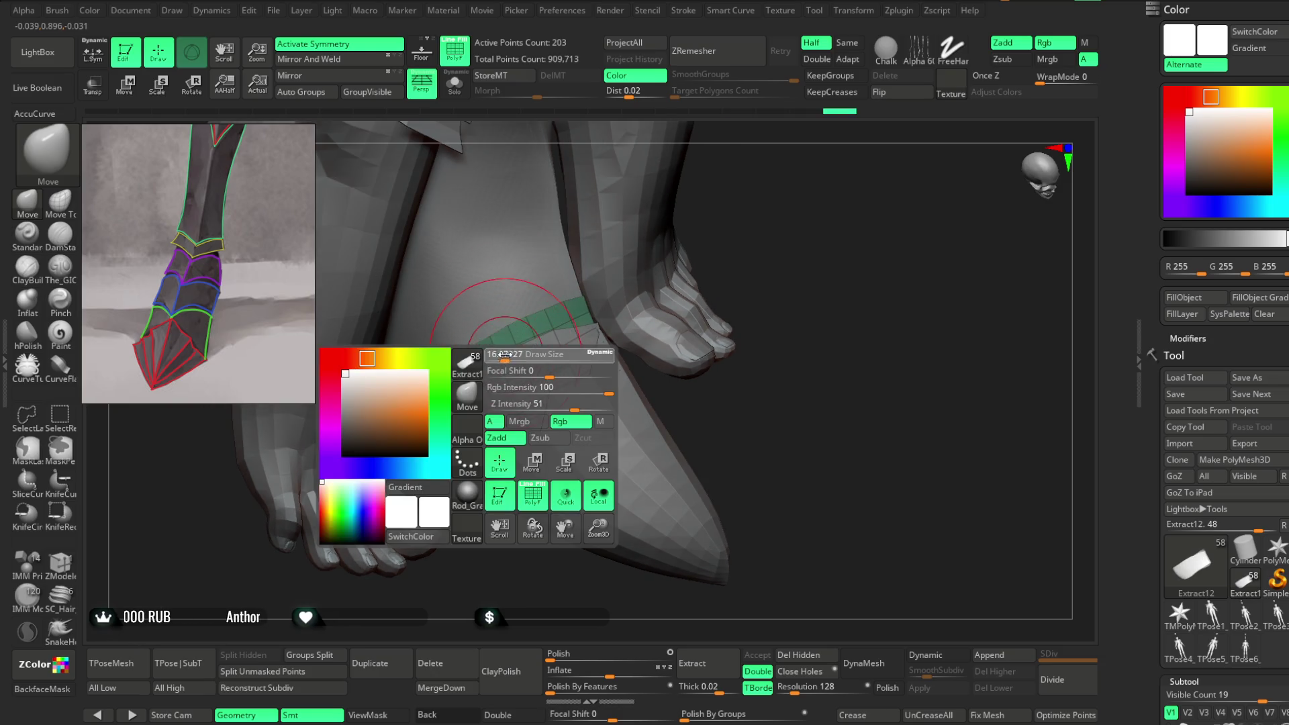
{"action": "right_click_drag", "start_coordinate": [431, 395], "coordinate": [440, 491]}
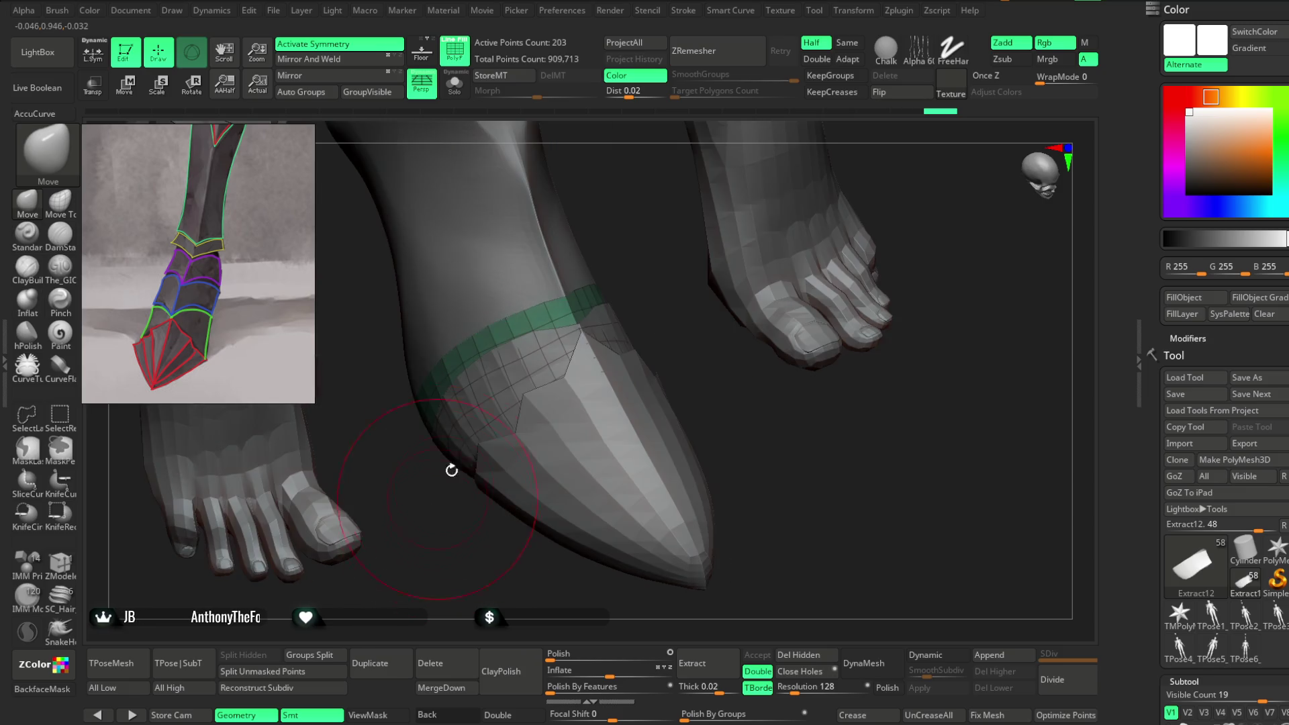
{"action": "right_click_drag", "start_coordinate": [478, 333], "coordinate": [598, 253]}
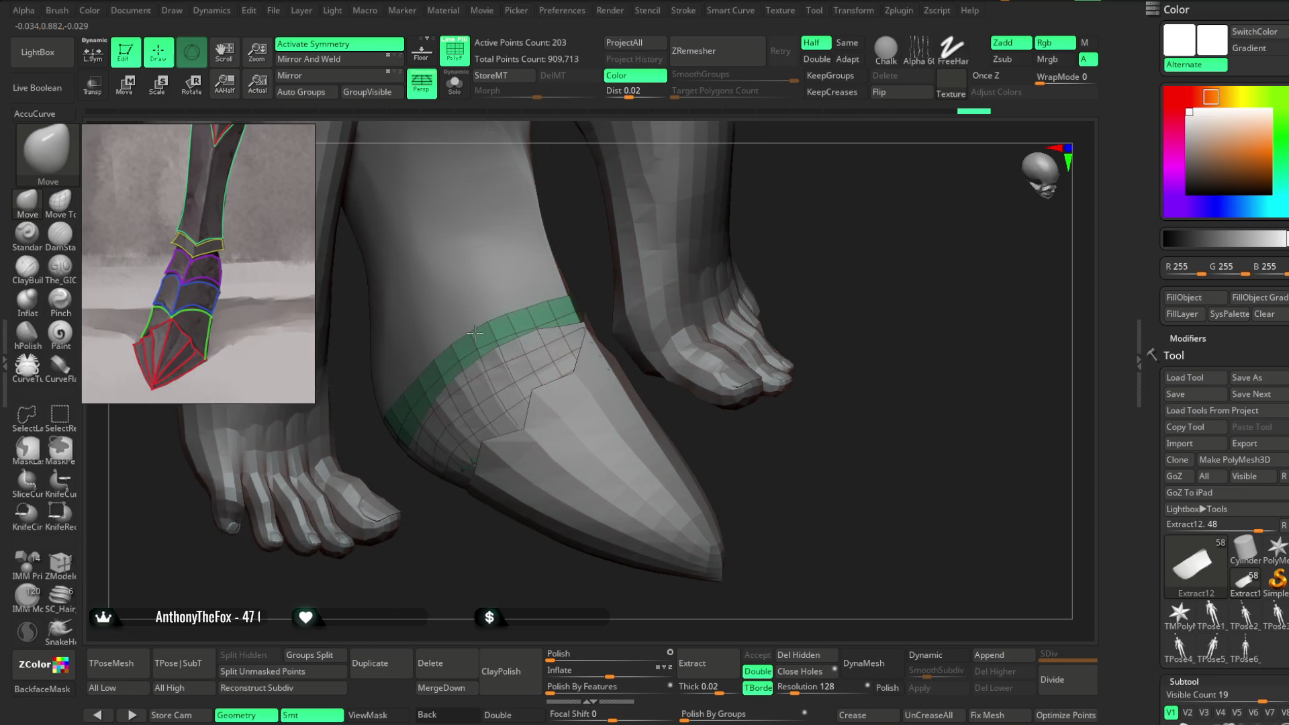
{"action": "right_click_drag", "start_coordinate": [523, 306], "coordinate": [599, 287]}
{"action": "right_click", "coordinate": [600, 286]}
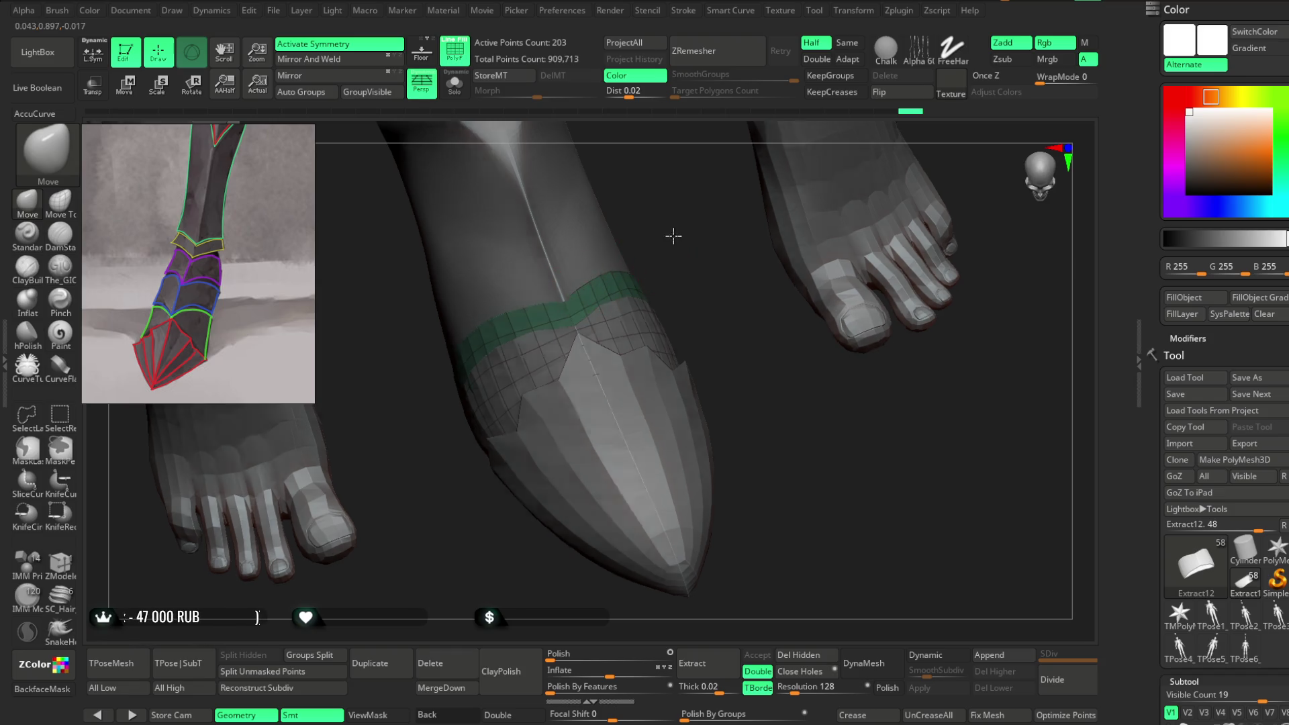
{"action": "right_click_drag", "start_coordinate": [668, 242], "coordinate": [618, 308]}
{"action": "right_click", "coordinate": [543, 384]}
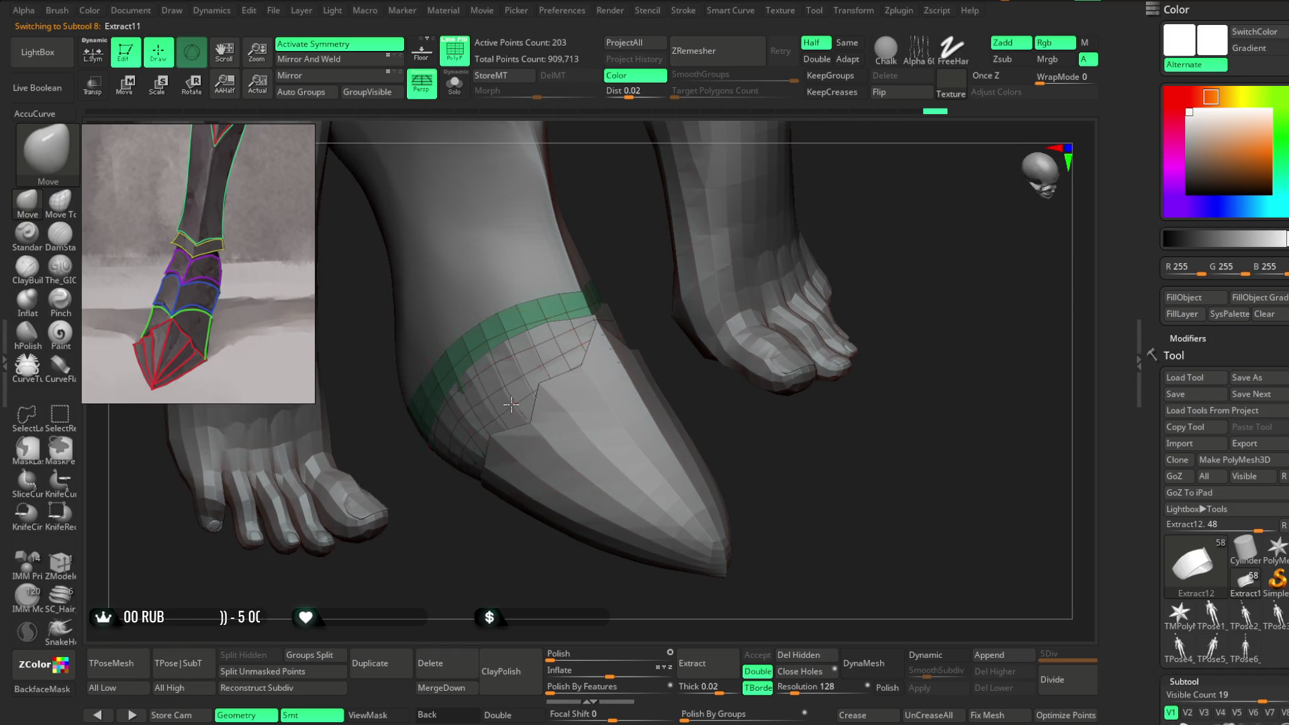
Step: Select the green Extract12 strip on the shoe and orbit around it
{"action": "left_click", "coordinate": [460, 402], "text": "alt"}
{"action": "right_click_drag", "start_coordinate": [458, 512], "coordinate": [509, 349]}
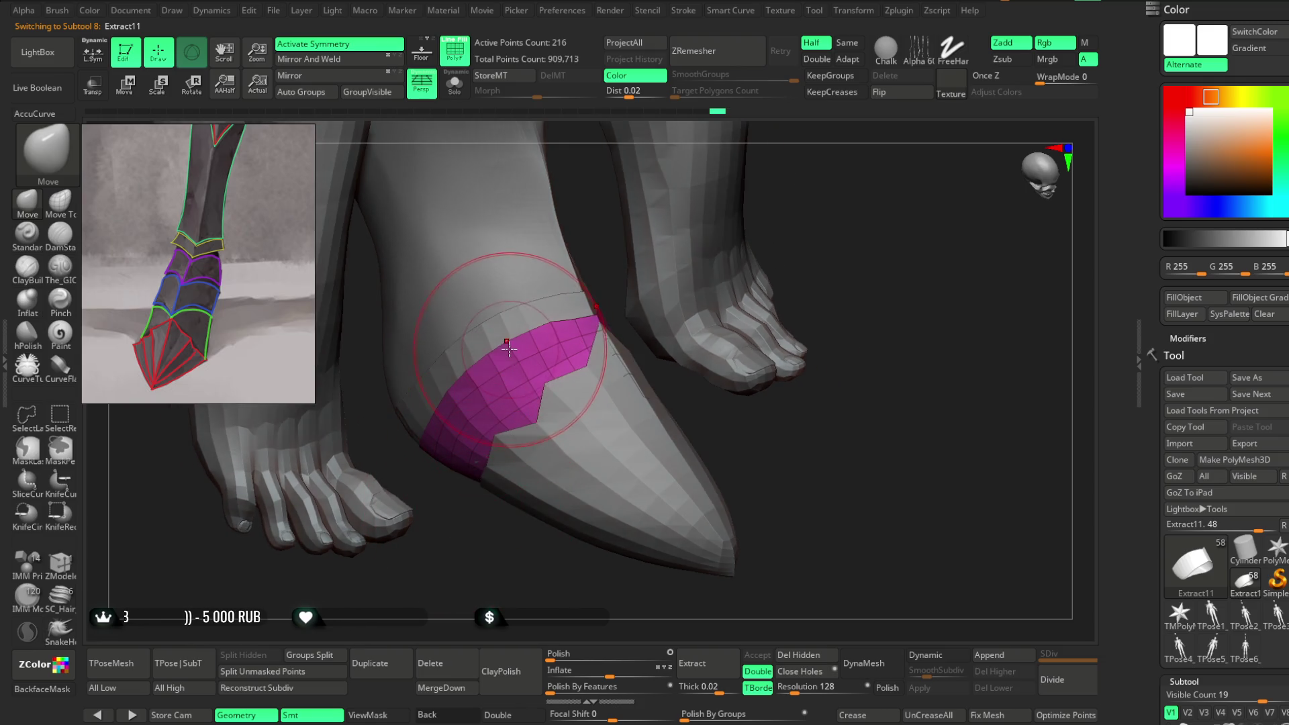
{"action": "left_click", "coordinate": [468, 341], "text": "alt"}
{"action": "mouse_move", "coordinate": [462, 338]}
{"action": "right_mouse_down"}
{"action": "mouse_move", "coordinate": [469, 517]}
{"action": "mouse_move", "coordinate": [425, 336]}
{"action": "right_mouse_up"}
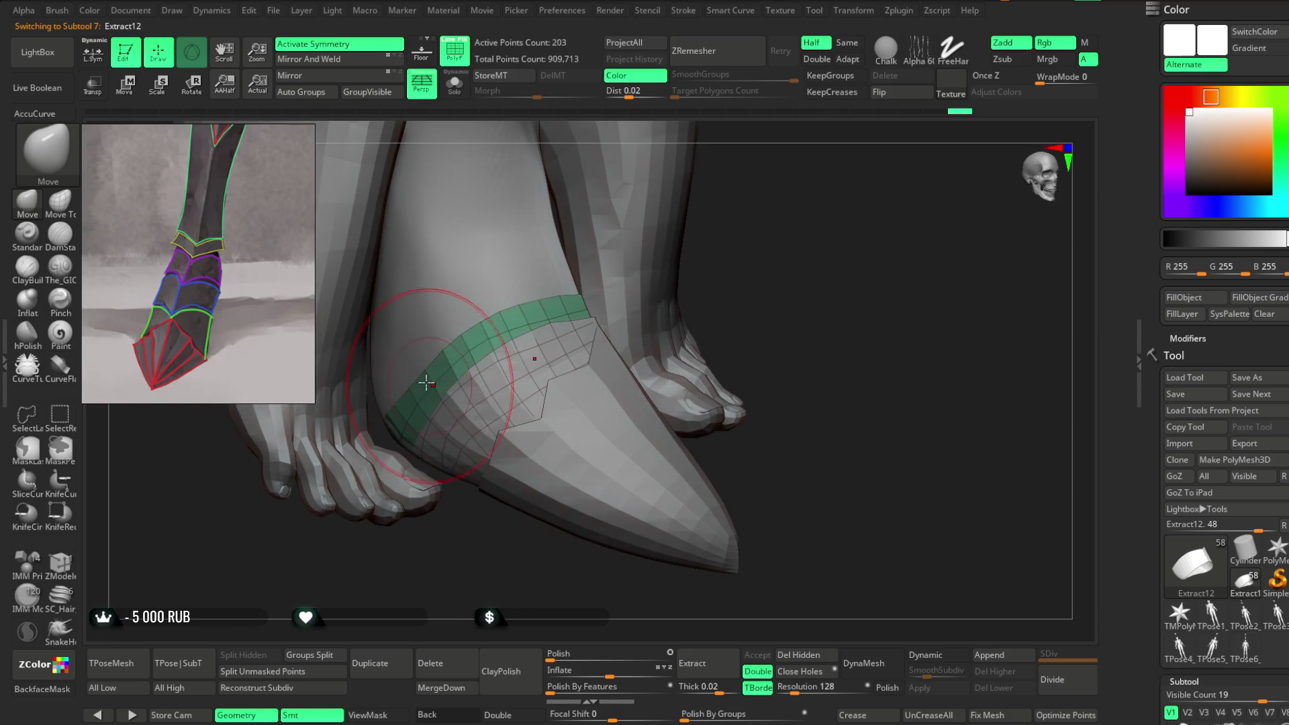
{"action": "mouse_move", "coordinate": [497, 566]}
{"action": "right_mouse_down"}
{"action": "mouse_move", "coordinate": [403, 473]}
{"action": "mouse_move", "coordinate": [736, 236]}
{"action": "mouse_move", "coordinate": [466, 412]}
{"action": "mouse_move", "coordinate": [454, 369]}
{"action": "mouse_move", "coordinate": [446, 403]}
{"action": "mouse_move", "coordinate": [693, 274]}
{"action": "mouse_move", "coordinate": [507, 275]}
{"action": "right_mouse_up"}
Step: Show Extract12 alone with Solo and reduce the brush Draw Size
{"action": "left_click", "coordinate": [454, 84]}
{"action": "mouse_move", "coordinate": [567, 345]}
{"action": "right_mouse_down"}
{"action": "mouse_move", "coordinate": [651, 282]}
{"action": "mouse_move", "coordinate": [704, 216]}
{"action": "mouse_move", "coordinate": [662, 290]}
{"action": "right_mouse_up"}
{"action": "key", "text": "space"}
{"action": "left_click_drag", "start_coordinate": [692, 275], "coordinate": [674, 276]}
{"action": "mouse_move", "coordinate": [675, 275]}
{"action": "right_mouse_down"}
{"action": "mouse_move", "coordinate": [693, 260]}
{"action": "mouse_move", "coordinate": [568, 369]}
{"action": "mouse_move", "coordinate": [633, 215]}
{"action": "right_mouse_up"}
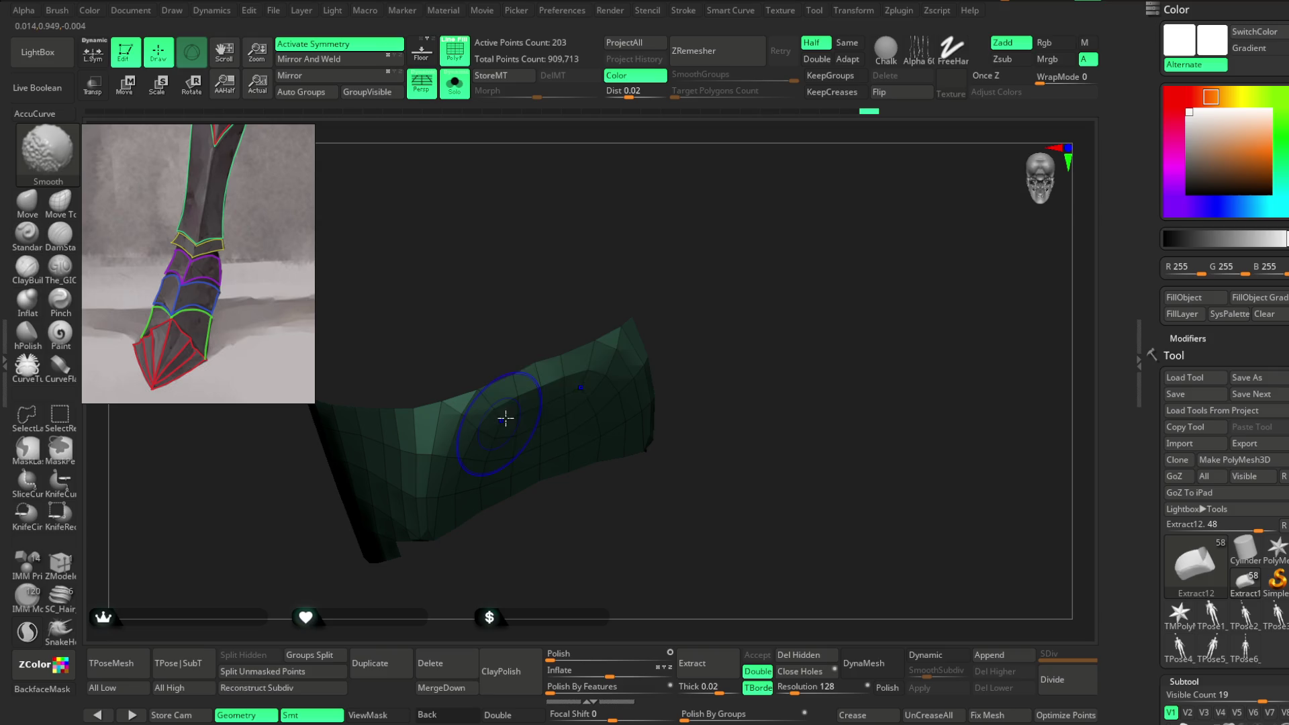
Step: ZRemesh the Extract12 strip with Same enabled into clean, even quads
{"action": "key", "text": "space"}
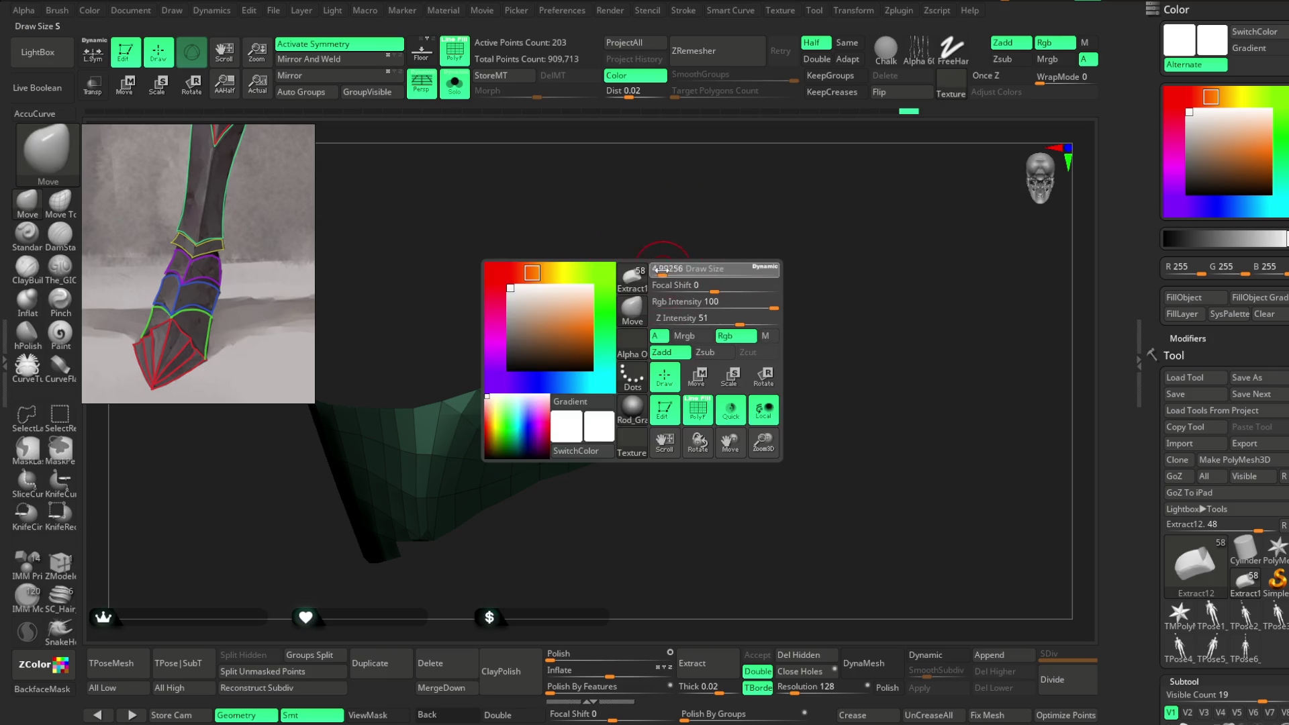
{"action": "right_click_drag", "start_coordinate": [630, 279], "coordinate": [617, 336]}
{"action": "mouse_move", "coordinate": [539, 363]}
{"action": "right_mouse_down"}
{"action": "mouse_move", "coordinate": [590, 299]}
{"action": "mouse_move", "coordinate": [568, 266]}
{"action": "mouse_move", "coordinate": [595, 239]}
{"action": "mouse_move", "coordinate": [546, 501]}
{"action": "mouse_move", "coordinate": [598, 273]}
{"action": "mouse_move", "coordinate": [584, 391]}
{"action": "mouse_move", "coordinate": [663, 252]}
{"action": "mouse_move", "coordinate": [678, 275]}
{"action": "right_mouse_up"}
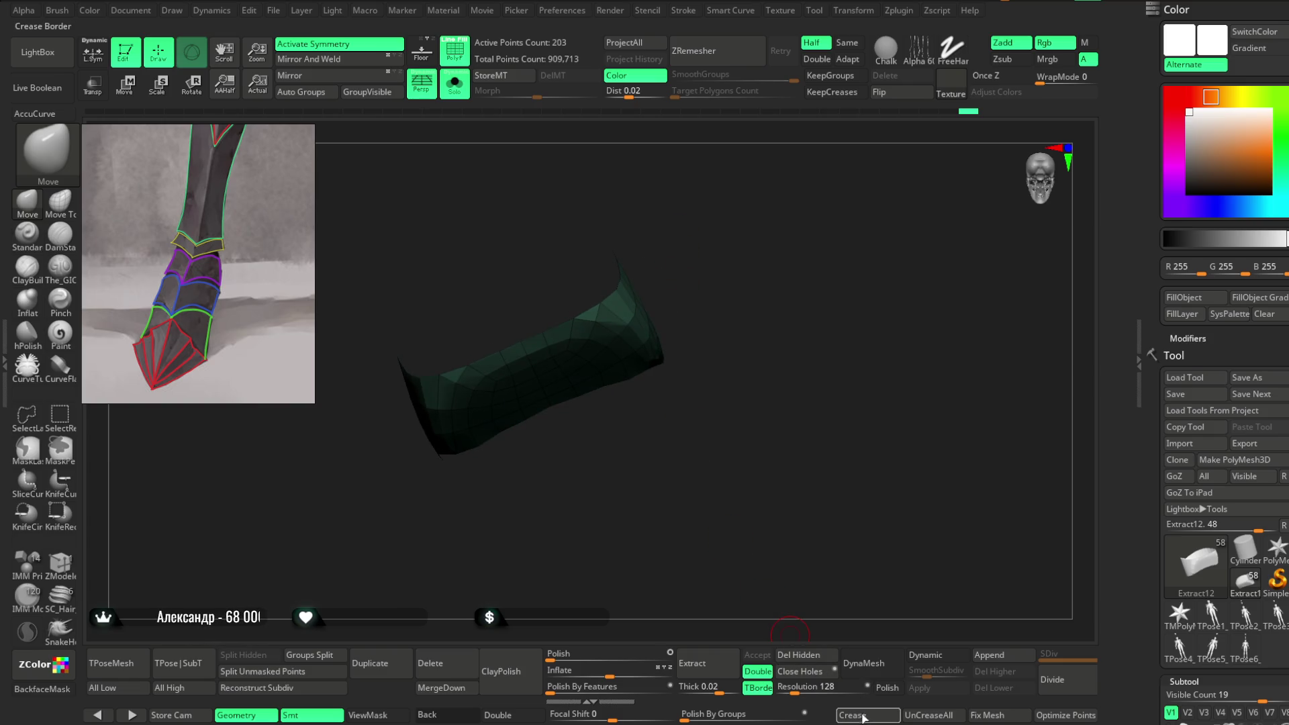
{"action": "left_click", "coordinate": [847, 42]}
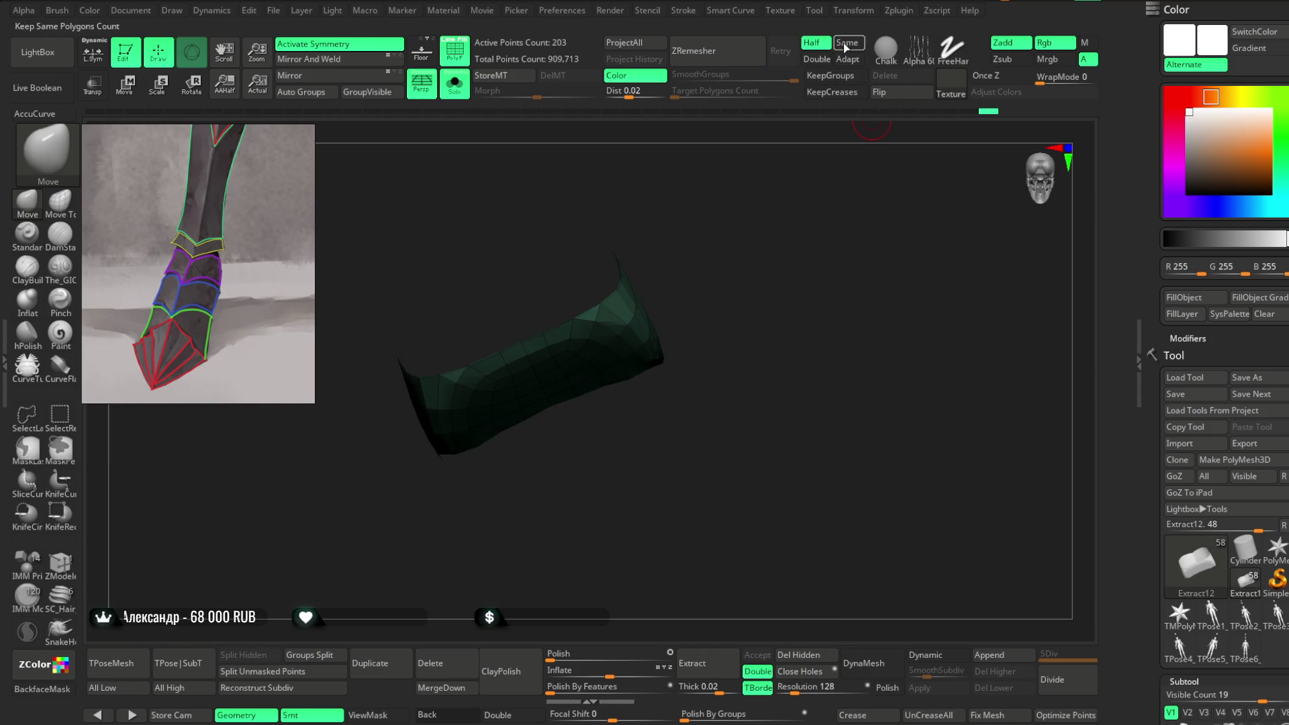
{"action": "left_click", "coordinate": [712, 51]}
{"action": "mouse_move", "coordinate": [731, 283]}
{"action": "right_mouse_down"}
{"action": "mouse_move", "coordinate": [722, 222]}
{"action": "mouse_move", "coordinate": [733, 250]}
{"action": "mouse_move", "coordinate": [529, 393]}
{"action": "mouse_move", "coordinate": [556, 495]}
{"action": "mouse_move", "coordinate": [630, 441]}
{"action": "right_mouse_up"}
Step: Turn Solo off to view the strip on the foot, then select Extract2
{"action": "key", "text": "space"}
{"action": "left_click_drag", "start_coordinate": [623, 371], "coordinate": [577, 363]}
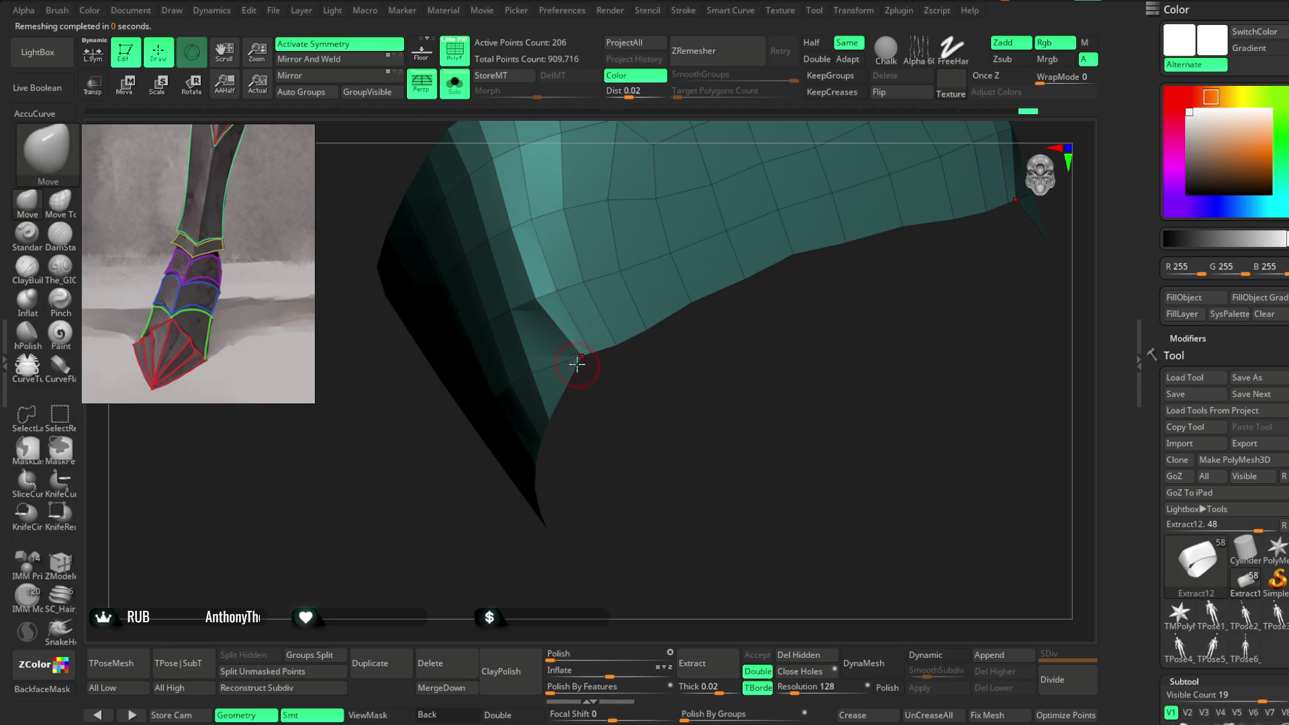
{"action": "mouse_move", "coordinate": [628, 425]}
{"action": "right_mouse_down"}
{"action": "mouse_move", "coordinate": [665, 366]}
{"action": "mouse_move", "coordinate": [685, 371]}
{"action": "mouse_move", "coordinate": [734, 232]}
{"action": "mouse_move", "coordinate": [739, 279]}
{"action": "mouse_move", "coordinate": [757, 216]}
{"action": "mouse_move", "coordinate": [786, 195]}
{"action": "mouse_move", "coordinate": [774, 171]}
{"action": "mouse_move", "coordinate": [754, 279]}
{"action": "mouse_move", "coordinate": [708, 253]}
{"action": "mouse_move", "coordinate": [660, 258]}
{"action": "mouse_move", "coordinate": [687, 321]}
{"action": "right_mouse_up"}
{"action": "left_click", "coordinate": [454, 84]}
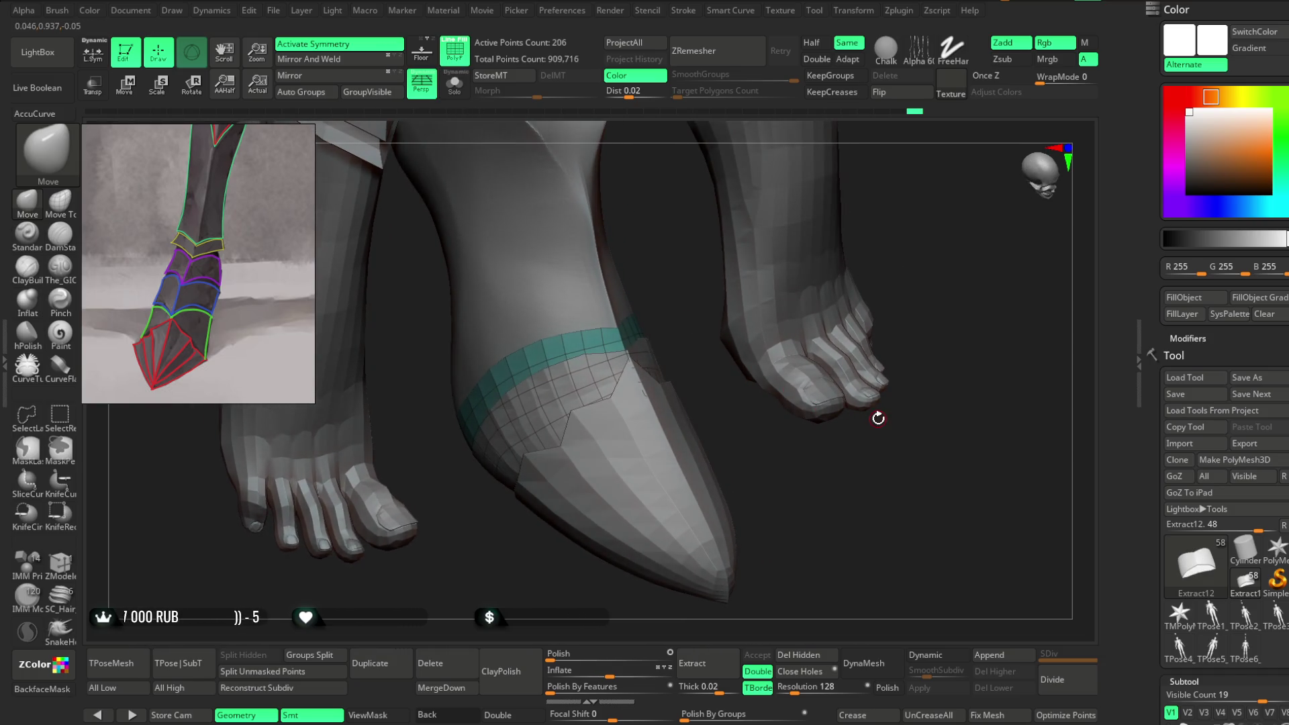
{"action": "right_click_drag", "start_coordinate": [685, 338], "coordinate": [830, 212]}
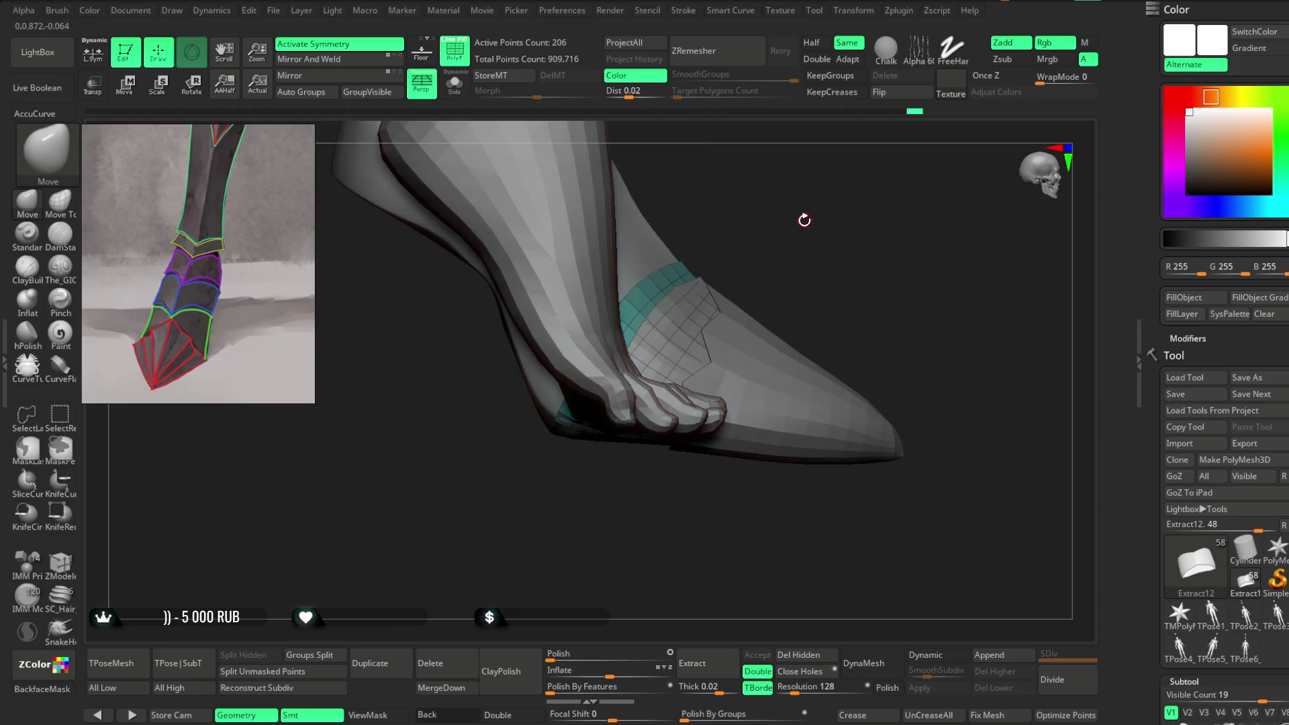
{"action": "left_click", "coordinate": [528, 131], "text": "alt"}
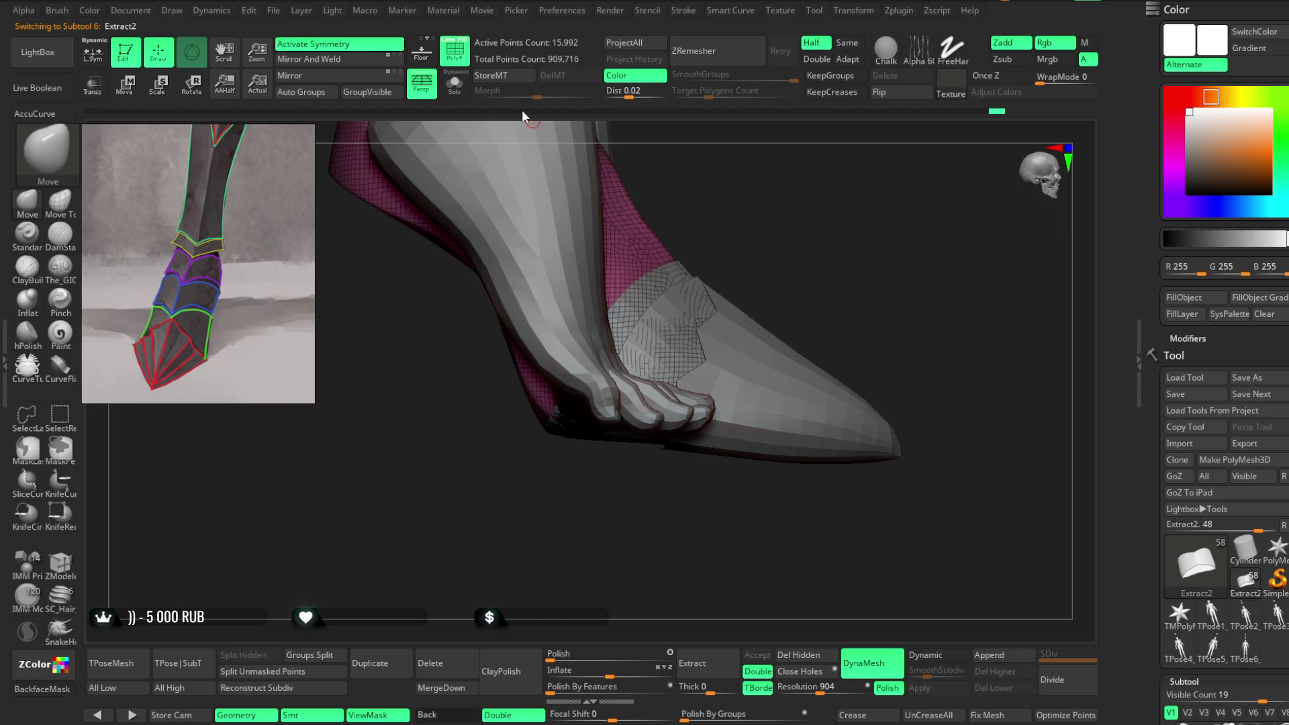
Step: Isolate Extract2 with Solo, try a mask band across the boot, then clear it
{"action": "left_click", "coordinate": [454, 84]}
{"action": "mouse_move", "coordinate": [685, 252]}
{"action": "left_mouse_down", "text": "ctrl"}
{"action": "mouse_move", "coordinate": [507, 440]}
{"action": "mouse_move", "coordinate": [436, 285]}
{"action": "mouse_move", "coordinate": [436, 221]}
{"action": "left_mouse_up", "text": "ctrl"}
{"action": "mouse_move", "coordinate": [682, 161]}
{"action": "left_mouse_down"}
{"action": "mouse_move", "coordinate": [701, 294]}
{"action": "mouse_move", "coordinate": [667, 262]}
{"action": "mouse_move", "coordinate": [774, 200]}
{"action": "left_mouse_up"}
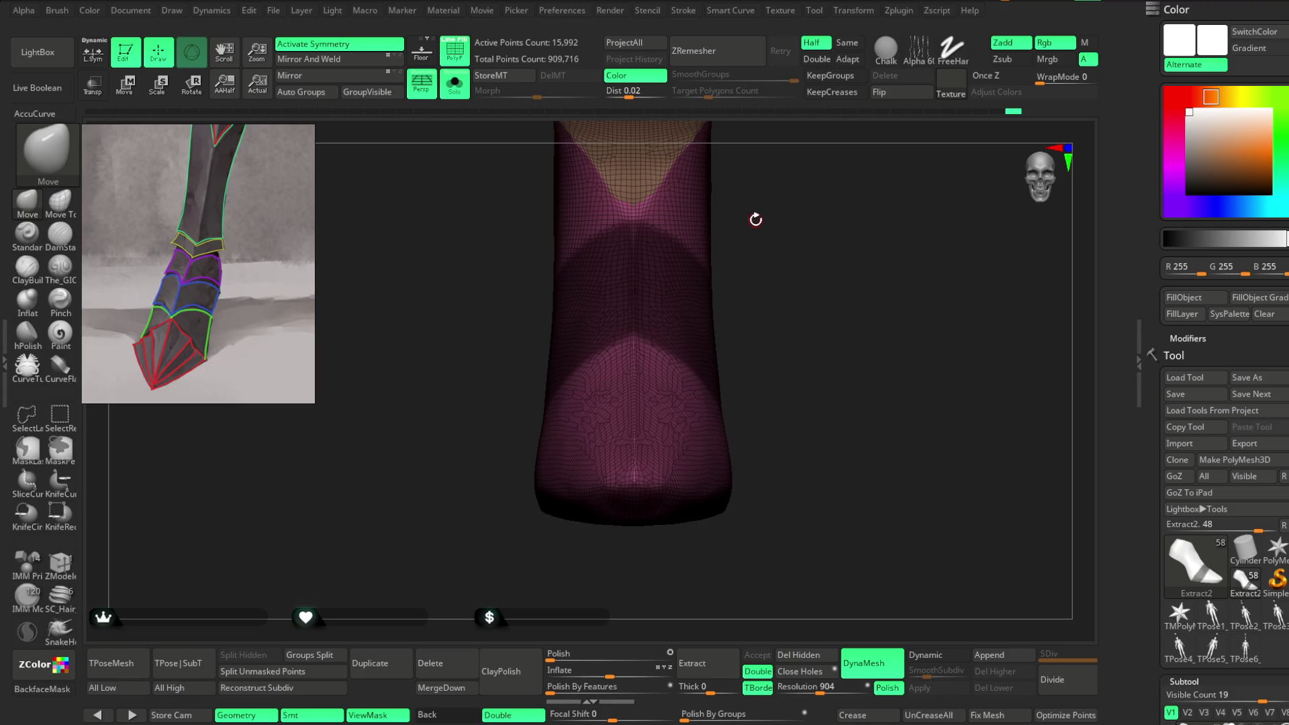
{"action": "mouse_move", "coordinate": [757, 219]}
{"action": "left_mouse_down", "text": "ctrl"}
{"action": "mouse_move", "coordinate": [768, 290]}
{"action": "mouse_move", "coordinate": [615, 281]}
{"action": "left_mouse_up", "text": "ctrl"}
Step: MaskLasso a band across the boot's front, middle and heel area
{"action": "key", "text": "ctrl"}
{"action": "mouse_move", "coordinate": [527, 275]}
{"action": "left_mouse_down", "text": "ctrl"}
{"action": "mouse_move", "coordinate": [537, 368]}
{"action": "mouse_move", "coordinate": [627, 412]}
{"action": "mouse_move", "coordinate": [631, 245]}
{"action": "left_mouse_up", "text": "ctrl"}
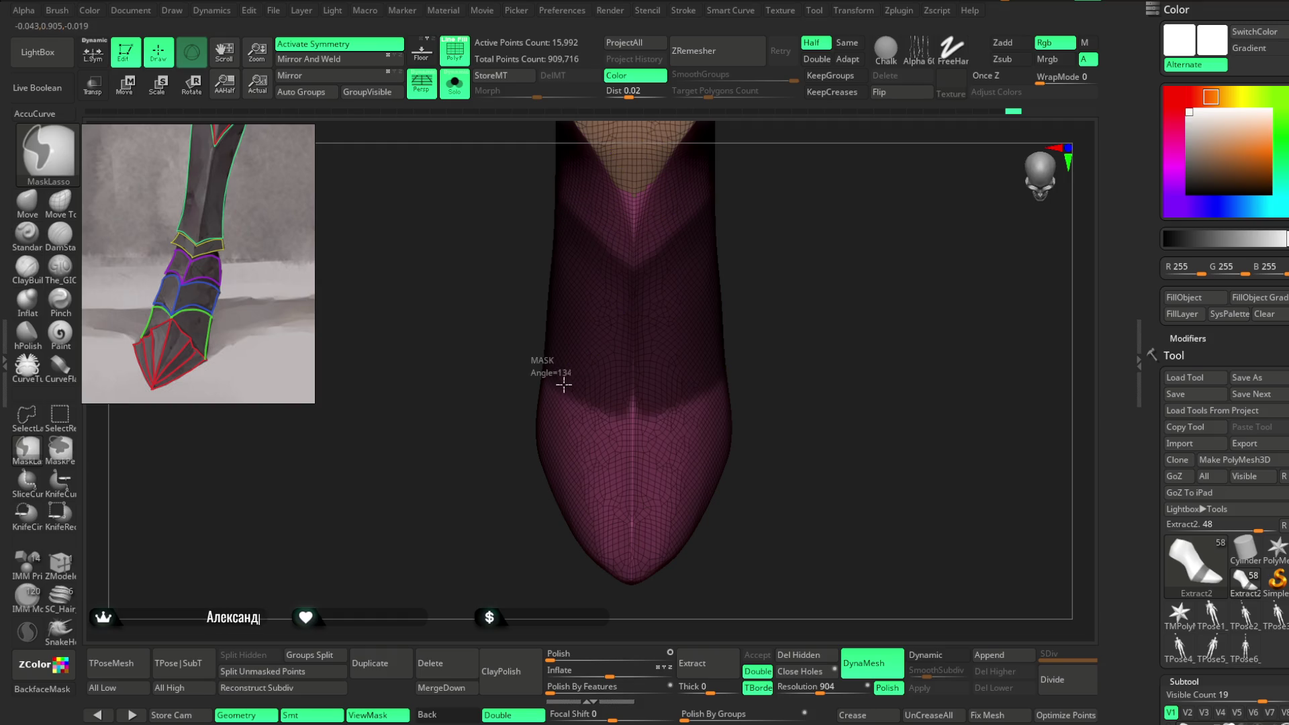
{"action": "mouse_move", "coordinate": [739, 221]}
{"action": "left_mouse_down"}
{"action": "mouse_move", "coordinate": [777, 201]}
{"action": "mouse_move", "coordinate": [799, 212]}
{"action": "mouse_move", "coordinate": [734, 253]}
{"action": "mouse_move", "coordinate": [867, 304]}
{"action": "mouse_move", "coordinate": [634, 290]}
{"action": "left_mouse_up"}
{"action": "mouse_move", "coordinate": [909, 245]}
{"action": "left_mouse_down"}
{"action": "mouse_move", "coordinate": [848, 322]}
{"action": "mouse_move", "coordinate": [788, 322]}
{"action": "mouse_move", "coordinate": [909, 288]}
{"action": "mouse_move", "coordinate": [685, 309]}
{"action": "left_mouse_up"}
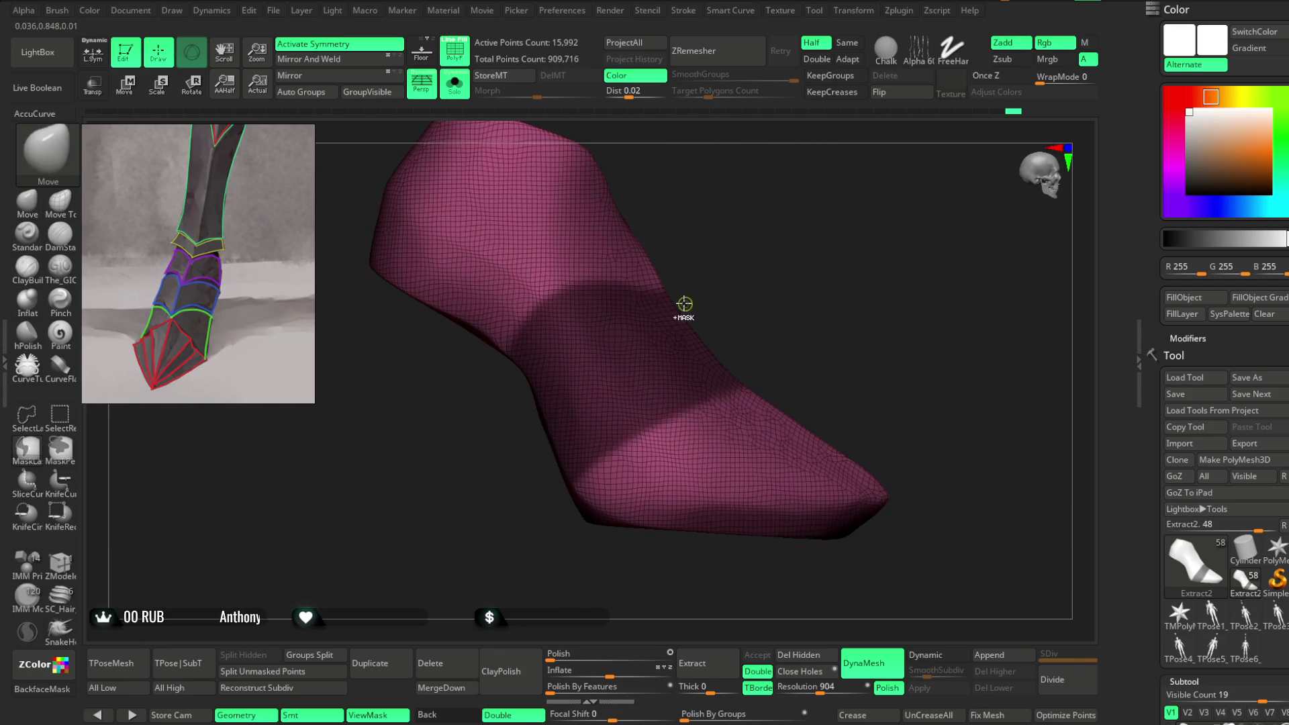
{"action": "mouse_move", "coordinate": [611, 284]}
{"action": "left_mouse_down", "text": "ctrl"}
{"action": "mouse_move", "coordinate": [466, 421]}
{"action": "mouse_move", "coordinate": [589, 337]}
{"action": "left_mouse_up", "text": "ctrl"}
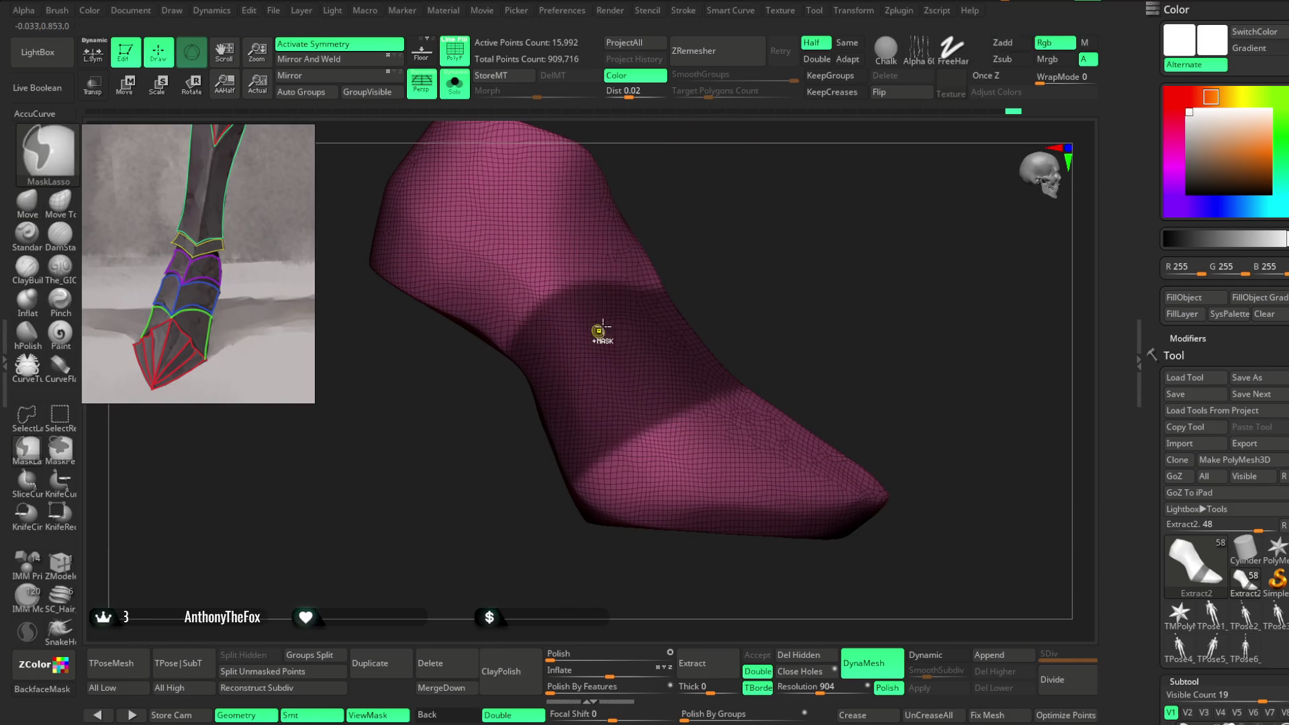
{"action": "mouse_move", "coordinate": [621, 281]}
{"action": "left_mouse_down", "text": "ctrl"}
{"action": "mouse_move", "coordinate": [450, 453]}
{"action": "mouse_move", "coordinate": [668, 261]}
{"action": "mouse_move", "coordinate": [499, 289]}
{"action": "mouse_move", "coordinate": [371, 275]}
{"action": "mouse_move", "coordinate": [470, 282]}
{"action": "left_mouse_up", "text": "ctrl"}
{"action": "mouse_move", "coordinate": [800, 201]}
{"action": "left_mouse_down"}
{"action": "mouse_move", "coordinate": [727, 223]}
{"action": "mouse_move", "coordinate": [888, 268]}
{"action": "mouse_move", "coordinate": [846, 383]}
{"action": "mouse_move", "coordinate": [847, 331]}
{"action": "left_mouse_up"}
Step: Extract the masked band, then delete the resulting Extract13 subtool
{"action": "left_click", "coordinate": [716, 640], "text": "alt"}
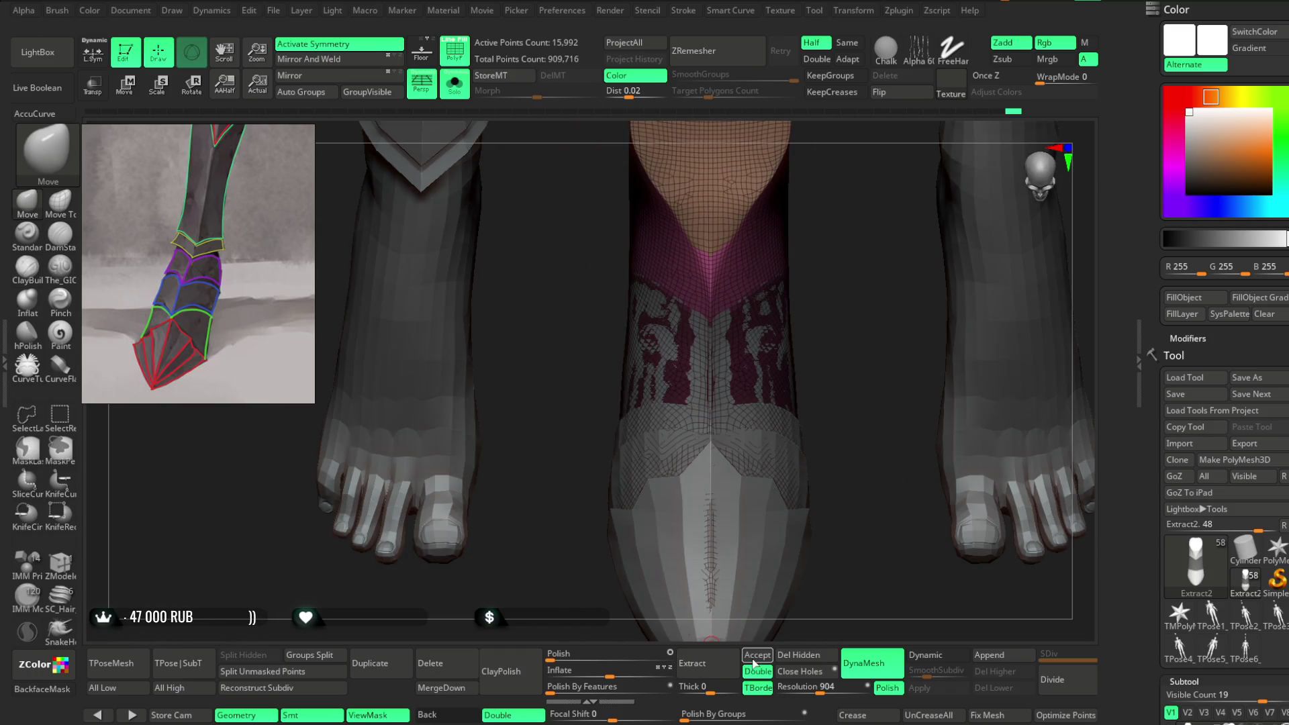
{"action": "mouse_move", "coordinate": [884, 379]}
{"action": "left_mouse_down"}
{"action": "mouse_move", "coordinate": [815, 339]}
{"action": "mouse_move", "coordinate": [854, 279]}
{"action": "mouse_move", "coordinate": [865, 333]}
{"action": "left_mouse_up"}
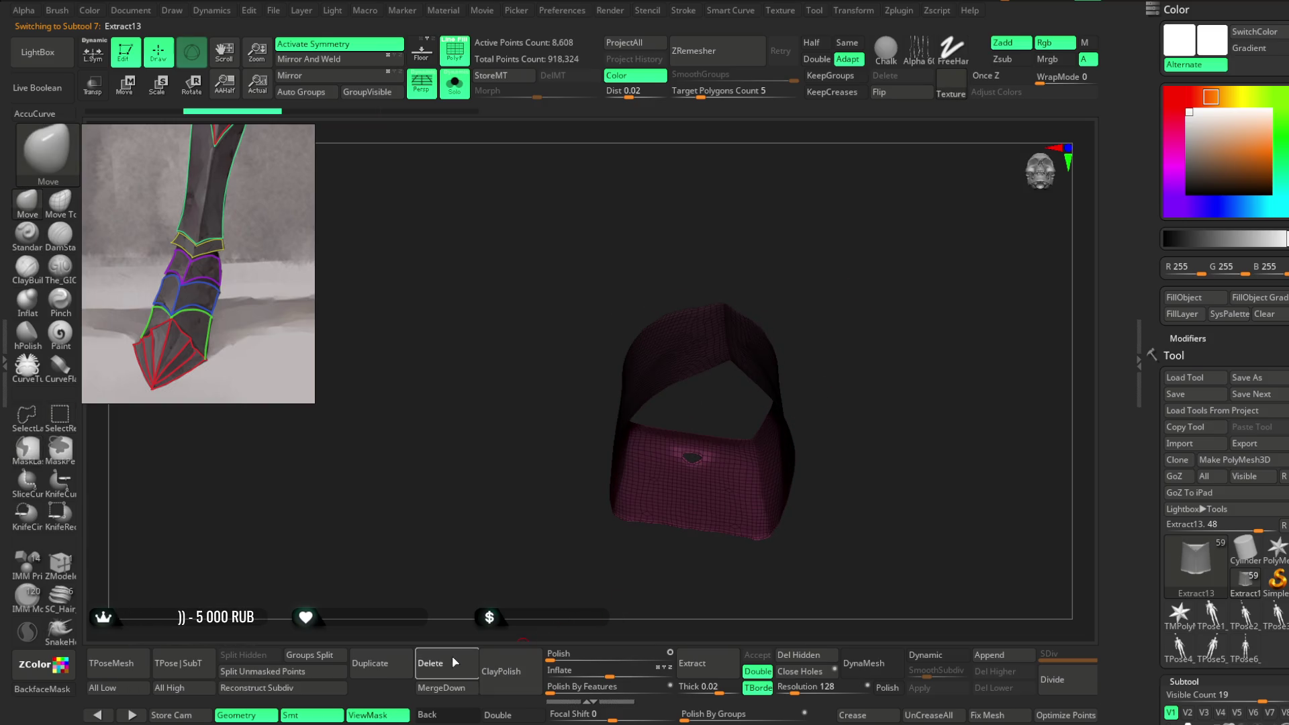
{"action": "left_click", "coordinate": [430, 664]}
{"action": "left_click", "coordinate": [403, 688]}
{"action": "mouse_move", "coordinate": [662, 145]}
{"action": "left_mouse_down"}
{"action": "mouse_move", "coordinate": [769, 253]}
{"action": "mouse_move", "coordinate": [693, 233]}
{"action": "left_mouse_up"}
Step: Show the full figure, make Extract2 the active boot mesh and choose MaskPen masking
{"action": "left_click", "coordinate": [454, 84]}
{"action": "left_click_drag", "start_coordinate": [909, 235], "coordinate": [925, 151]}
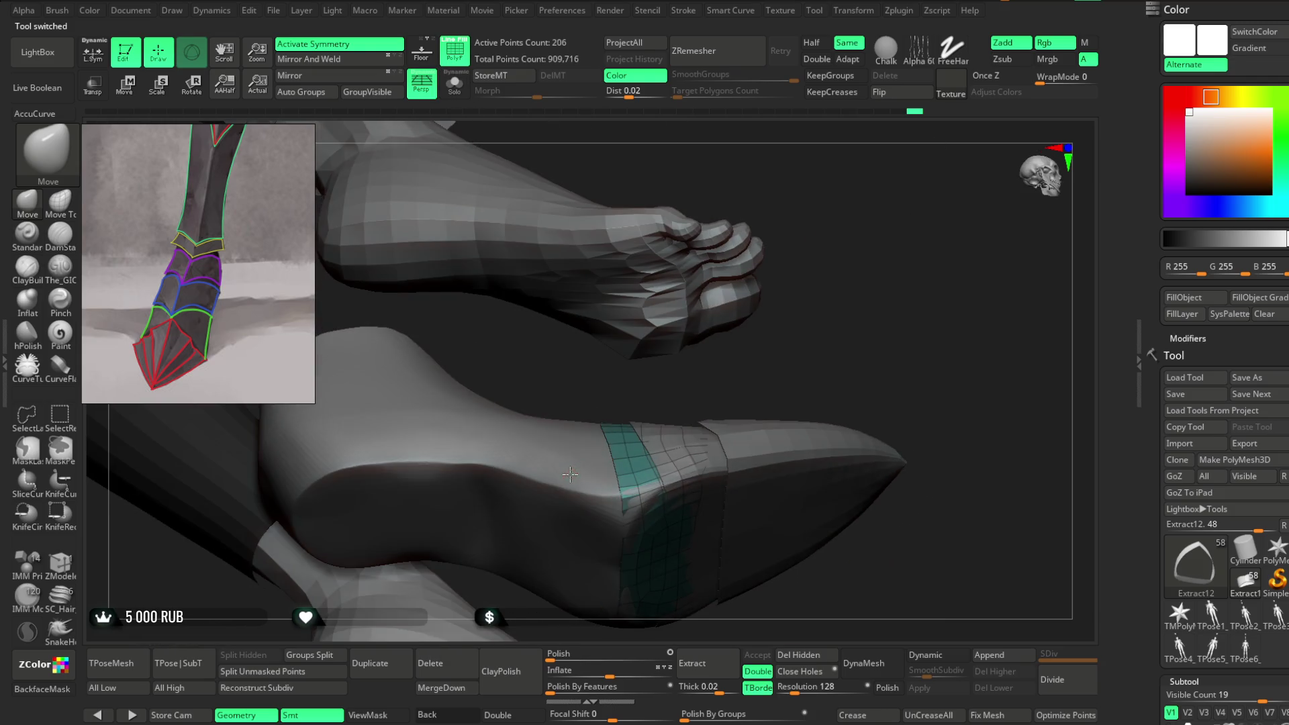
{"action": "left_click", "coordinate": [570, 474], "text": "alt"}
{"action": "key", "text": "f"}
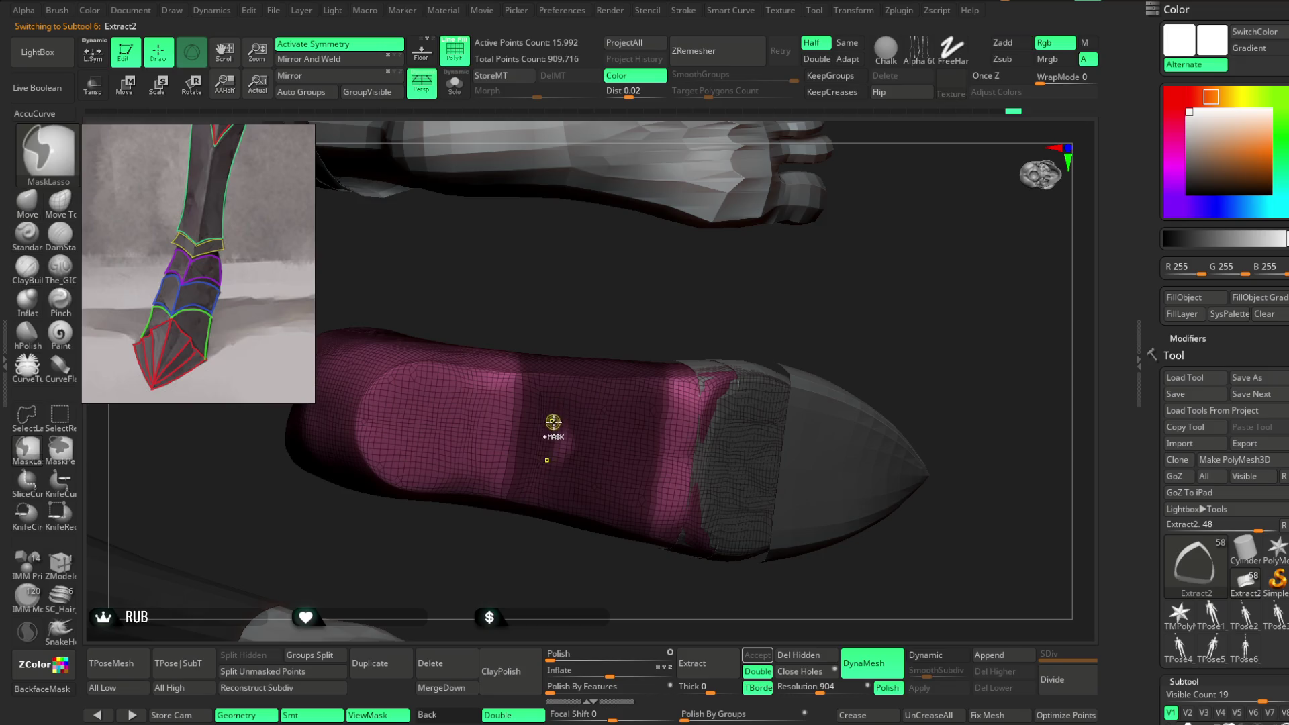
{"action": "left_click", "coordinate": [69, 445], "text": "ctrl"}
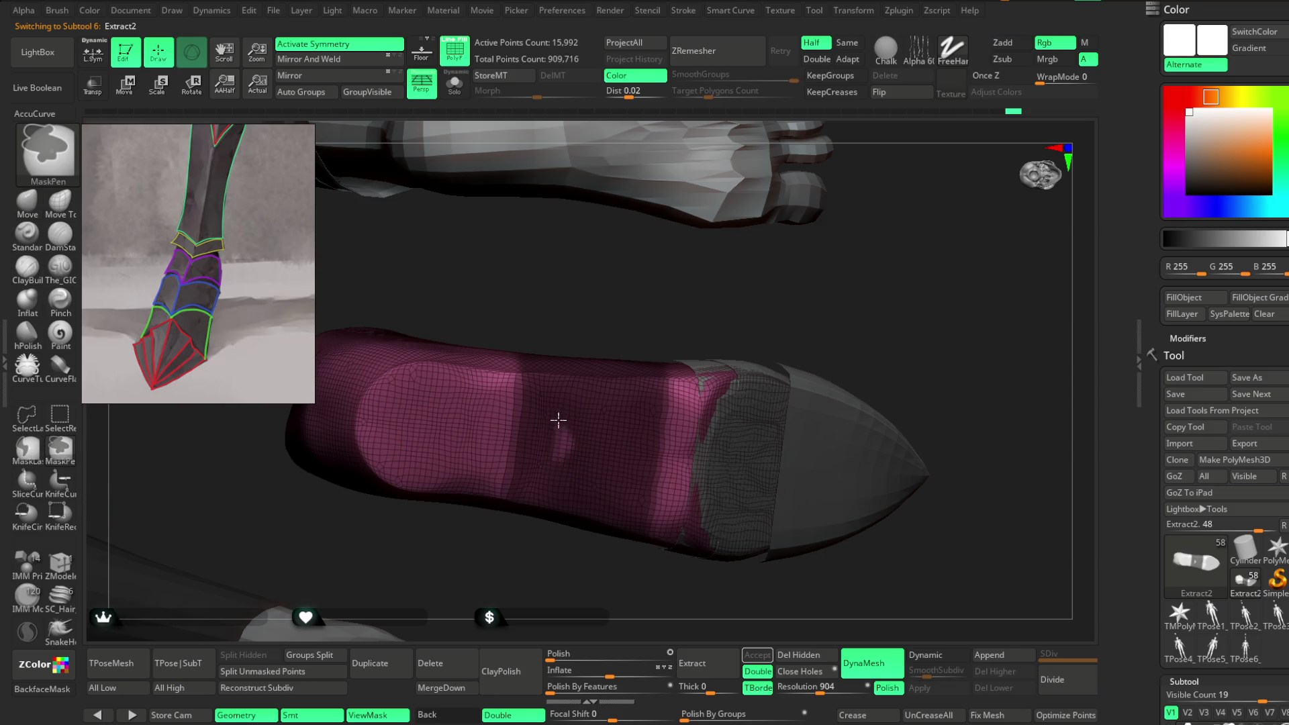
{"action": "key", "text": "space"}
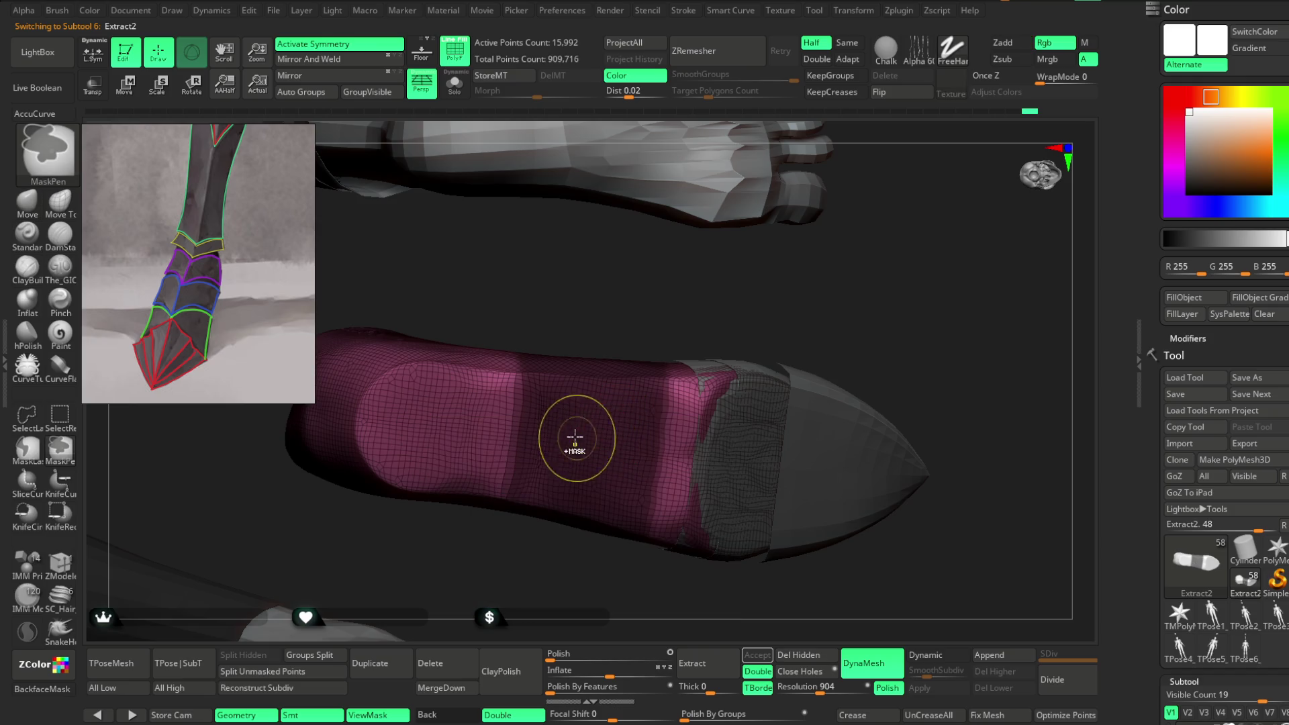
Step: Isolate the Extract2 boot and mask a band around its ankle
{"action": "left_click_drag", "start_coordinate": [656, 382], "coordinate": [760, 403]}
{"action": "mouse_move", "coordinate": [967, 279]}
{"action": "left_mouse_down"}
{"action": "mouse_move", "coordinate": [978, 259]}
{"action": "mouse_move", "coordinate": [936, 282]}
{"action": "left_mouse_up"}
{"action": "left_click", "coordinate": [455, 84]}
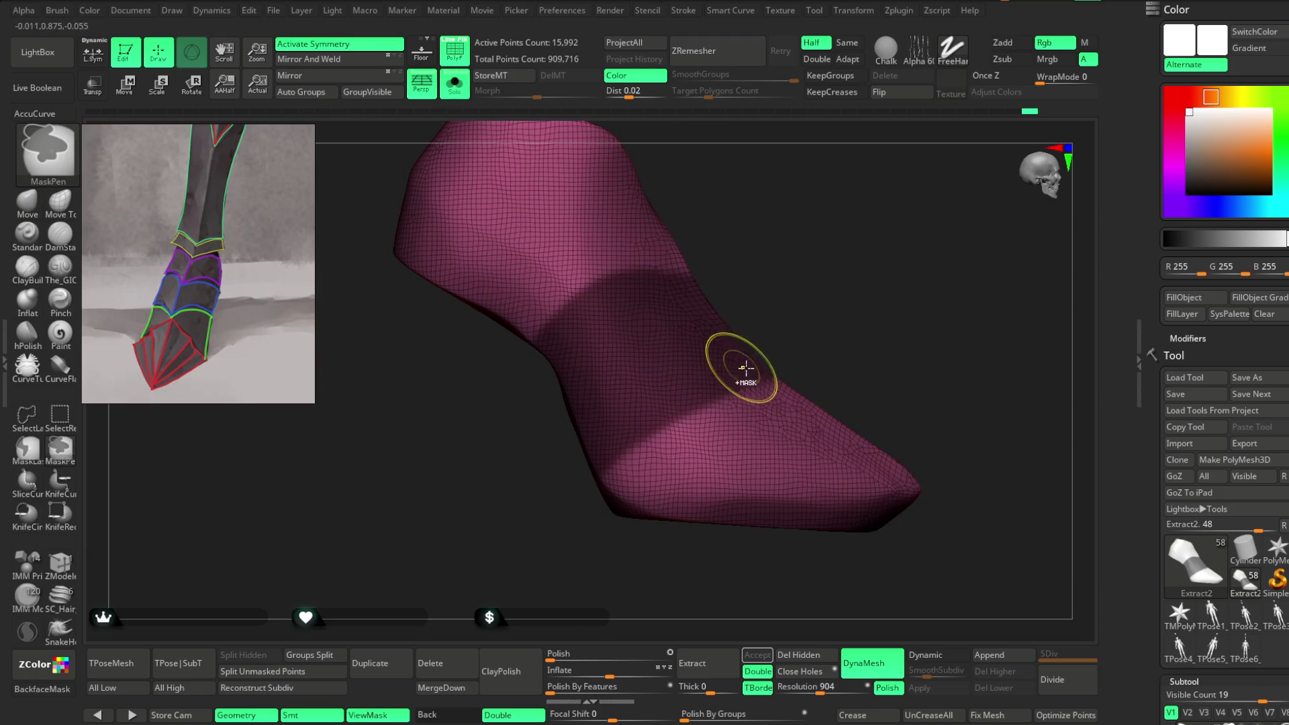
{"action": "key", "text": "ctrl"}
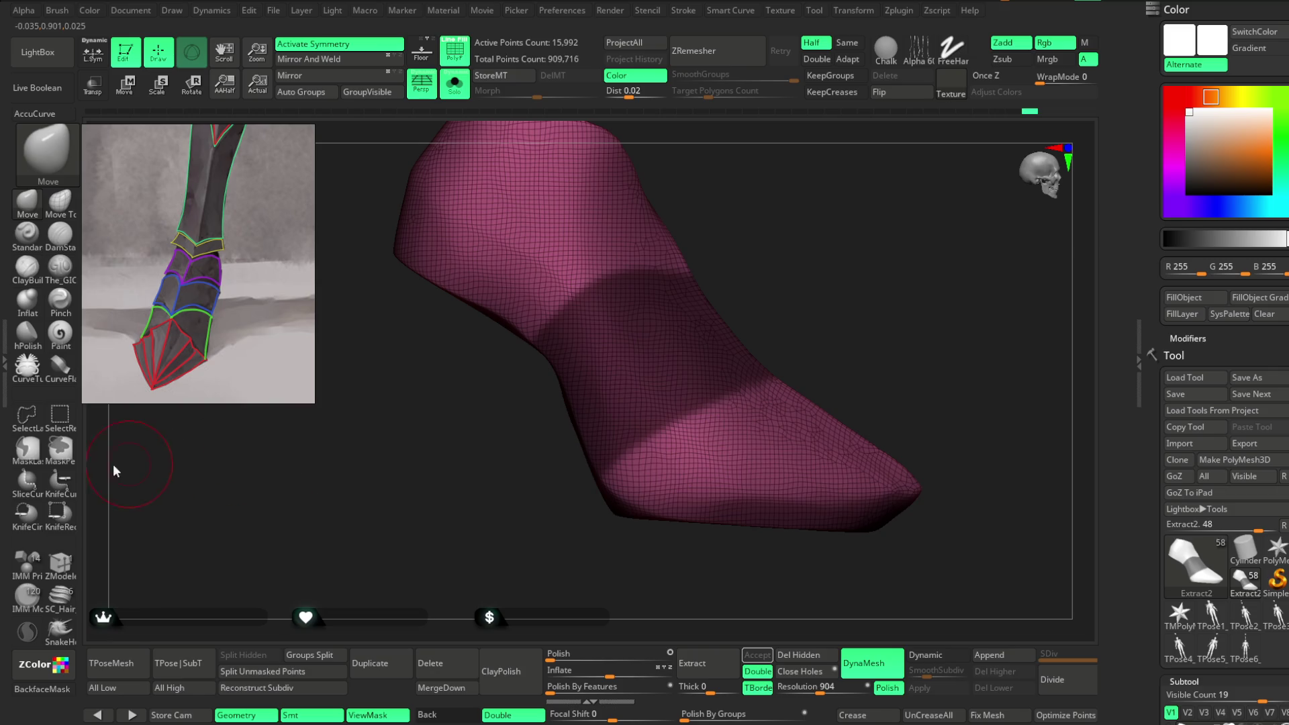
{"action": "mouse_move", "coordinate": [771, 376]}
{"action": "left_mouse_down", "text": "ctrl+shift"}
{"action": "mouse_move", "coordinate": [675, 423]}
{"action": "mouse_move", "coordinate": [591, 524]}
{"action": "left_mouse_up", "text": "ctrl+shift"}
{"action": "mouse_move", "coordinate": [777, 231]}
{"action": "left_mouse_down"}
{"action": "mouse_move", "coordinate": [815, 268]}
{"action": "mouse_move", "coordinate": [784, 370]}
{"action": "left_mouse_up"}
Step: Extract the masked band as a shell and delete its hidden inner part
{"action": "left_click", "coordinate": [756, 655]}
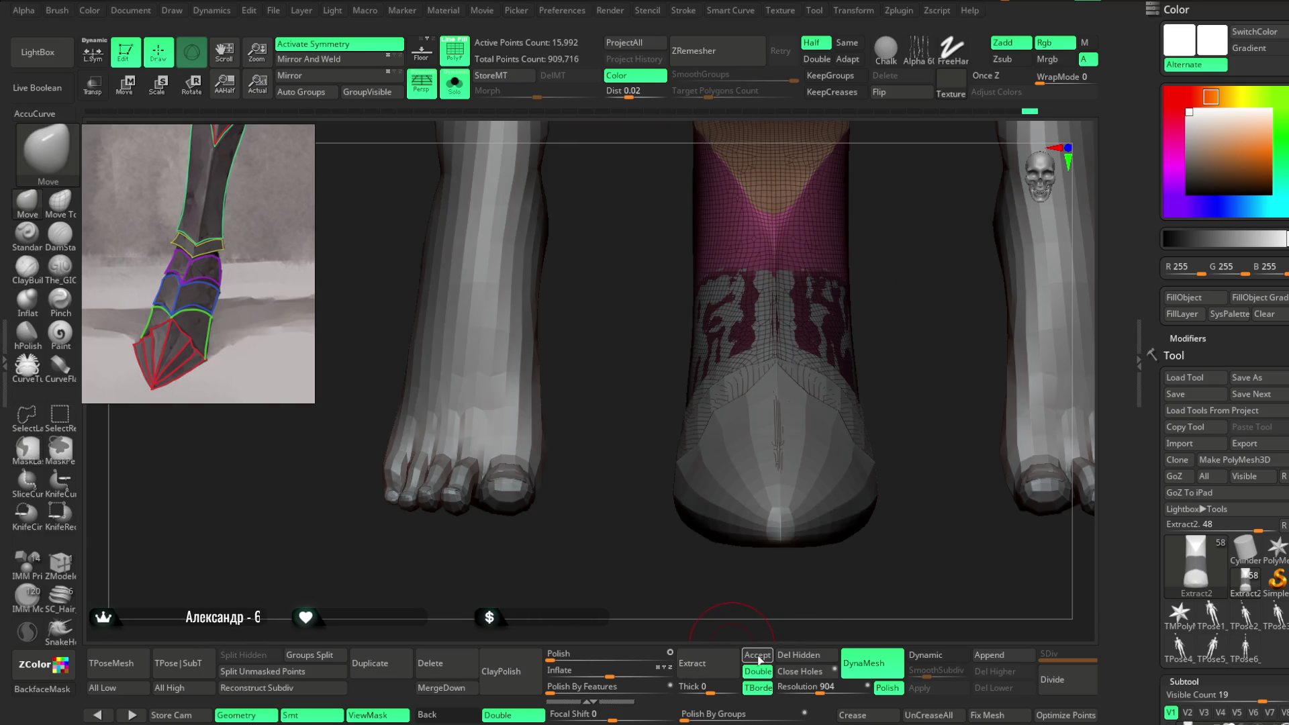
{"action": "key", "text": "ctrl+shift"}
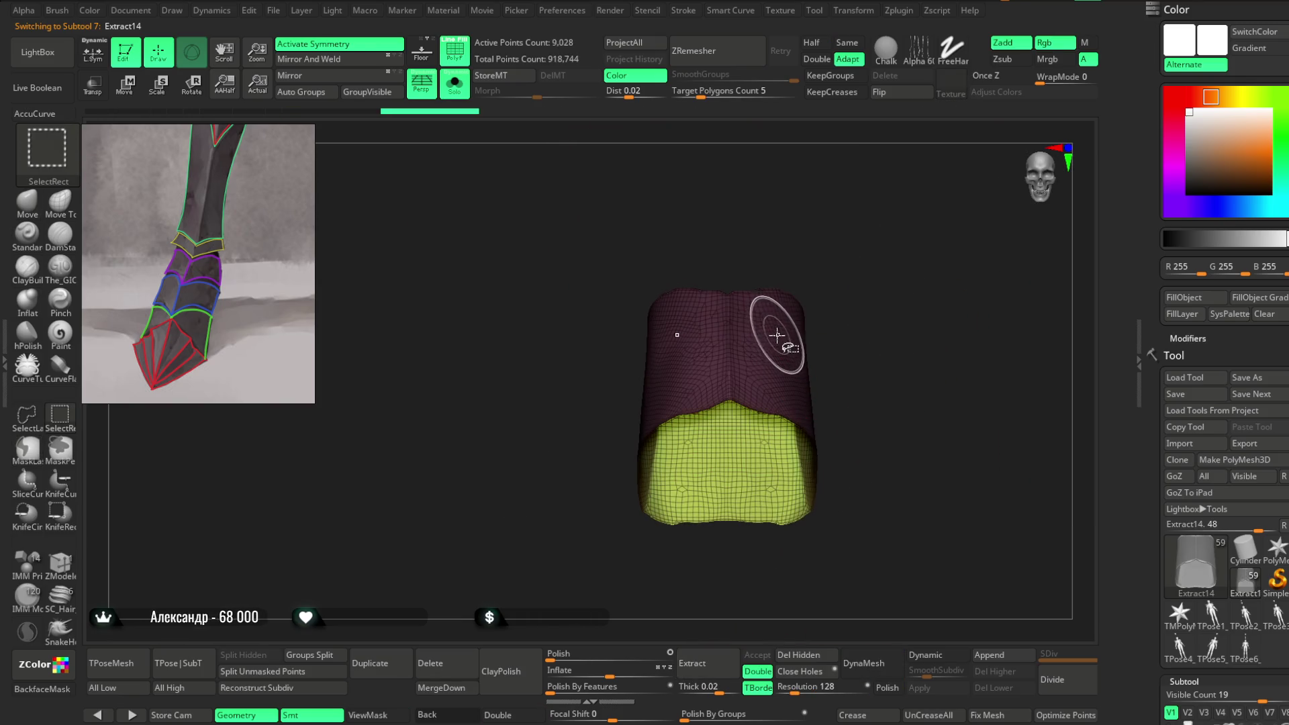
{"action": "left_click", "coordinate": [779, 357], "text": "ctrl+shift"}
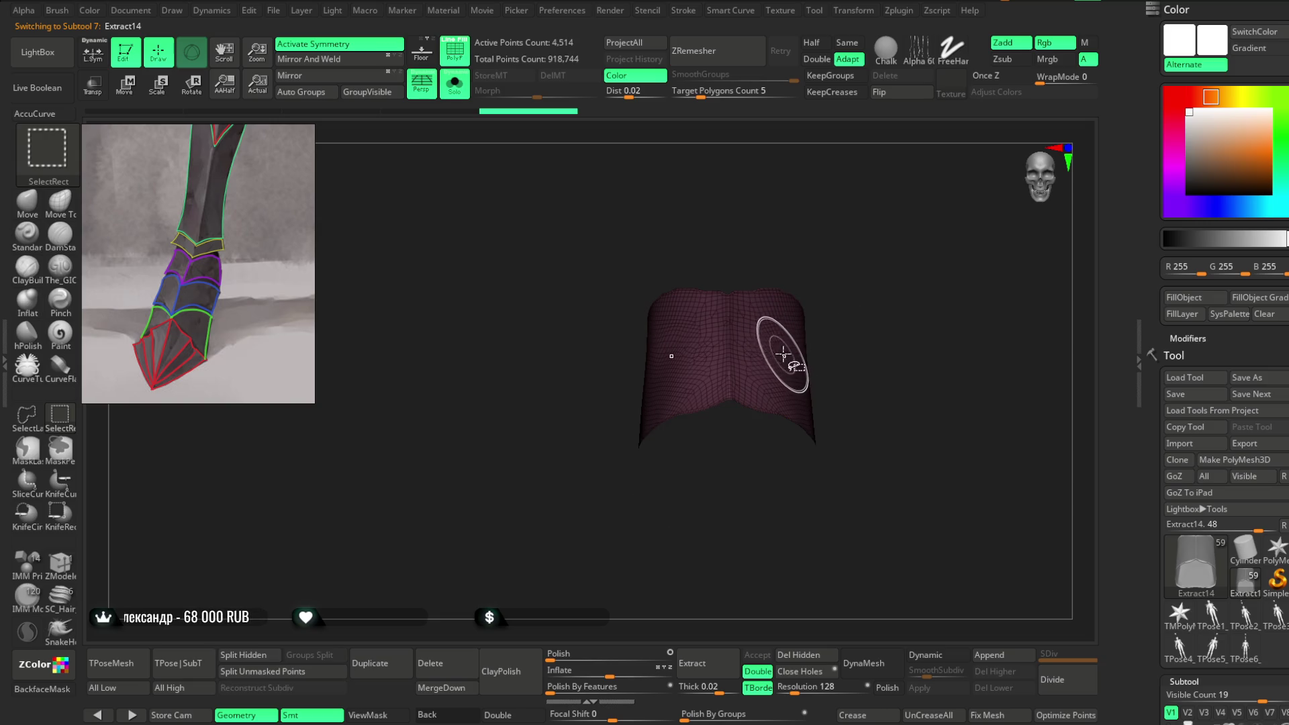
{"action": "left_click", "coordinate": [798, 654]}
{"action": "left_click_drag", "start_coordinate": [849, 451], "coordinate": [838, 401]}
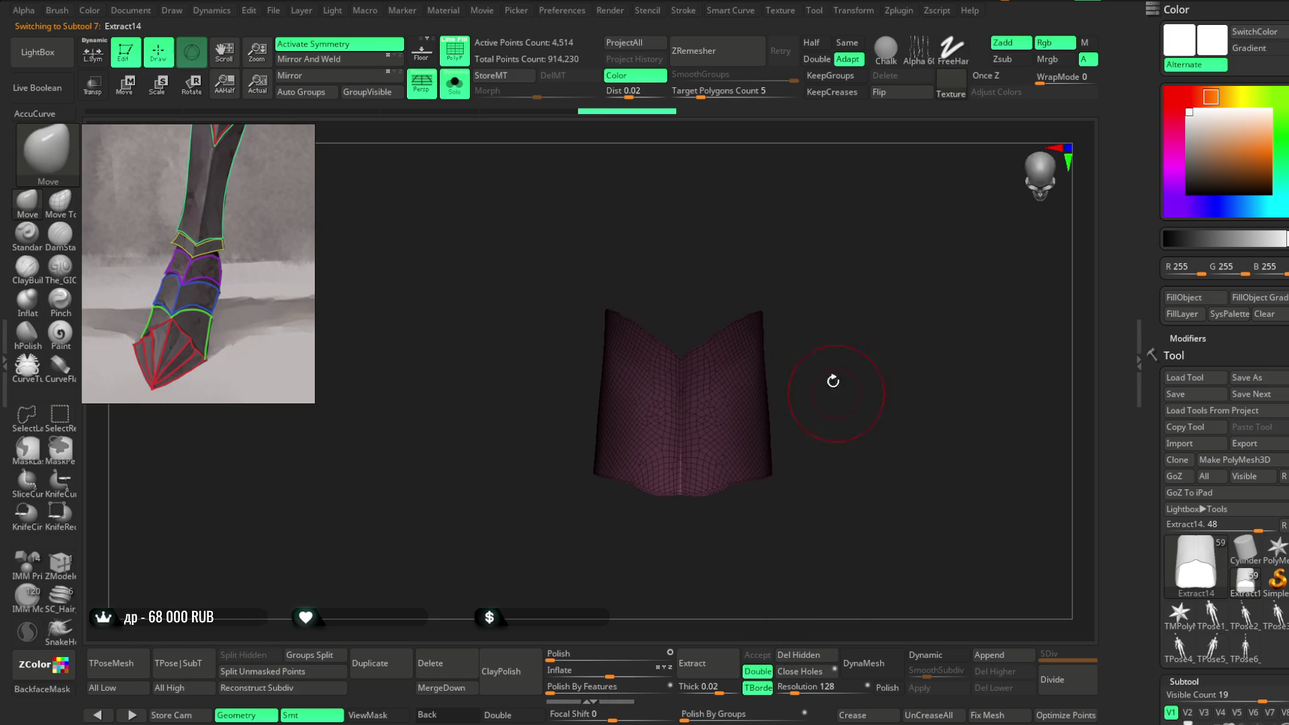
Step: ZRemesh the band repeatedly with Half into a coarse 156-point quad grid
{"action": "left_click", "coordinate": [812, 45]}
{"action": "left_click", "coordinate": [736, 55]}
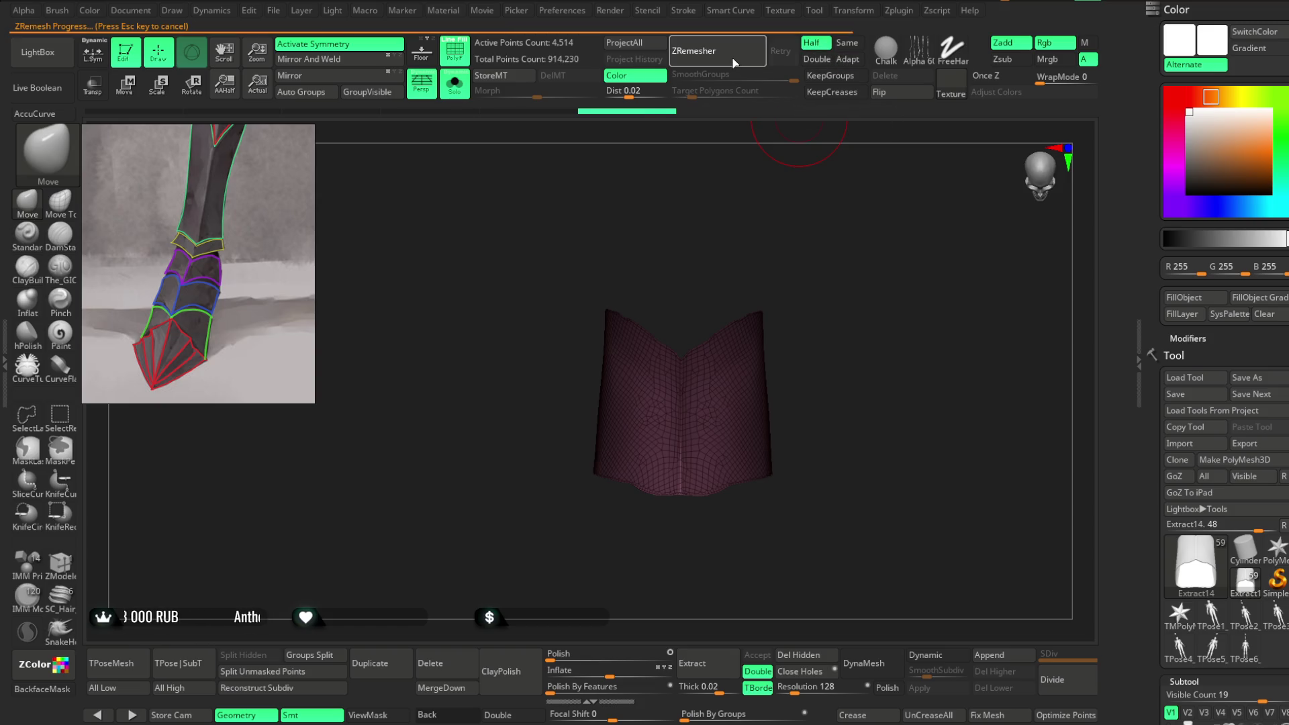
{"action": "left_click", "coordinate": [732, 61]}
{"action": "left_click", "coordinate": [730, 61]}
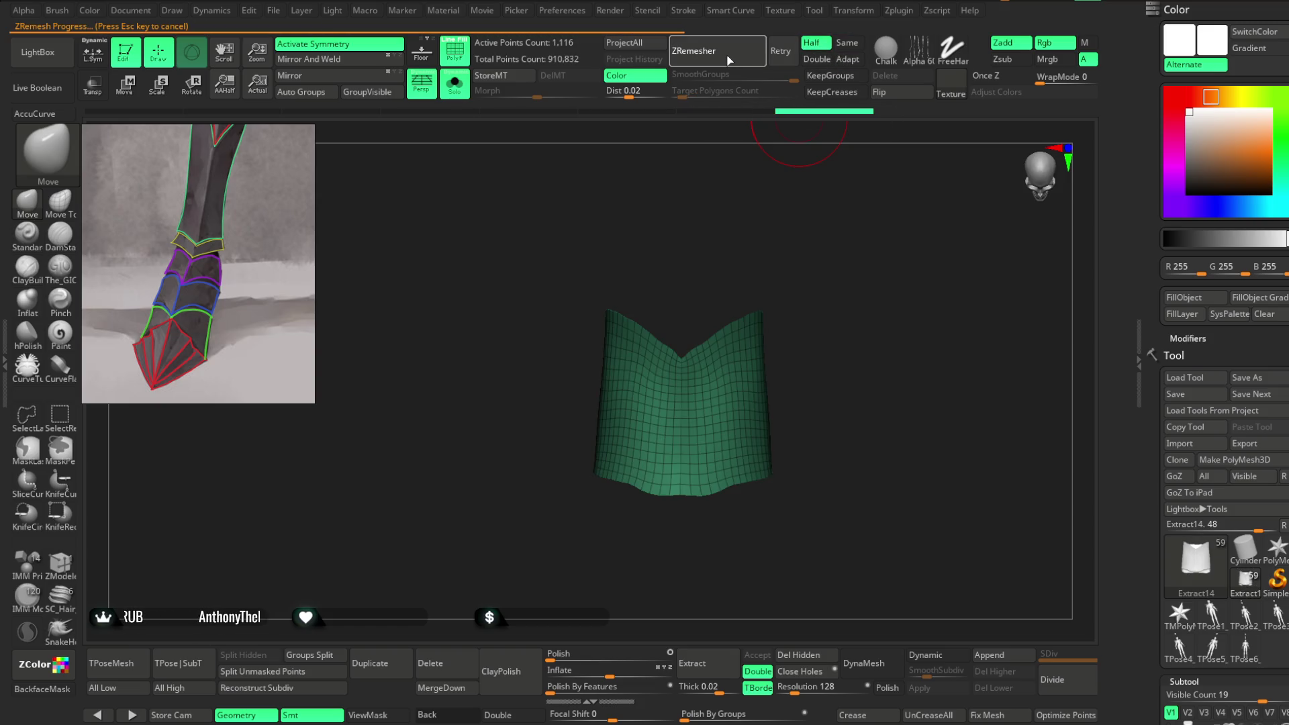
{"action": "left_click", "coordinate": [728, 61]}
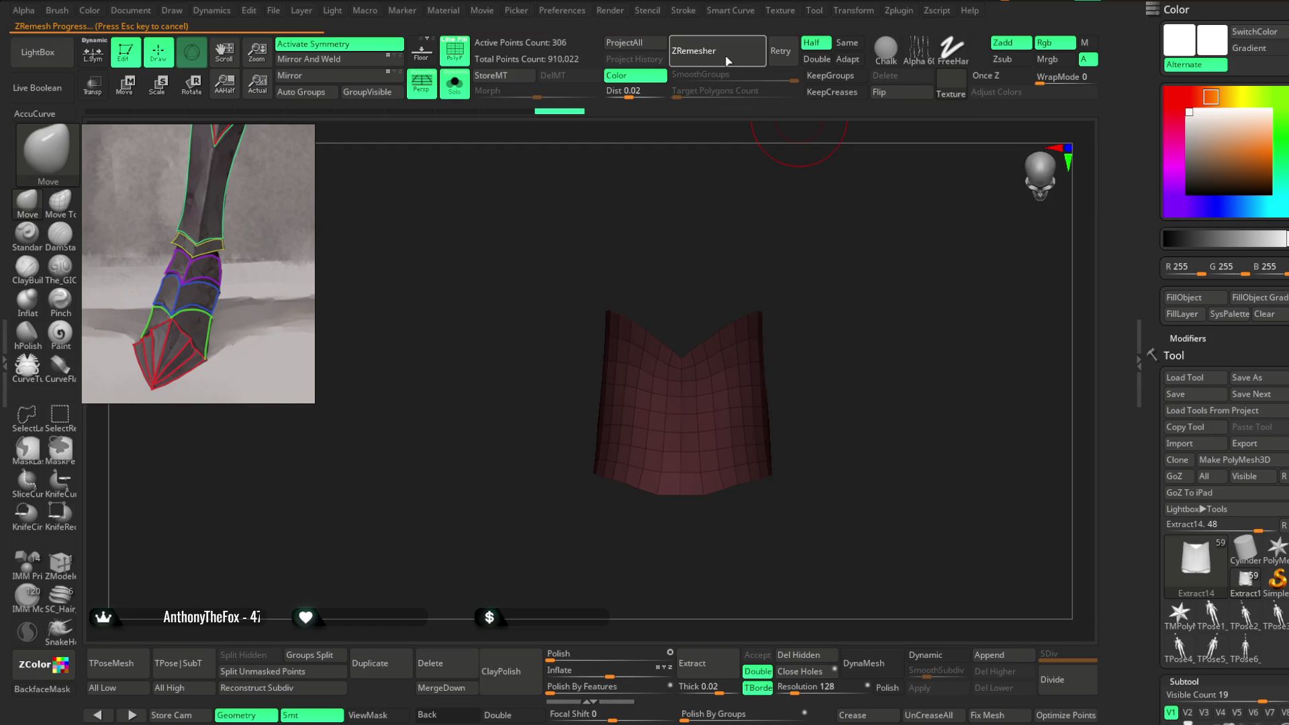
Step: Inflate the Extract14 band so it sits over the leg, checking it with the full figure shown
{"action": "left_click", "coordinate": [454, 83]}
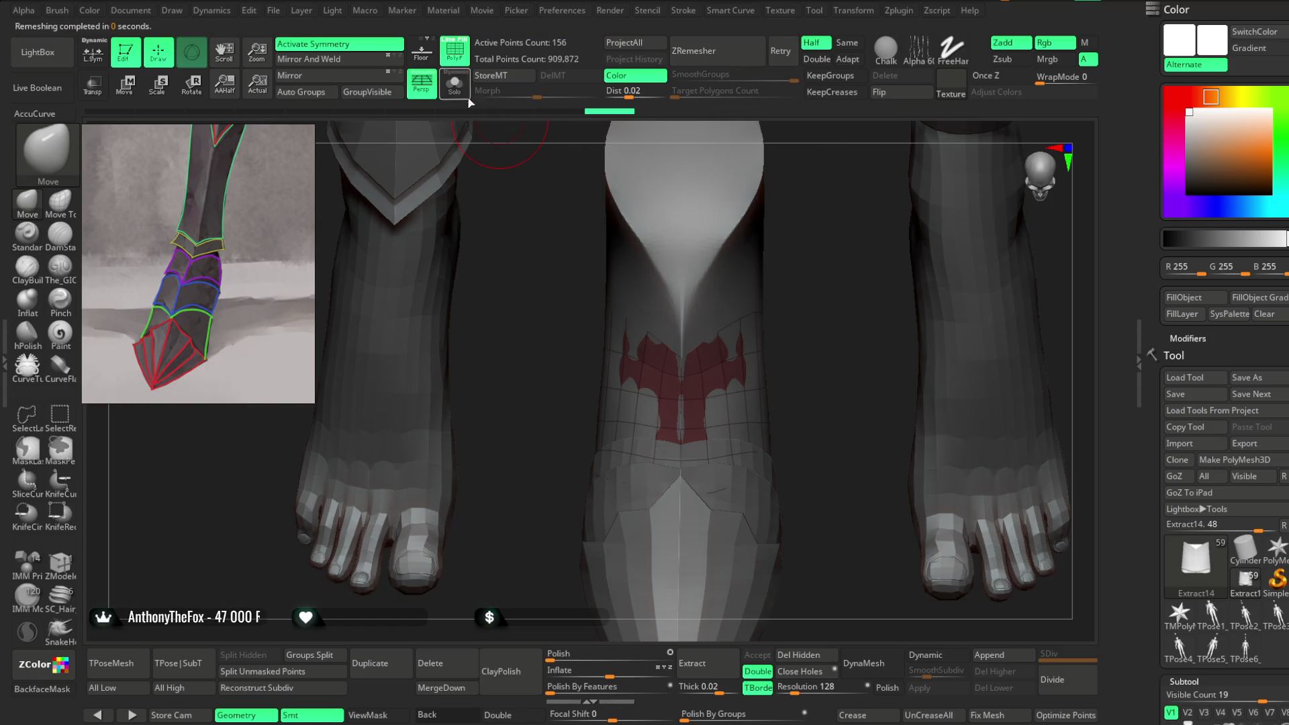
{"action": "left_click_drag", "start_coordinate": [608, 672], "coordinate": [612, 672]}
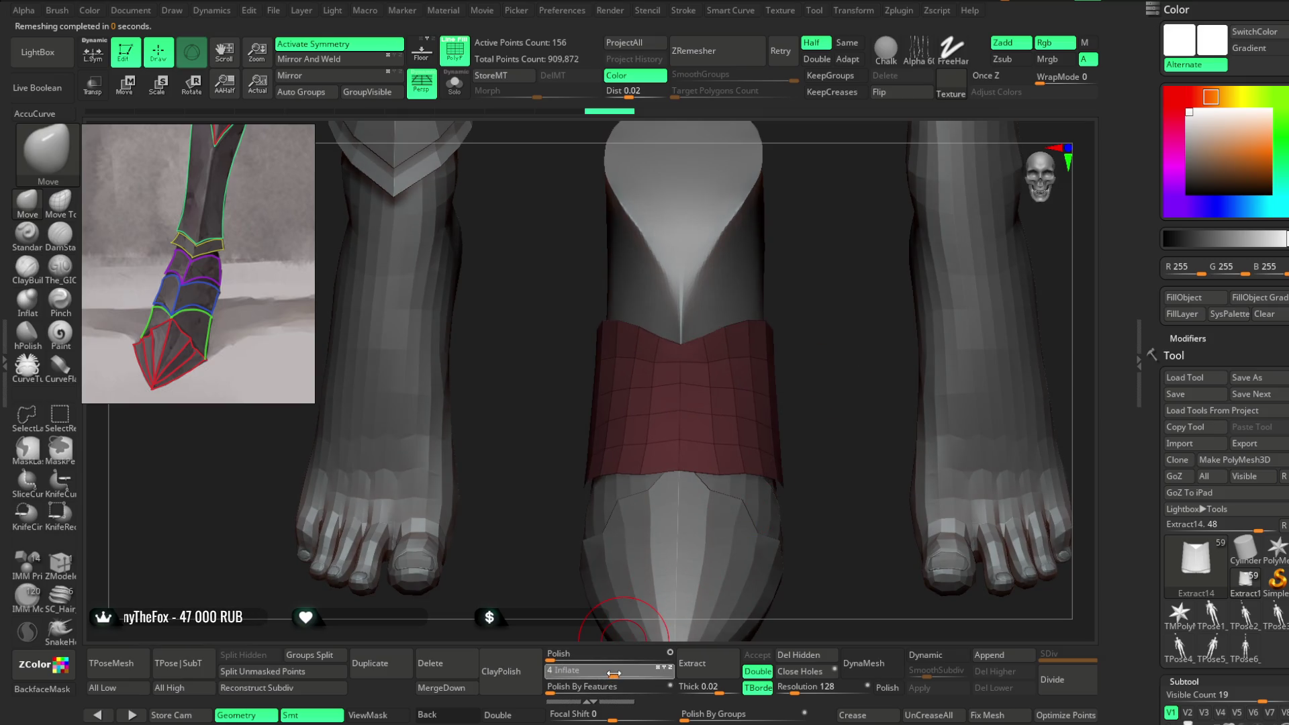
{"action": "mouse_move", "coordinate": [826, 360]}
{"action": "left_mouse_down"}
{"action": "mouse_move", "coordinate": [869, 288]}
{"action": "mouse_move", "coordinate": [934, 304]}
{"action": "mouse_move", "coordinate": [912, 316]}
{"action": "mouse_move", "coordinate": [926, 336]}
{"action": "mouse_move", "coordinate": [920, 361]}
{"action": "mouse_move", "coordinate": [938, 302]}
{"action": "mouse_move", "coordinate": [987, 291]}
{"action": "mouse_move", "coordinate": [953, 295]}
{"action": "mouse_move", "coordinate": [926, 325]}
{"action": "mouse_move", "coordinate": [920, 383]}
{"action": "mouse_move", "coordinate": [963, 313]}
{"action": "mouse_move", "coordinate": [915, 394]}
{"action": "mouse_move", "coordinate": [926, 345]}
{"action": "mouse_move", "coordinate": [900, 366]}
{"action": "mouse_move", "coordinate": [926, 325]}
{"action": "mouse_move", "coordinate": [900, 308]}
{"action": "mouse_move", "coordinate": [736, 460]}
{"action": "left_mouse_up"}
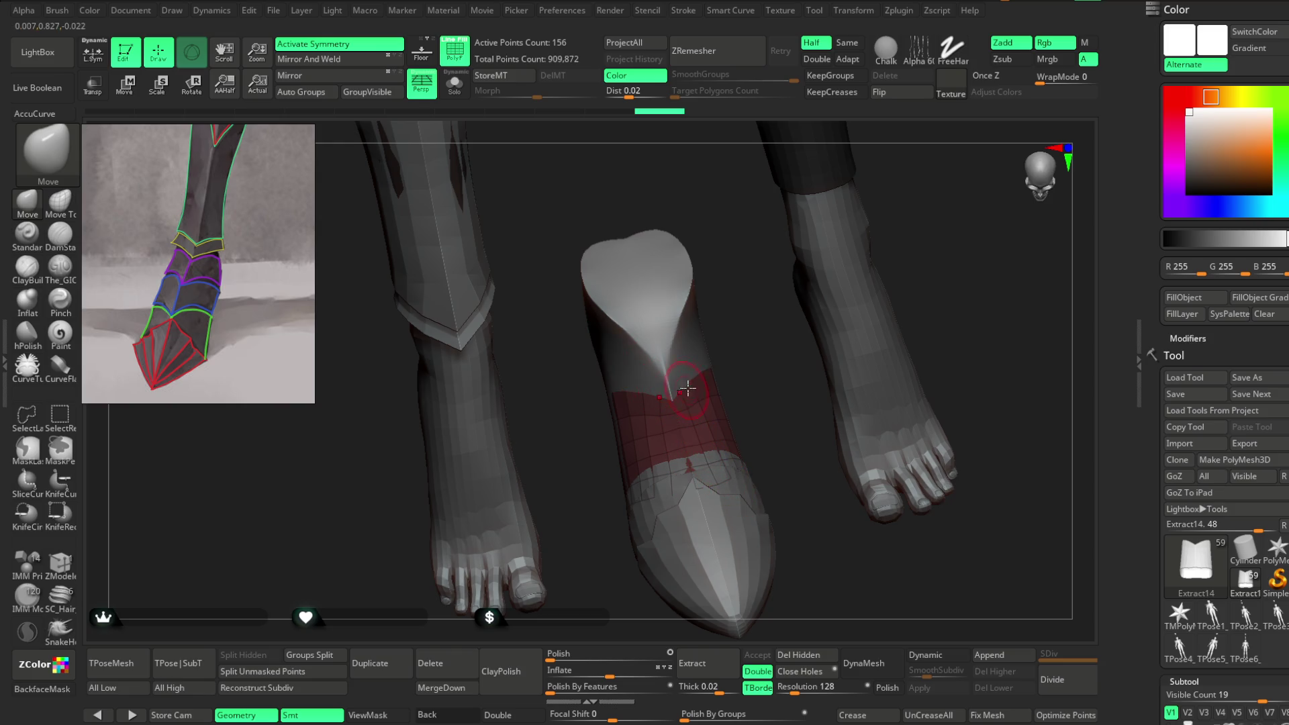
{"action": "mouse_move", "coordinate": [866, 457]}
{"action": "left_mouse_down"}
{"action": "mouse_move", "coordinate": [825, 423]}
{"action": "mouse_move", "coordinate": [835, 411]}
{"action": "mouse_move", "coordinate": [785, 423]}
{"action": "left_mouse_up"}
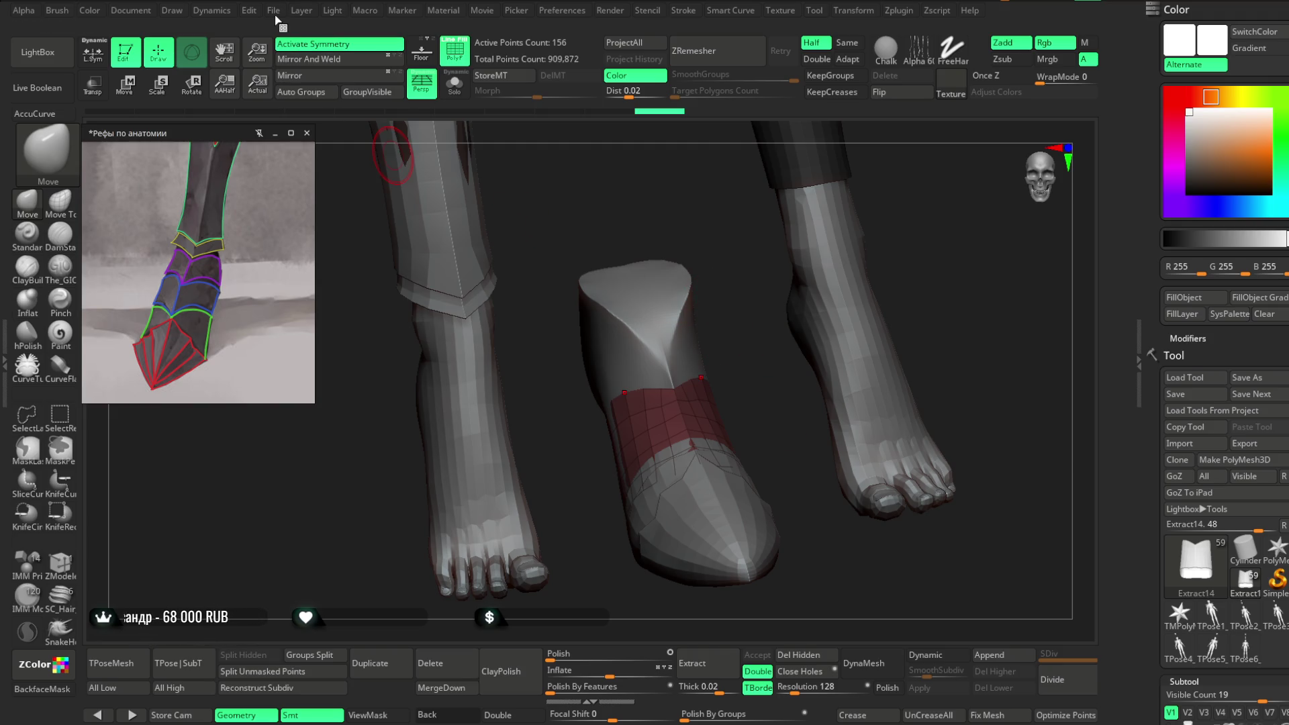
Step: Save the ZBrush project with Ctrl+S
{"action": "left_click", "coordinate": [273, 10]}
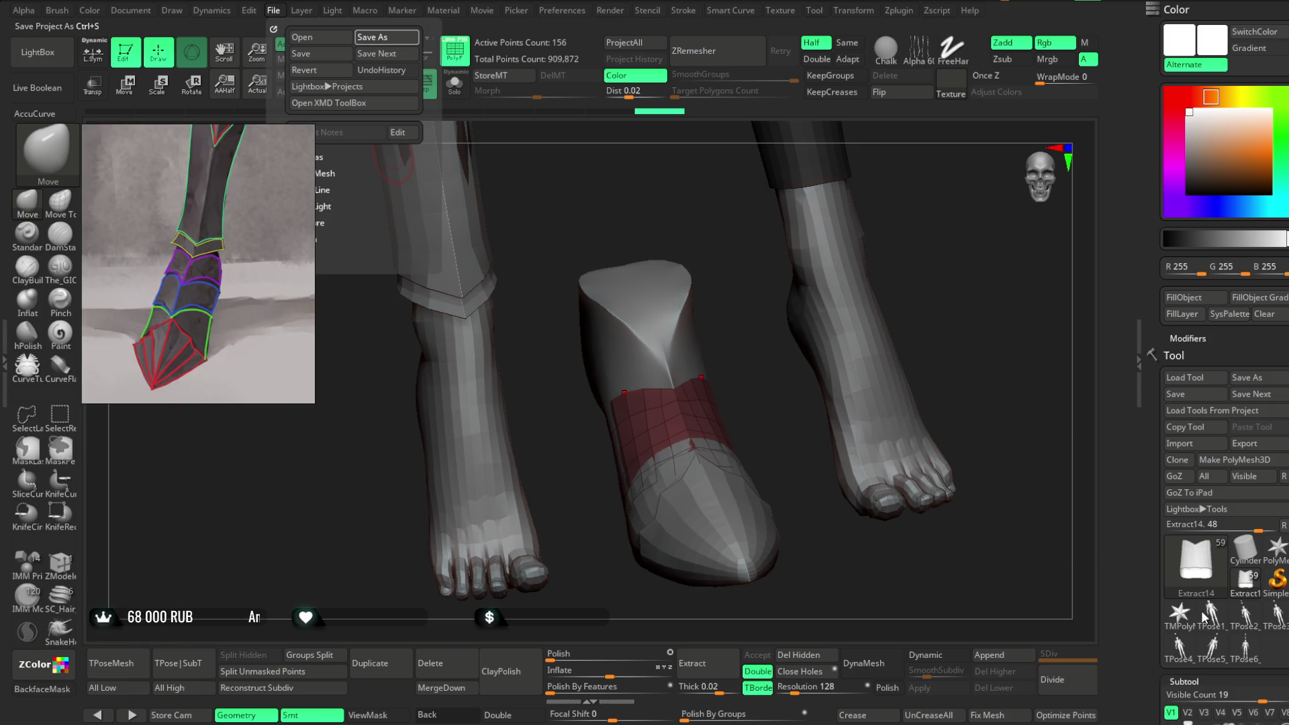
{"action": "key", "text": "ctrl+s"}
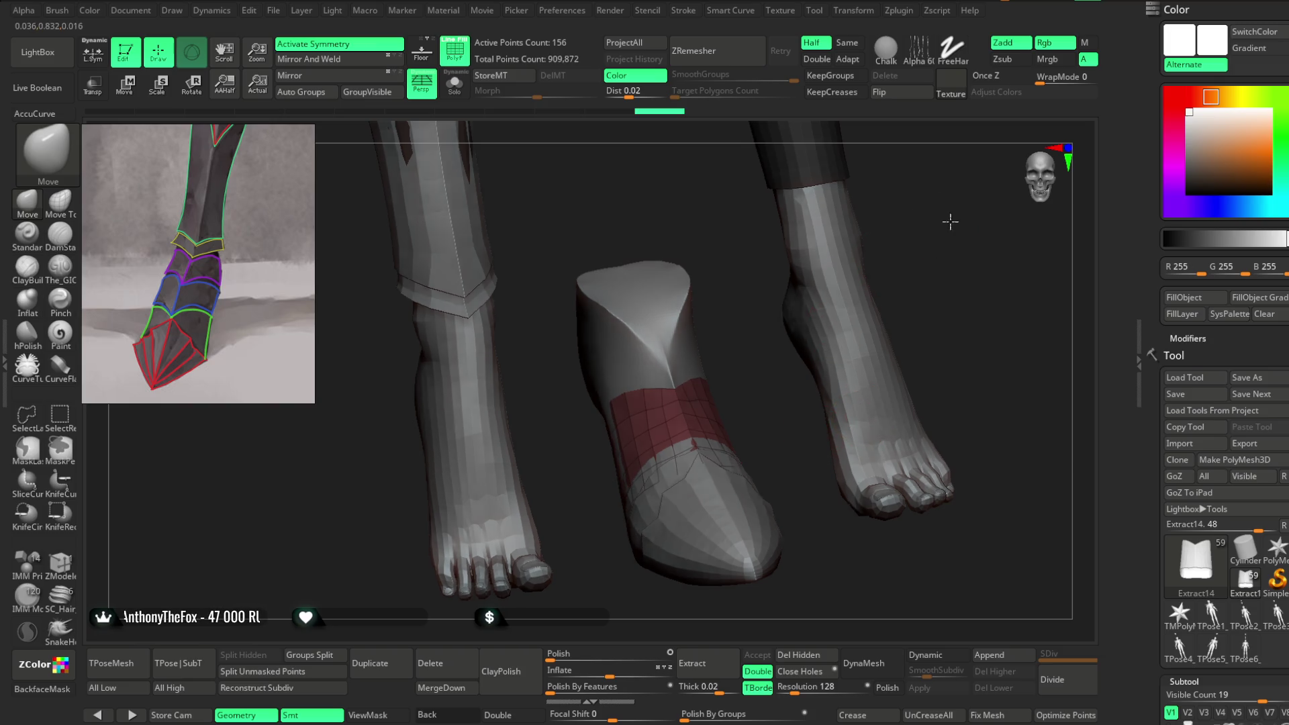
Step: Enlarge the brush, make the Extract2 boot active and isolate it with Solo
{"action": "scroll", "coordinate": [929, 222], "scroll_direction": "down", "scroll_amount": 3}
{"action": "key", "text": "space"}
{"action": "left_click_drag", "start_coordinate": [704, 350], "coordinate": [722, 350]}
{"action": "left_click_drag", "start_coordinate": [909, 216], "coordinate": [839, 269]}
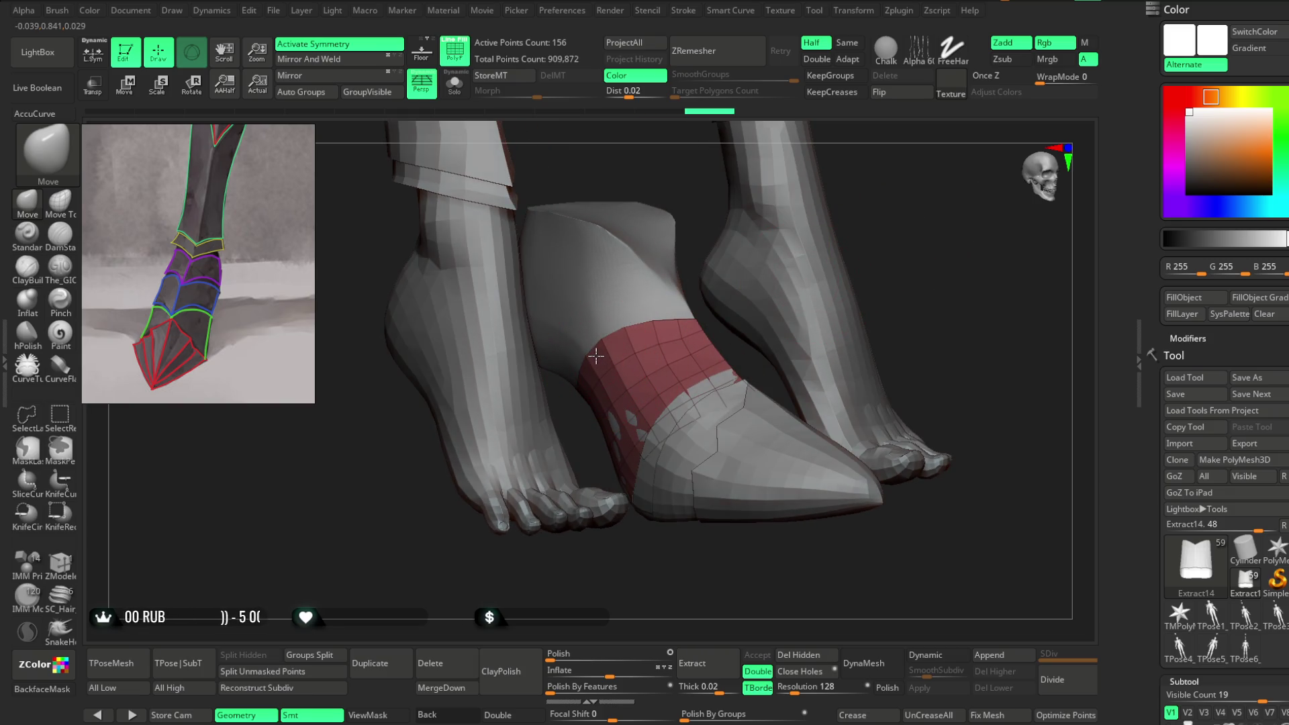
{"action": "mouse_move", "coordinate": [866, 288]}
{"action": "left_mouse_down"}
{"action": "mouse_move", "coordinate": [903, 279]}
{"action": "mouse_move", "coordinate": [973, 336]}
{"action": "mouse_move", "coordinate": [814, 325]}
{"action": "mouse_move", "coordinate": [886, 262]}
{"action": "mouse_move", "coordinate": [869, 294]}
{"action": "mouse_move", "coordinate": [806, 282]}
{"action": "mouse_move", "coordinate": [863, 253]}
{"action": "left_mouse_up"}
{"action": "left_click", "coordinate": [644, 316], "text": "alt"}
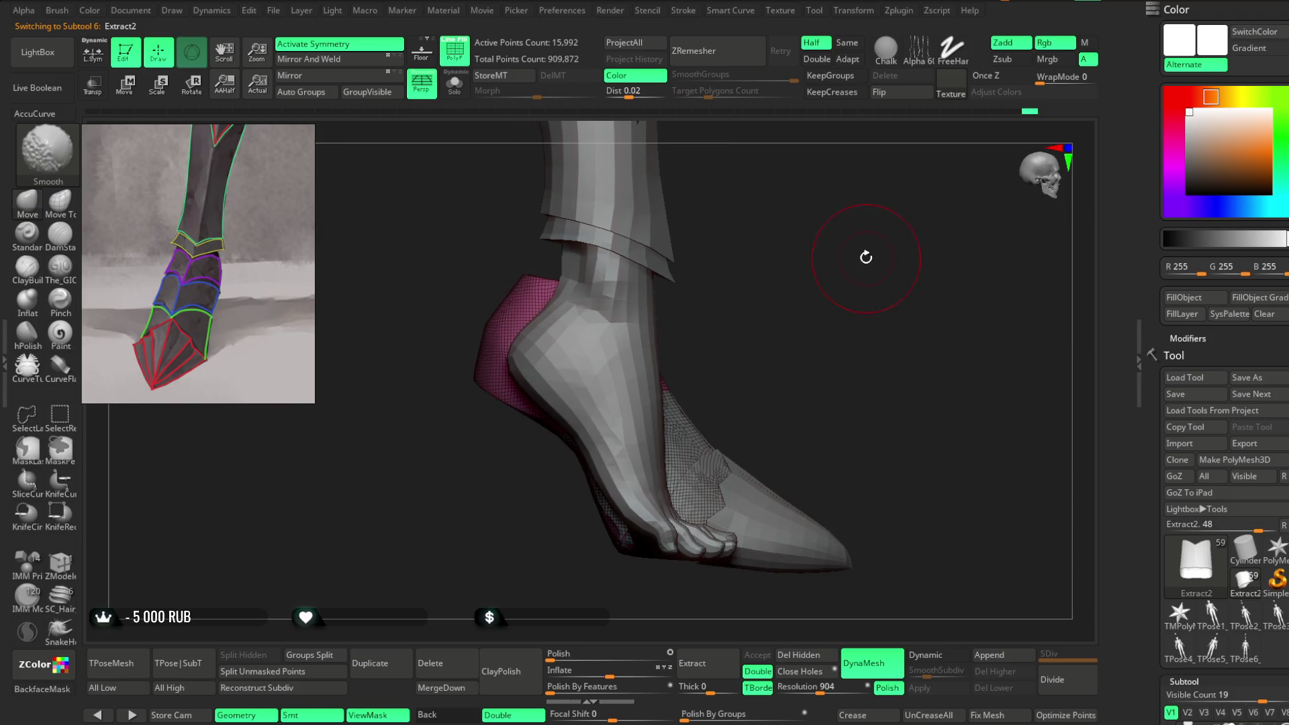
{"action": "left_click", "coordinate": [455, 82]}
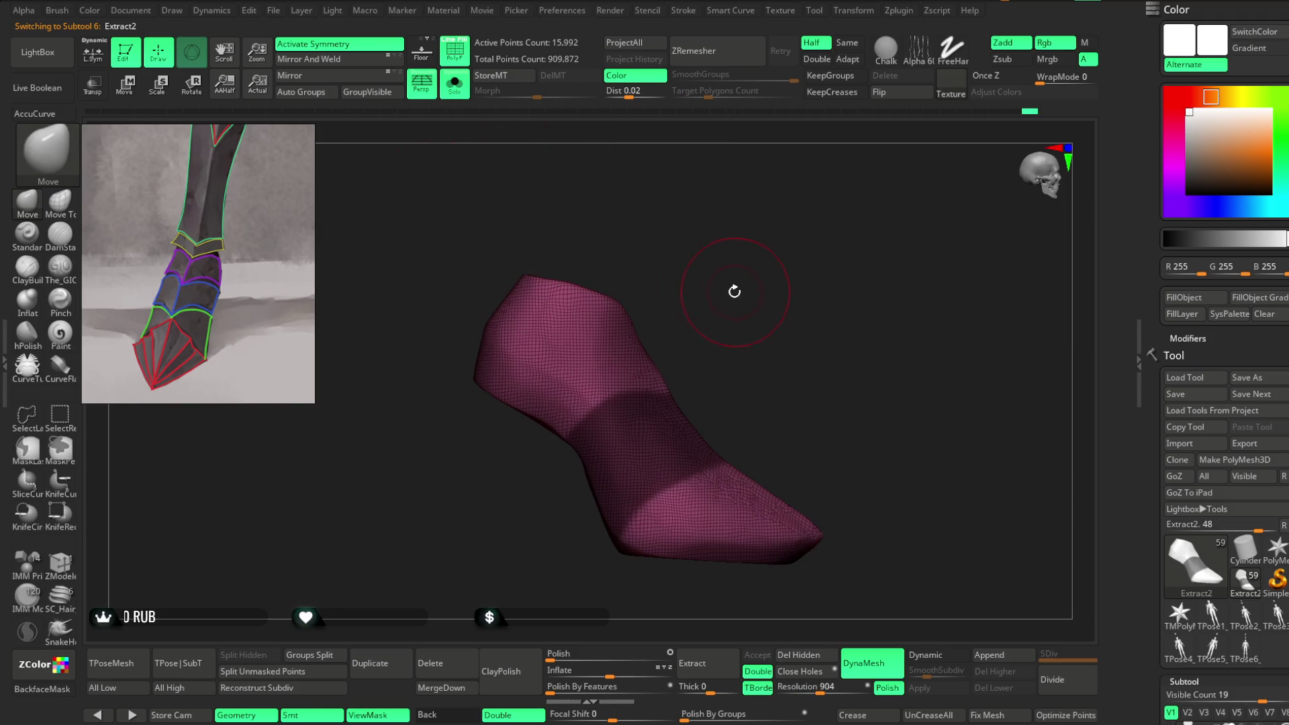
{"action": "left_click_drag", "start_coordinate": [711, 319], "coordinate": [708, 354]}
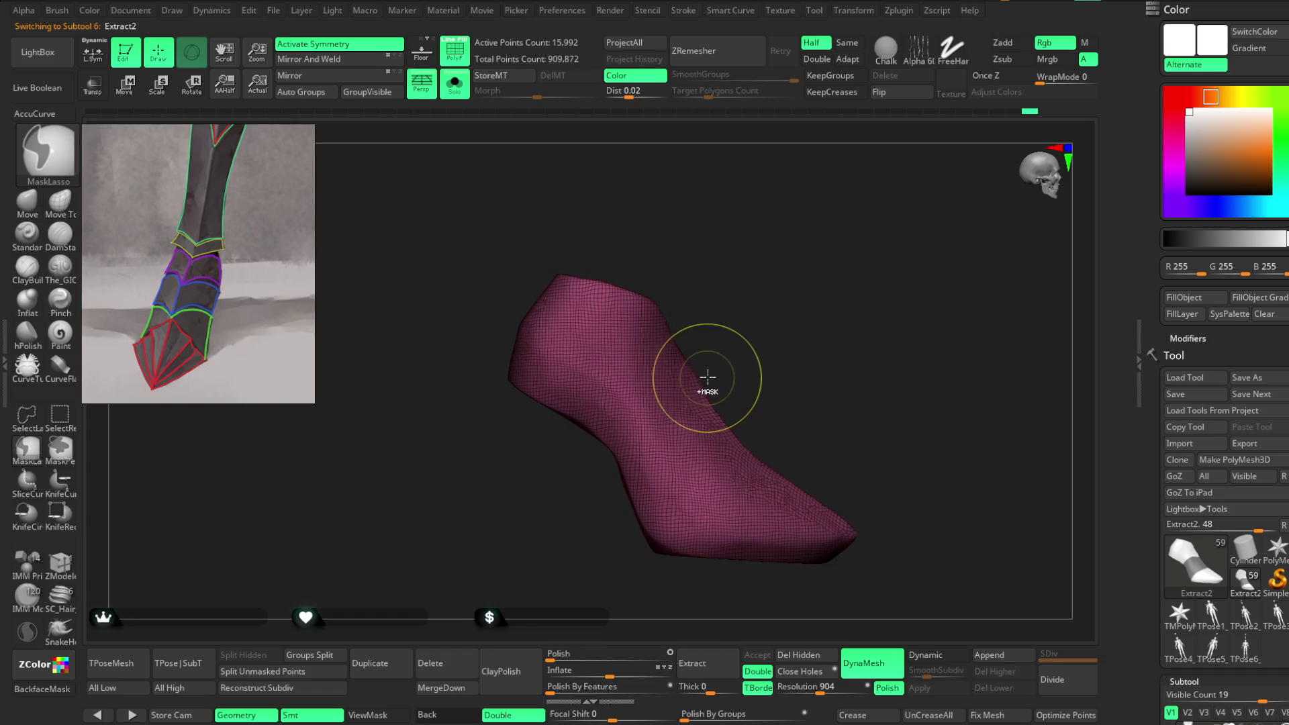
Step: Mask a wedge across the boot's upper front and along its side
{"action": "mouse_move", "coordinate": [661, 392]}
{"action": "left_mouse_down", "text": "ctrl"}
{"action": "mouse_move", "coordinate": [546, 451]}
{"action": "mouse_move", "coordinate": [553, 342]}
{"action": "mouse_move", "coordinate": [711, 295]}
{"action": "left_mouse_up", "text": "ctrl"}
{"action": "mouse_move", "coordinate": [778, 272]}
{"action": "left_mouse_down"}
{"action": "mouse_move", "coordinate": [725, 285]}
{"action": "mouse_move", "coordinate": [848, 239]}
{"action": "mouse_move", "coordinate": [837, 298]}
{"action": "left_mouse_up"}
{"action": "key", "text": "ctrl"}
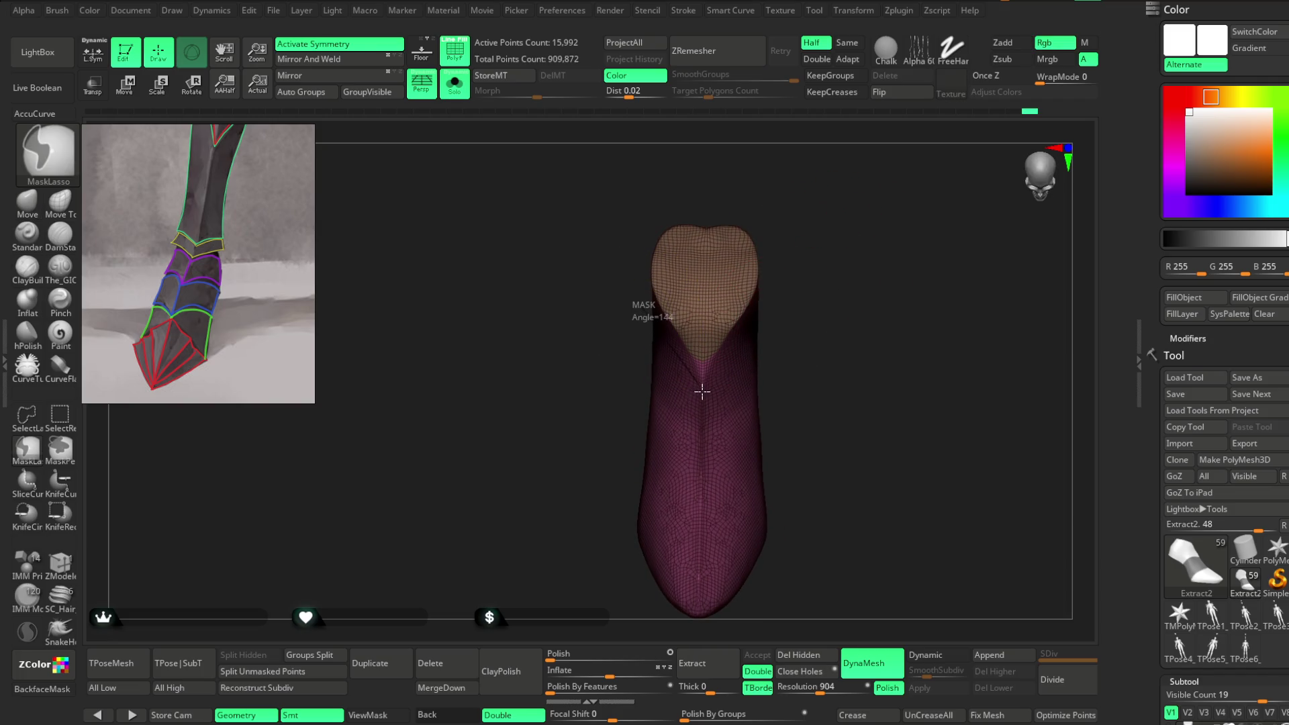
{"action": "mouse_move", "coordinate": [608, 417]}
{"action": "left_mouse_down", "text": "ctrl"}
{"action": "mouse_move", "coordinate": [576, 397]}
{"action": "mouse_move", "coordinate": [832, 253]}
{"action": "mouse_move", "coordinate": [663, 340]}
{"action": "left_mouse_up", "text": "ctrl"}
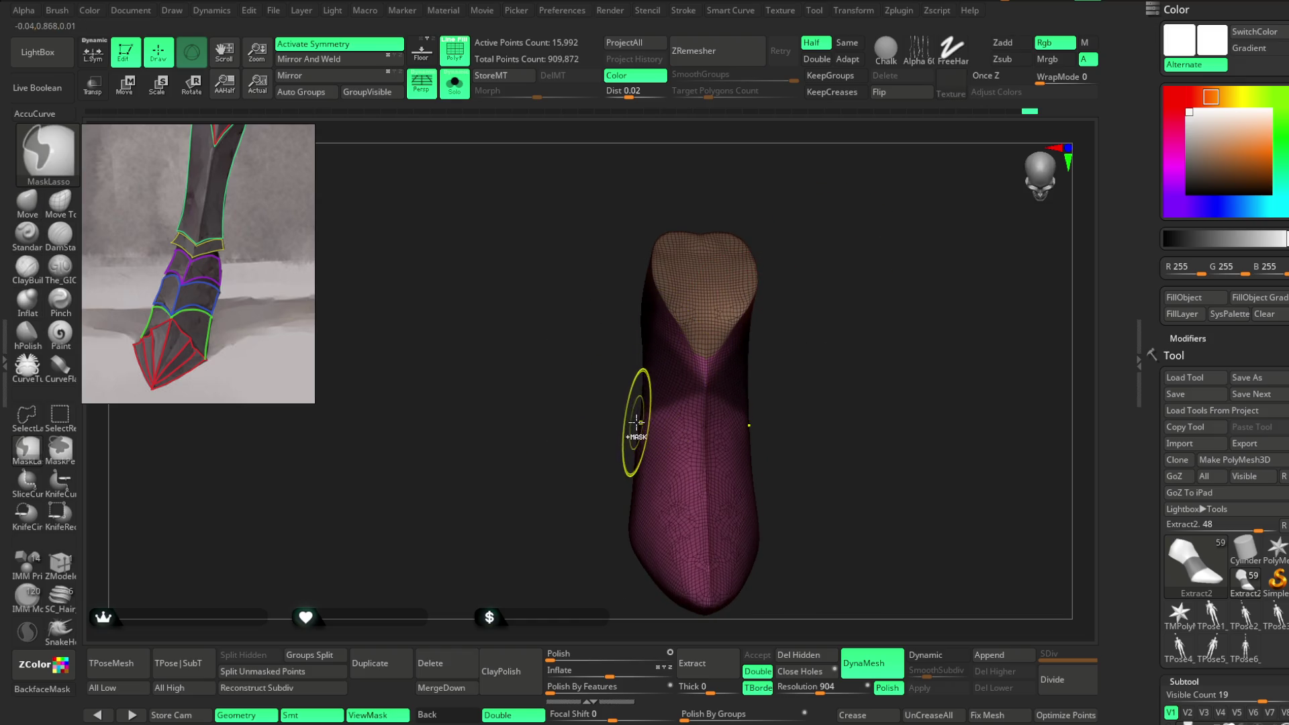
{"action": "mouse_move", "coordinate": [769, 418]}
{"action": "left_mouse_down", "text": "ctrl"}
{"action": "mouse_move", "coordinate": [793, 322]}
{"action": "mouse_move", "coordinate": [818, 323]}
{"action": "mouse_move", "coordinate": [771, 320]}
{"action": "left_mouse_up", "text": "ctrl"}
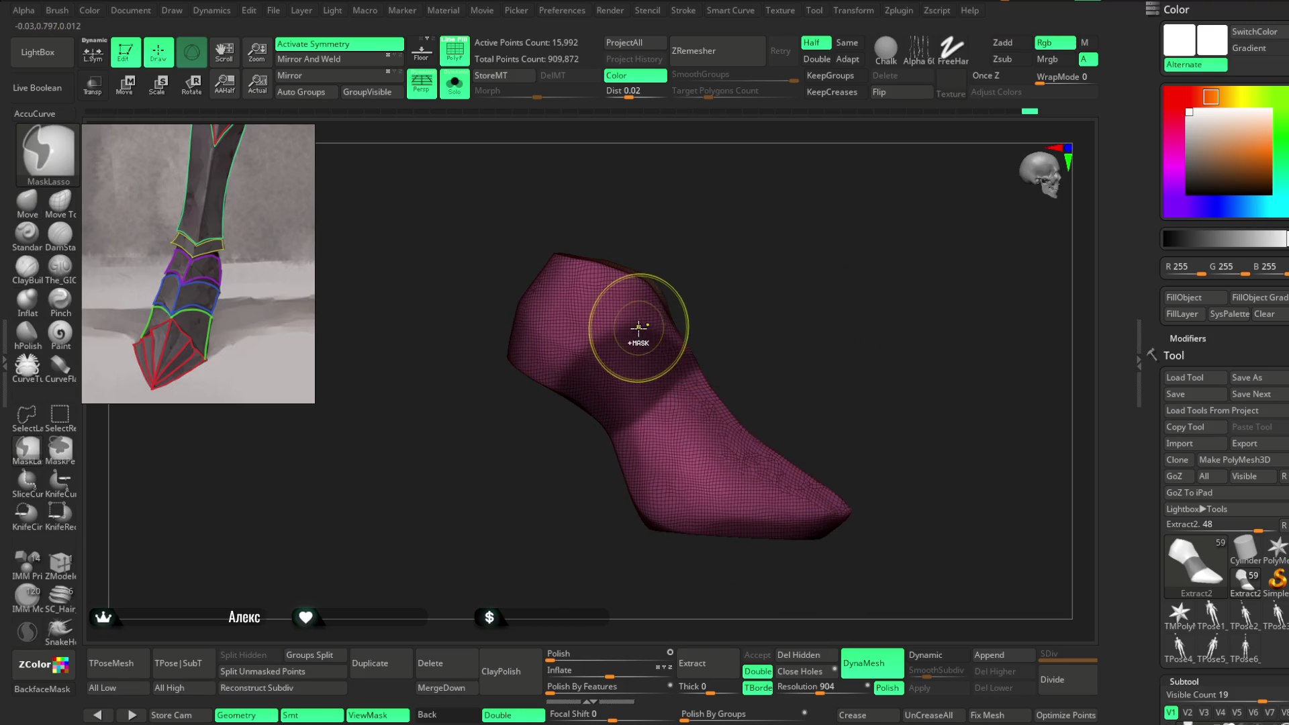
{"action": "mouse_move", "coordinate": [738, 315]}
{"action": "left_mouse_down"}
{"action": "mouse_move", "coordinate": [757, 300]}
{"action": "mouse_move", "coordinate": [728, 288]}
{"action": "mouse_move", "coordinate": [803, 314]}
{"action": "mouse_move", "coordinate": [784, 257]}
{"action": "left_mouse_up"}
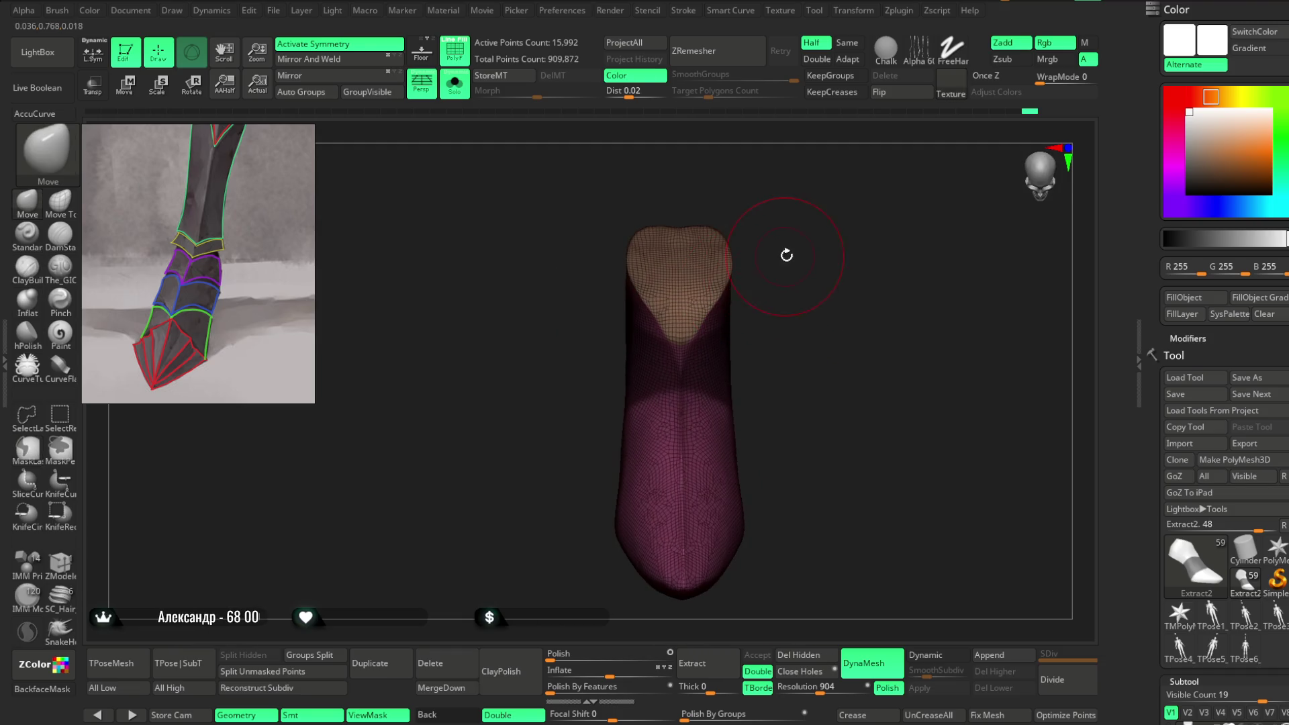
Step: Extend the mask over the boot's top, then extract and accept it as Extract15
{"action": "key", "text": "ctrl"}
{"action": "mouse_move", "coordinate": [680, 357]}
{"action": "left_mouse_down"}
{"action": "mouse_move", "coordinate": [691, 202]}
{"action": "mouse_move", "coordinate": [820, 187]}
{"action": "mouse_move", "coordinate": [826, 210]}
{"action": "mouse_move", "coordinate": [729, 281]}
{"action": "left_mouse_up"}
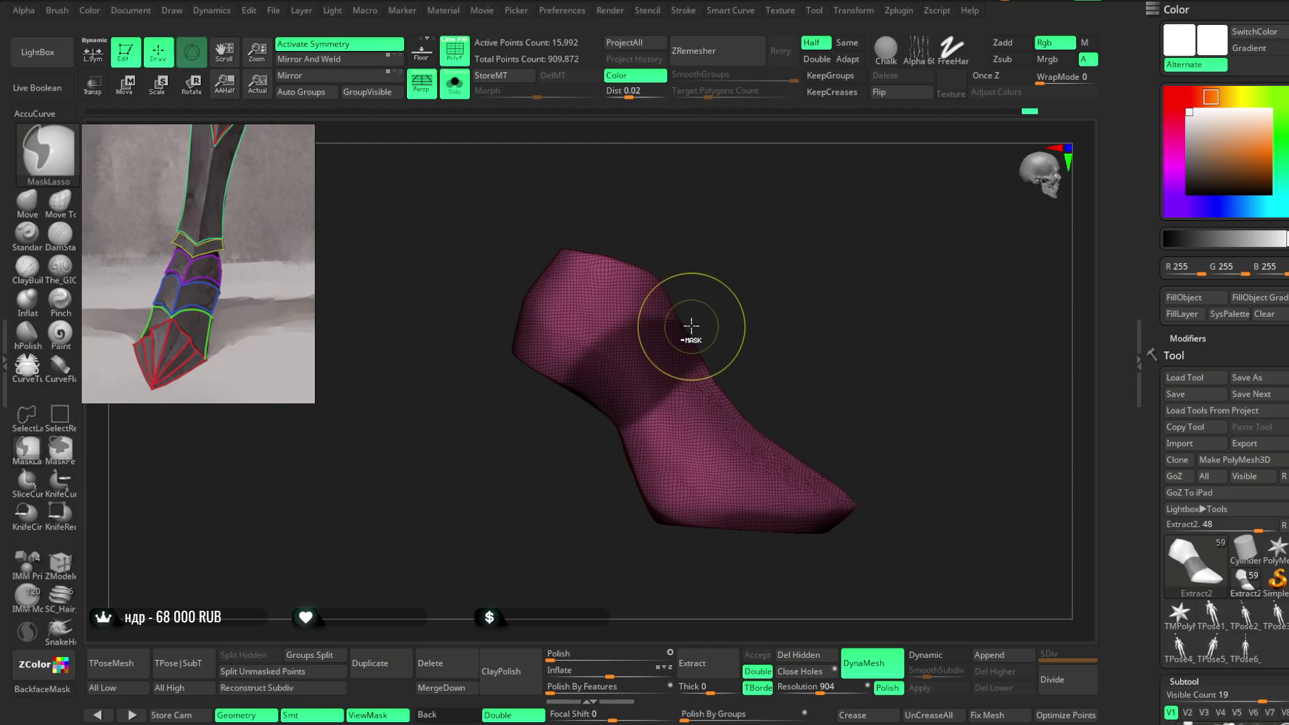
{"action": "mouse_move", "coordinate": [683, 323]}
{"action": "left_mouse_down", "text": "ctrl"}
{"action": "mouse_move", "coordinate": [645, 324]}
{"action": "mouse_move", "coordinate": [517, 417]}
{"action": "left_mouse_up", "text": "ctrl"}
{"action": "mouse_move", "coordinate": [771, 167]}
{"action": "left_mouse_down"}
{"action": "mouse_move", "coordinate": [747, 221]}
{"action": "mouse_move", "coordinate": [728, 222]}
{"action": "mouse_move", "coordinate": [783, 236]}
{"action": "left_mouse_up"}
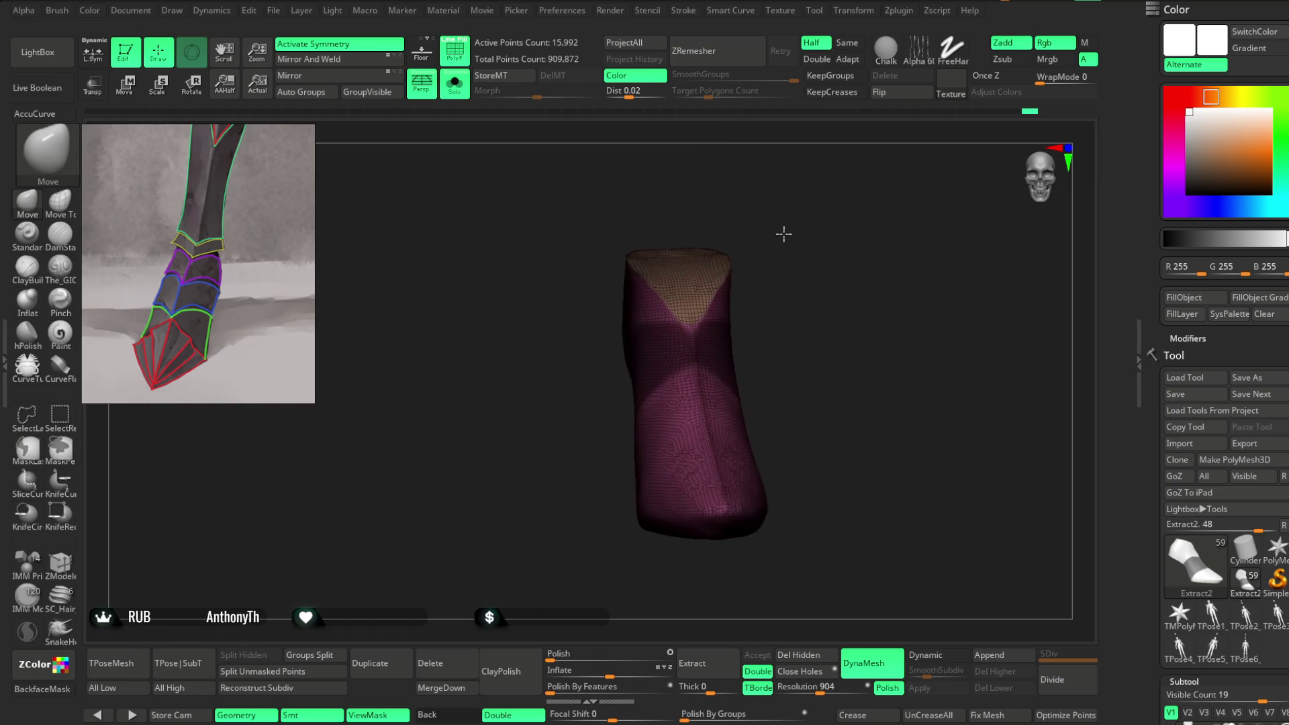
{"action": "left_click", "coordinate": [692, 664]}
{"action": "left_click", "coordinate": [757, 655]}
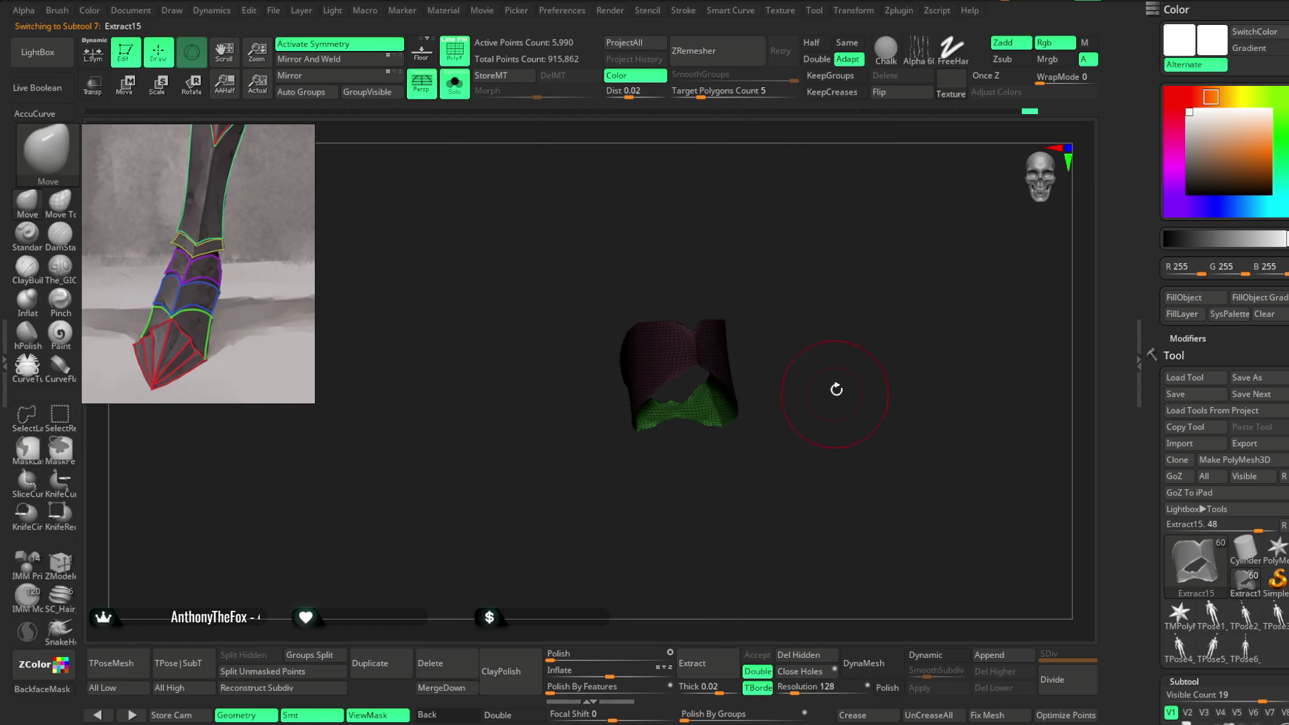
Step: Hide and delete the shell's inner green surface, keeping only the outer band
{"action": "left_click_drag", "start_coordinate": [863, 322], "coordinate": [792, 354]}
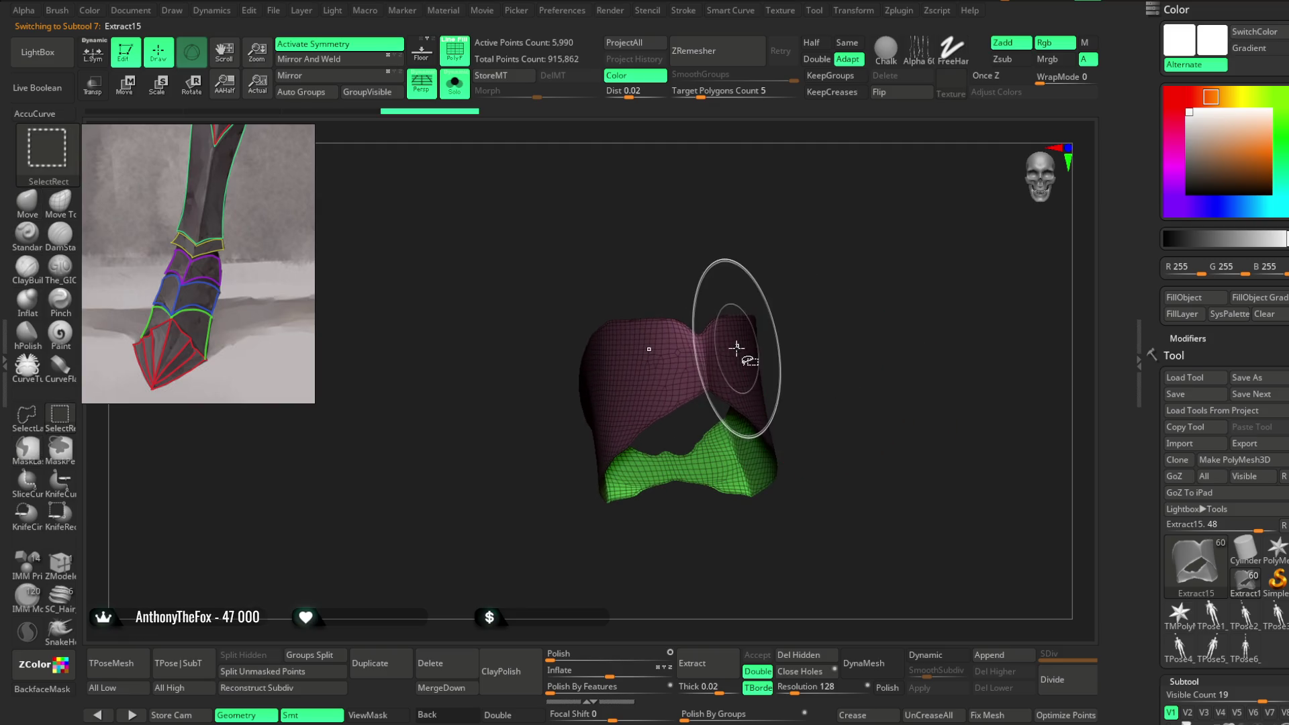
{"action": "left_click", "coordinate": [776, 359], "text": "ctrl"}
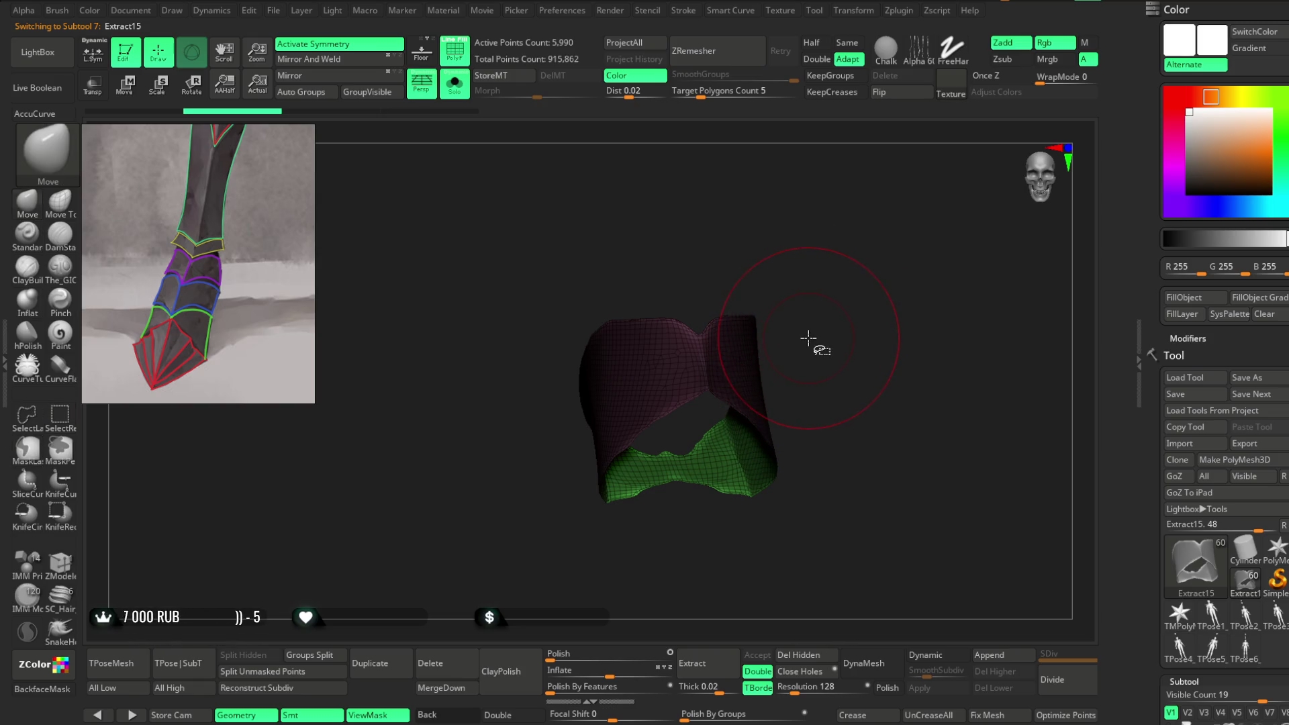
{"action": "key", "text": "ctrl+h"}
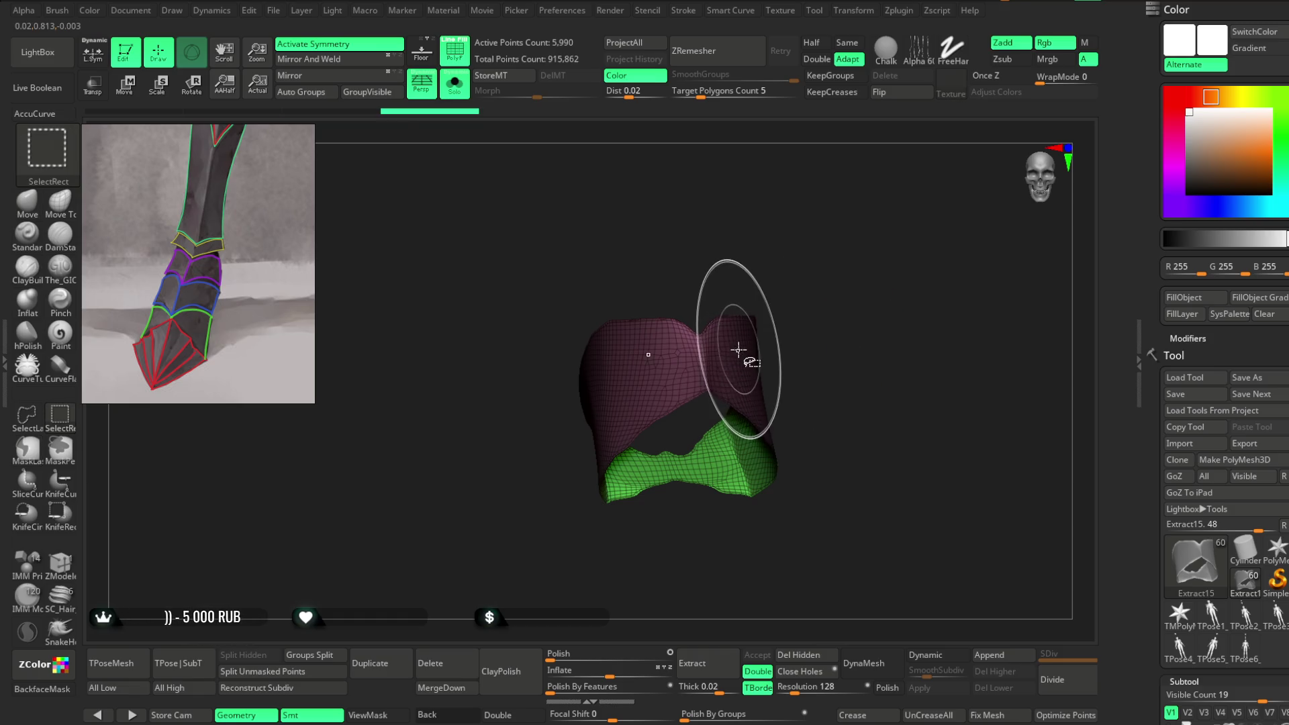
{"action": "right_click_drag", "start_coordinate": [738, 349], "coordinate": [632, 348]}
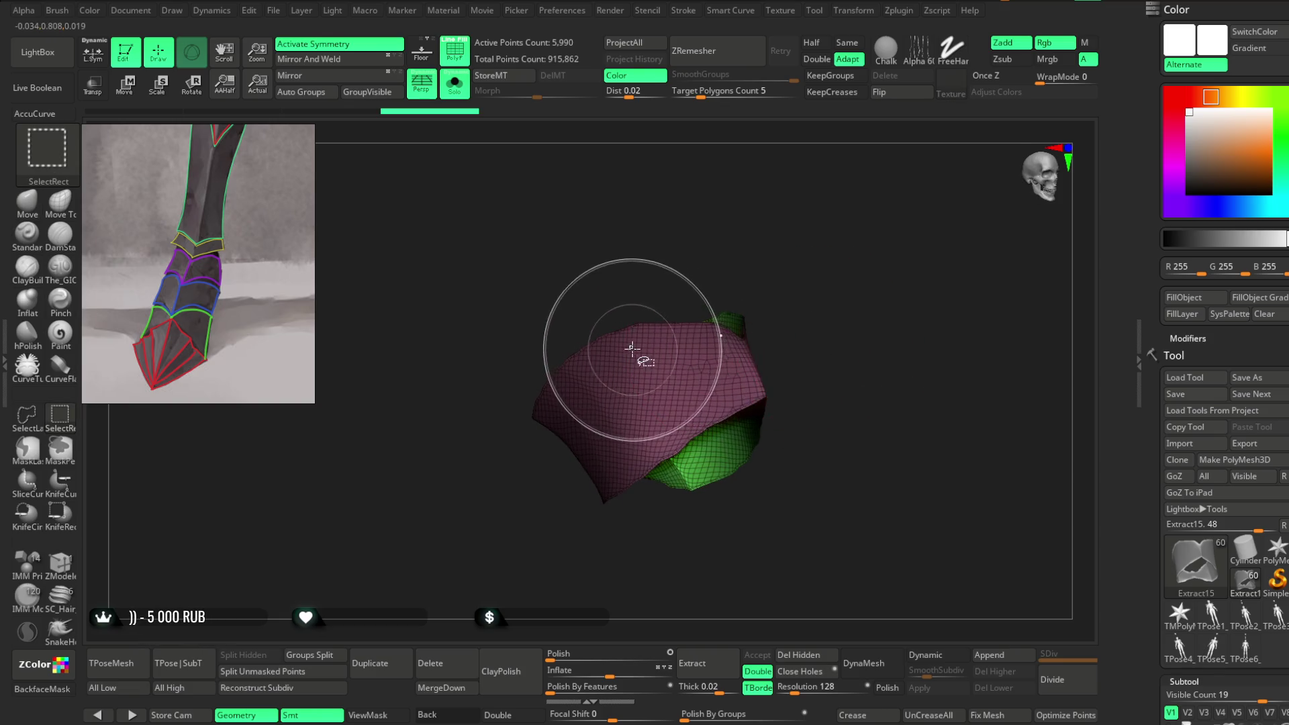
{"action": "left_click", "coordinate": [632, 347], "text": "ctrl+shift"}
{"action": "left_click", "coordinate": [805, 656]}
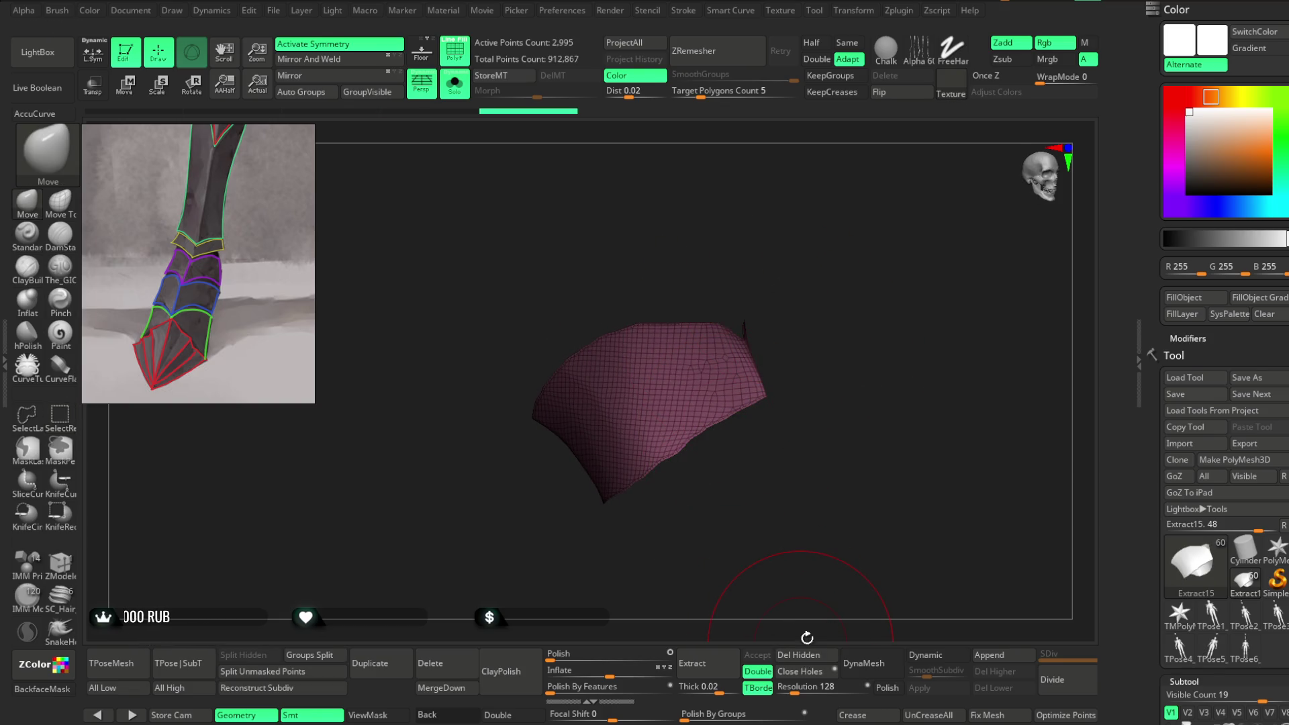
{"action": "left_click", "coordinate": [454, 82]}
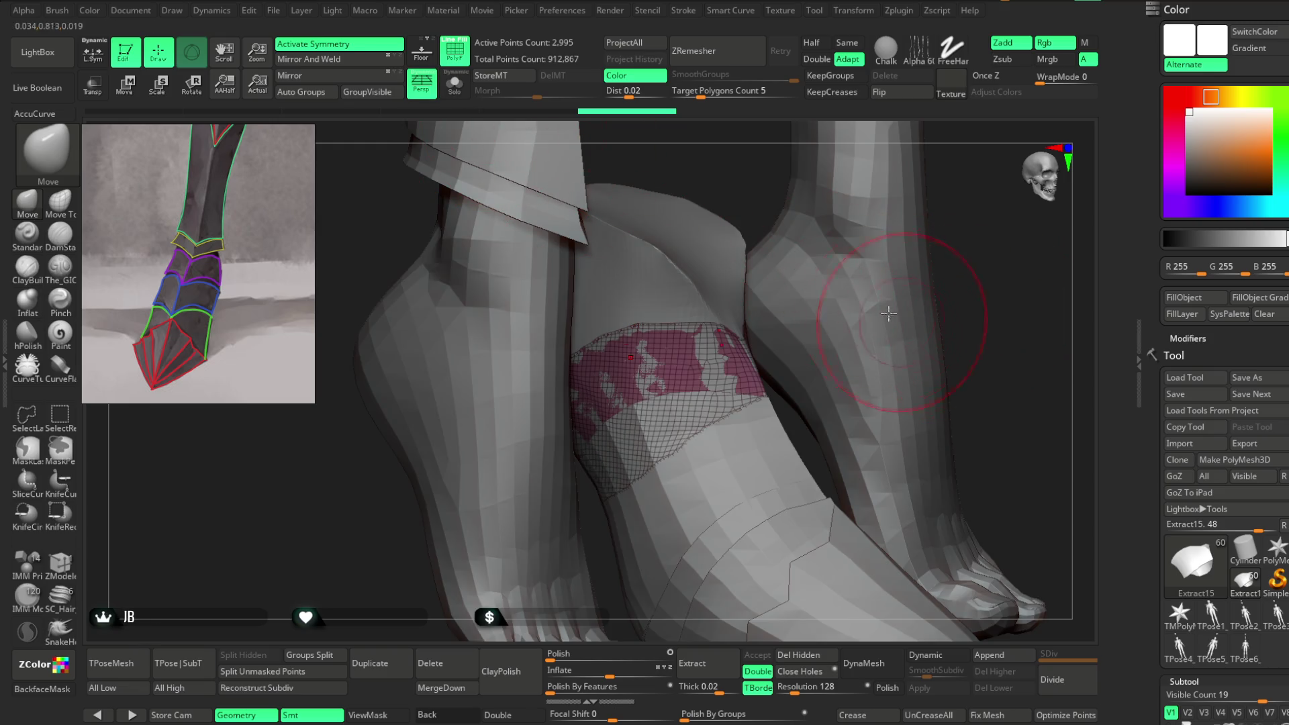
Step: ZRemesh the plate twice with Half and Adapt off into a 335-point quad patch
{"action": "left_click", "coordinate": [812, 42]}
{"action": "left_click", "coordinate": [847, 59]}
{"action": "left_click", "coordinate": [729, 63]}
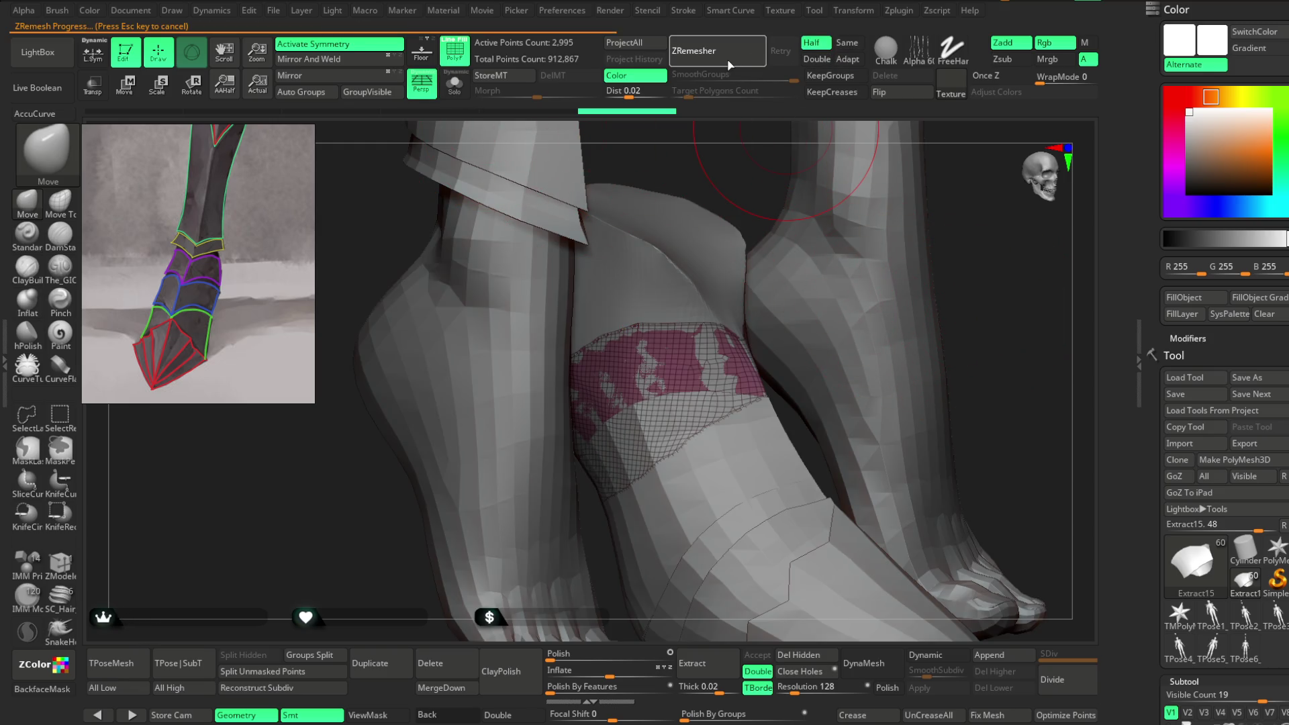
{"action": "left_click", "coordinate": [457, 93]}
{"action": "left_click_drag", "start_coordinate": [728, 211], "coordinate": [672, 174]}
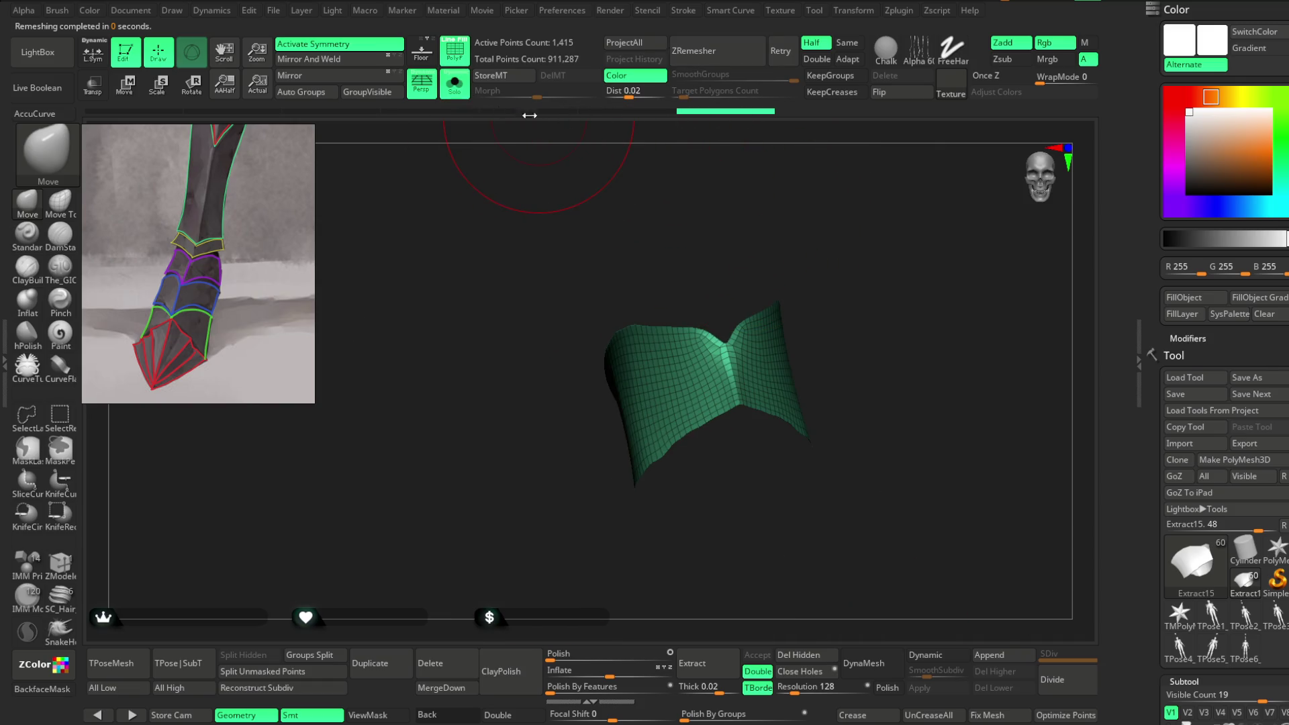
{"action": "left_click", "coordinate": [706, 51]}
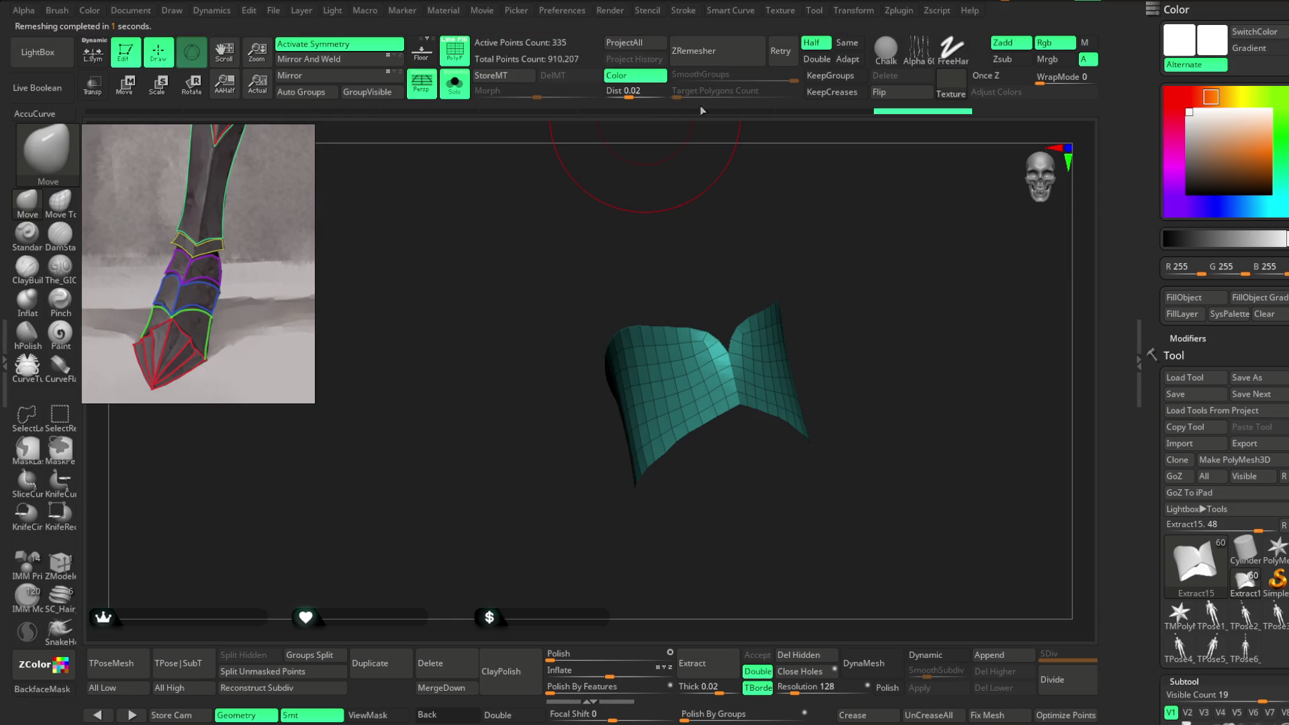
{"action": "left_click_drag", "start_coordinate": [705, 155], "coordinate": [731, 178]}
{"action": "left_click", "coordinate": [454, 84]}
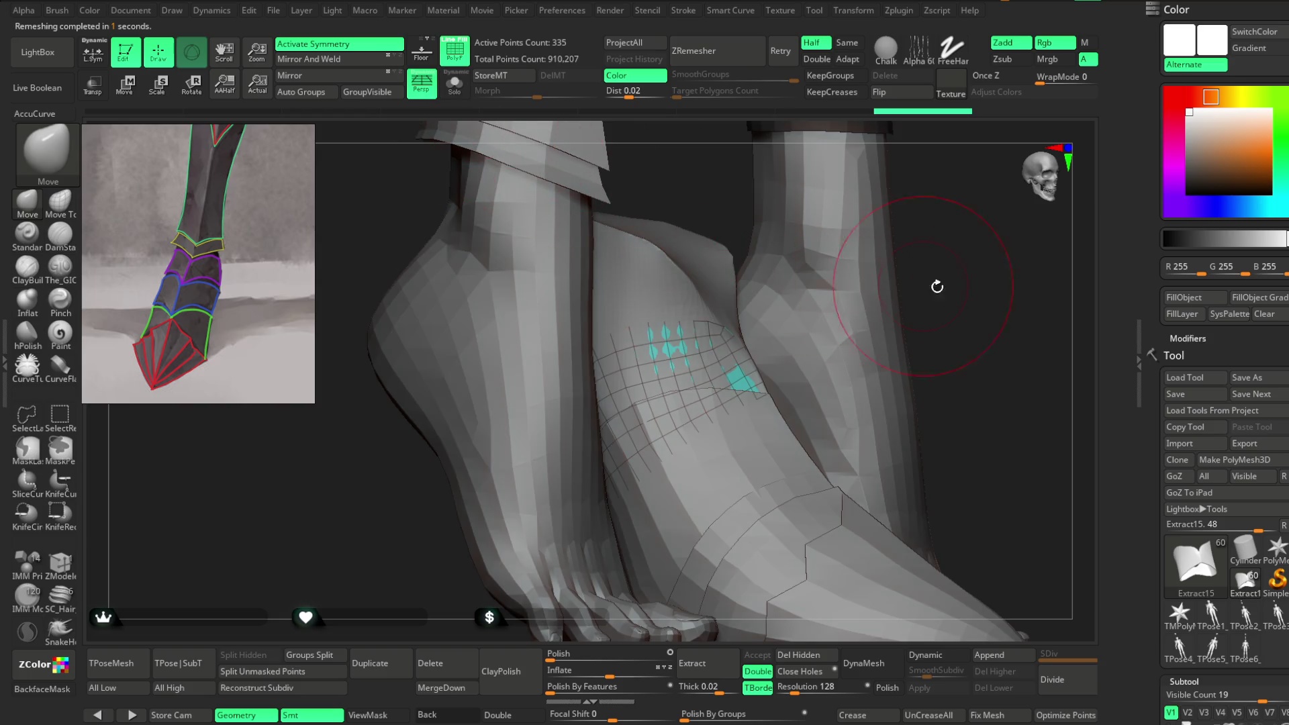
Step: Inflate the Extract15 plate to 1 and check its fit in Solo before showing all parts
{"action": "scroll", "coordinate": [967, 352], "scroll_direction": "up", "scroll_amount": 3}
{"action": "mouse_move", "coordinate": [954, 364]}
{"action": "left_mouse_down"}
{"action": "mouse_move", "coordinate": [981, 362]}
{"action": "mouse_move", "coordinate": [979, 347]}
{"action": "left_mouse_up"}
{"action": "mouse_move", "coordinate": [988, 355]}
{"action": "left_mouse_down"}
{"action": "mouse_move", "coordinate": [979, 348]}
{"action": "mouse_move", "coordinate": [981, 371]}
{"action": "mouse_move", "coordinate": [920, 331]}
{"action": "mouse_move", "coordinate": [920, 356]}
{"action": "left_mouse_up"}
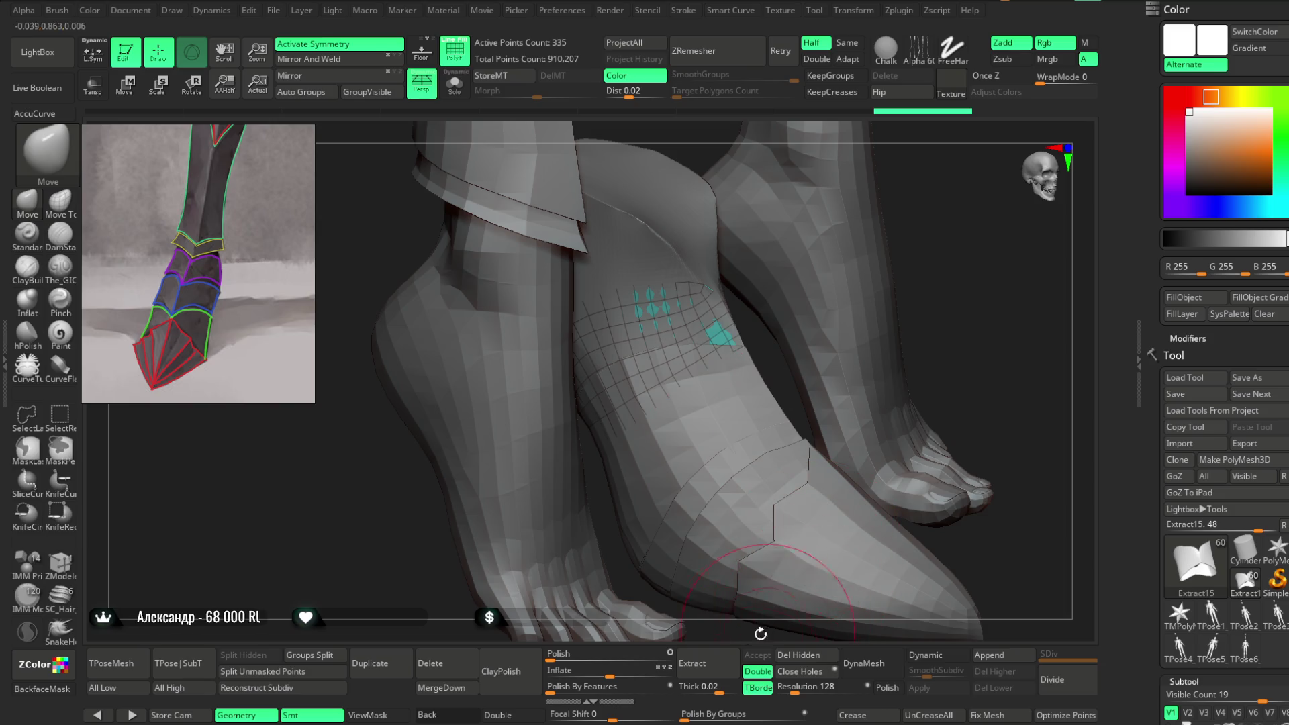
{"action": "left_click_drag", "start_coordinate": [610, 676], "coordinate": [611, 676]}
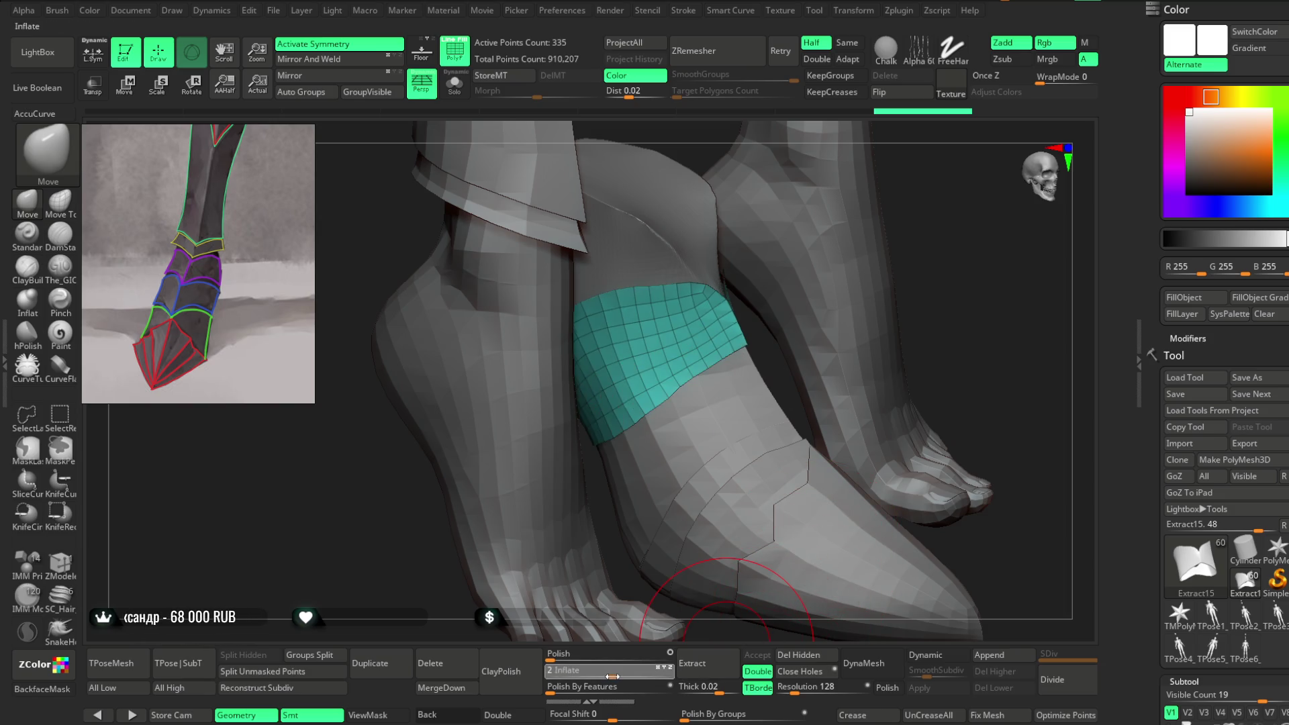
{"action": "mouse_move", "coordinate": [964, 273]}
{"action": "left_mouse_down"}
{"action": "mouse_move", "coordinate": [920, 325]}
{"action": "mouse_move", "coordinate": [907, 315]}
{"action": "left_mouse_up"}
{"action": "left_click", "coordinate": [456, 86]}
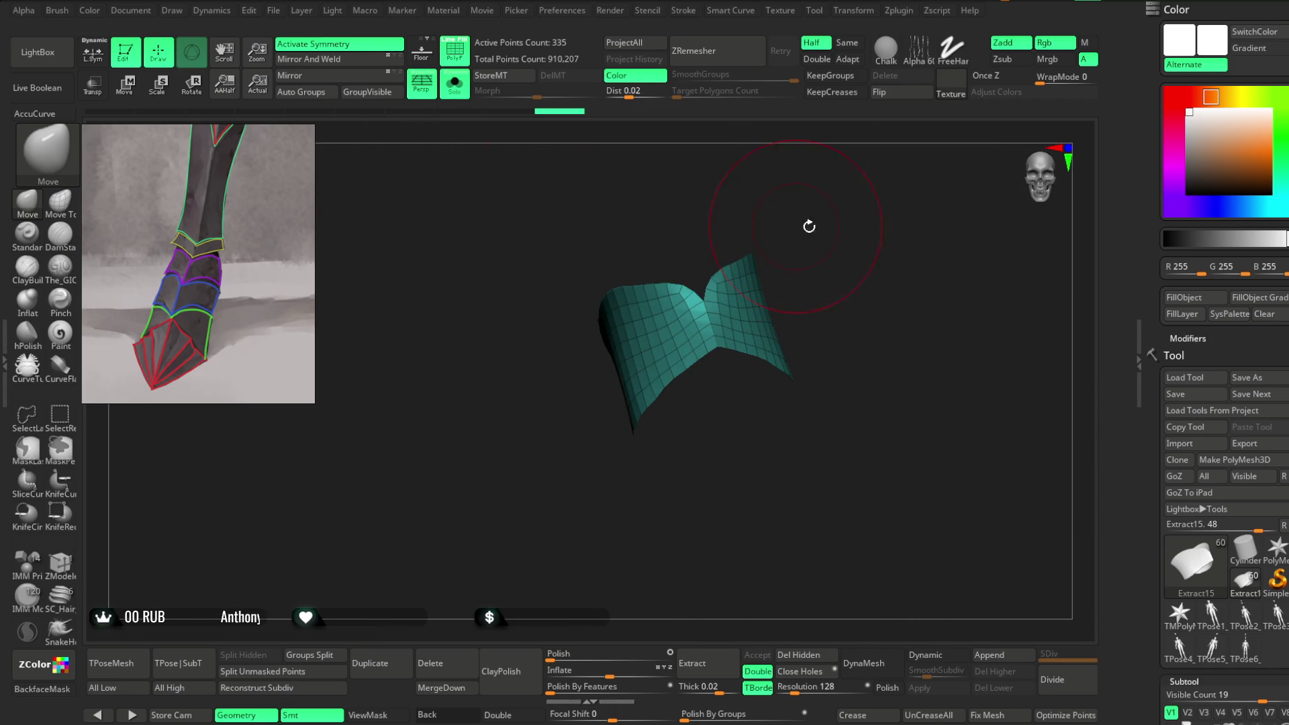
{"action": "key", "text": "space"}
{"action": "mouse_move", "coordinate": [835, 232]}
{"action": "left_mouse_down"}
{"action": "mouse_move", "coordinate": [710, 287]}
{"action": "mouse_move", "coordinate": [639, 296]}
{"action": "mouse_move", "coordinate": [670, 259]}
{"action": "mouse_move", "coordinate": [860, 250]}
{"action": "mouse_move", "coordinate": [709, 293]}
{"action": "left_mouse_up"}
{"action": "left_click_drag", "start_coordinate": [812, 282], "coordinate": [803, 242], "text": "shift"}
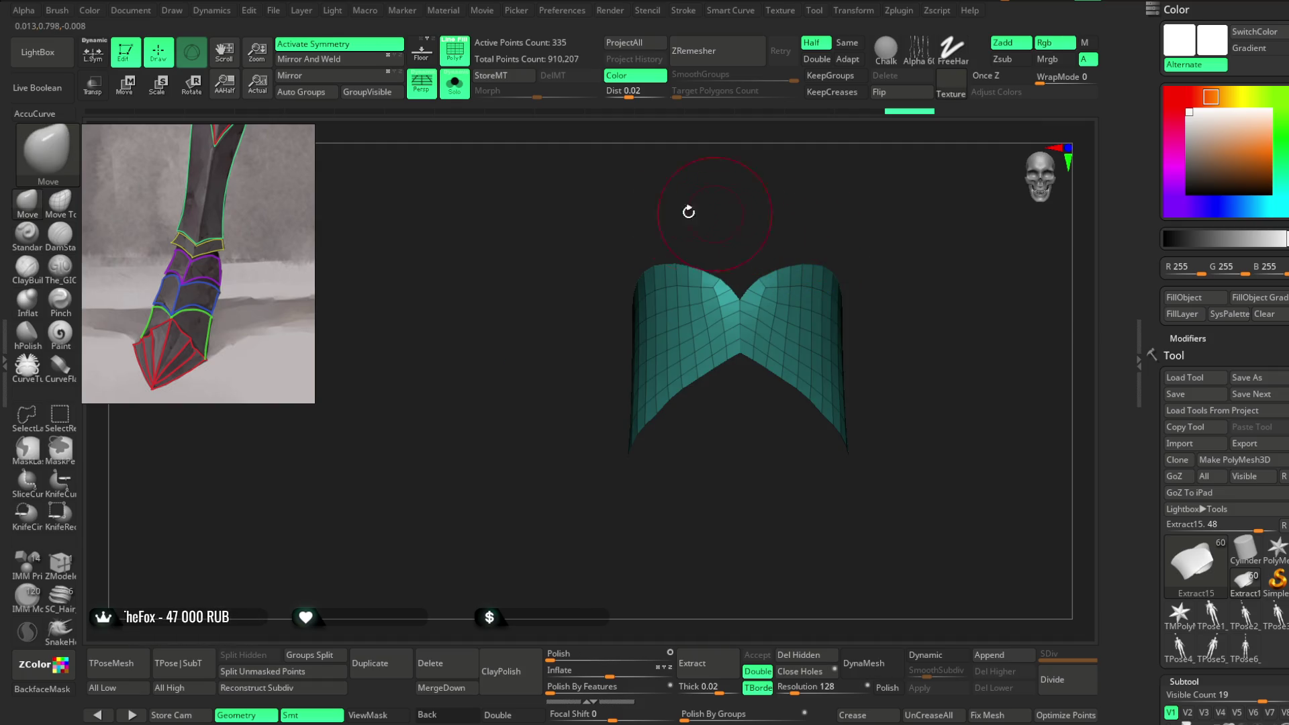
{"action": "left_click", "coordinate": [454, 83]}
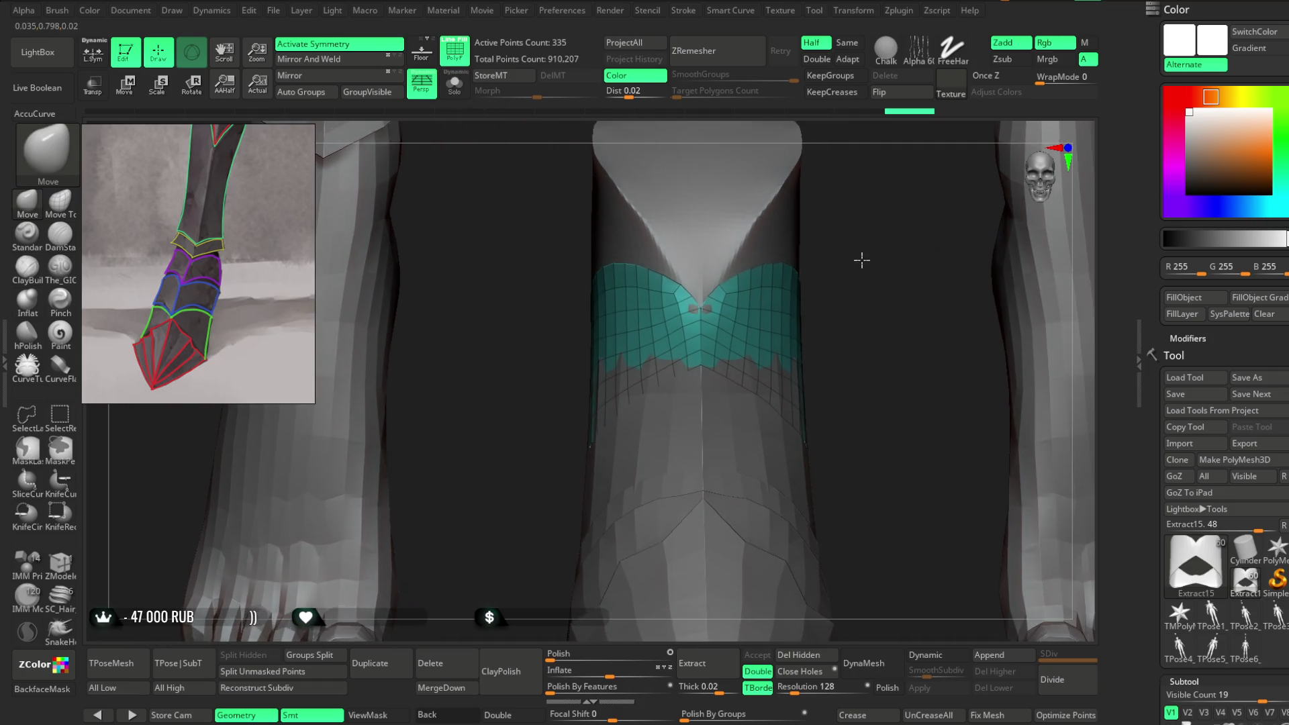
Step: Shape and smooth the cyan plate's front edge into a V that hugs the leg
{"action": "right_click", "coordinate": [779, 280]}
{"action": "left_click_drag", "start_coordinate": [872, 222], "coordinate": [692, 265]}
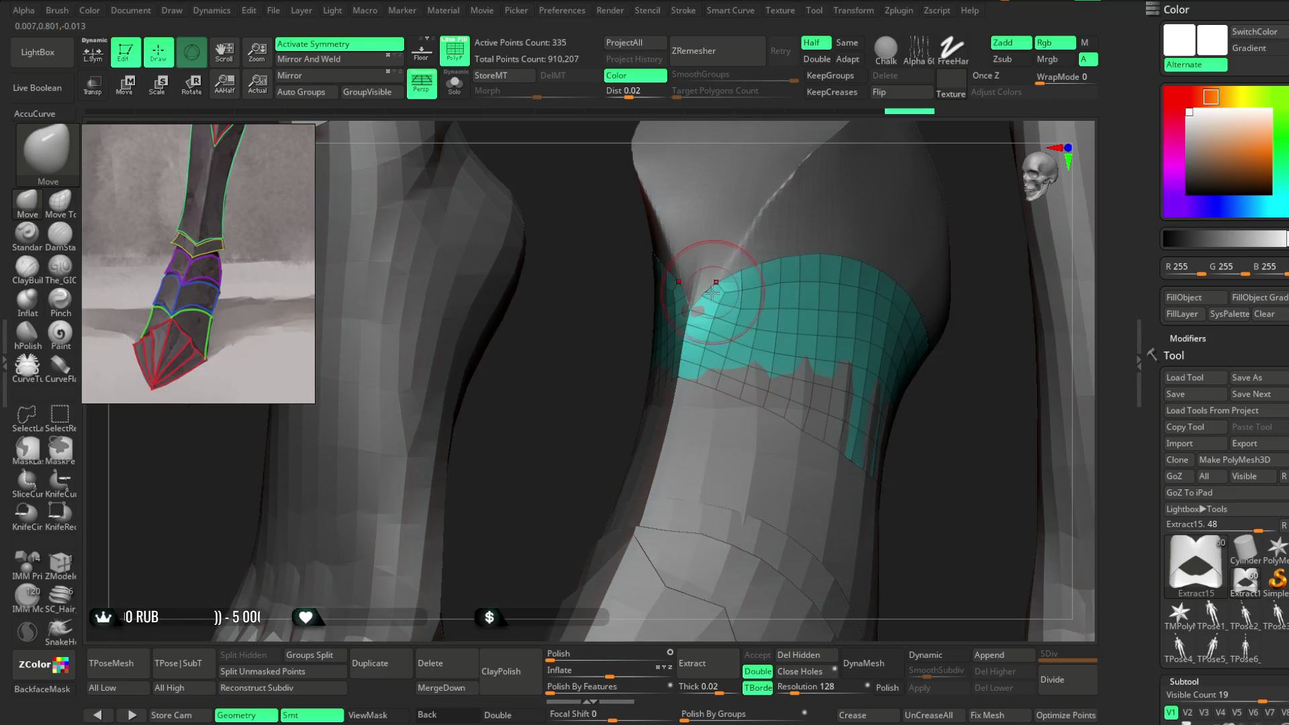
{"action": "left_click_drag", "start_coordinate": [613, 383], "coordinate": [691, 271], "text": "shift"}
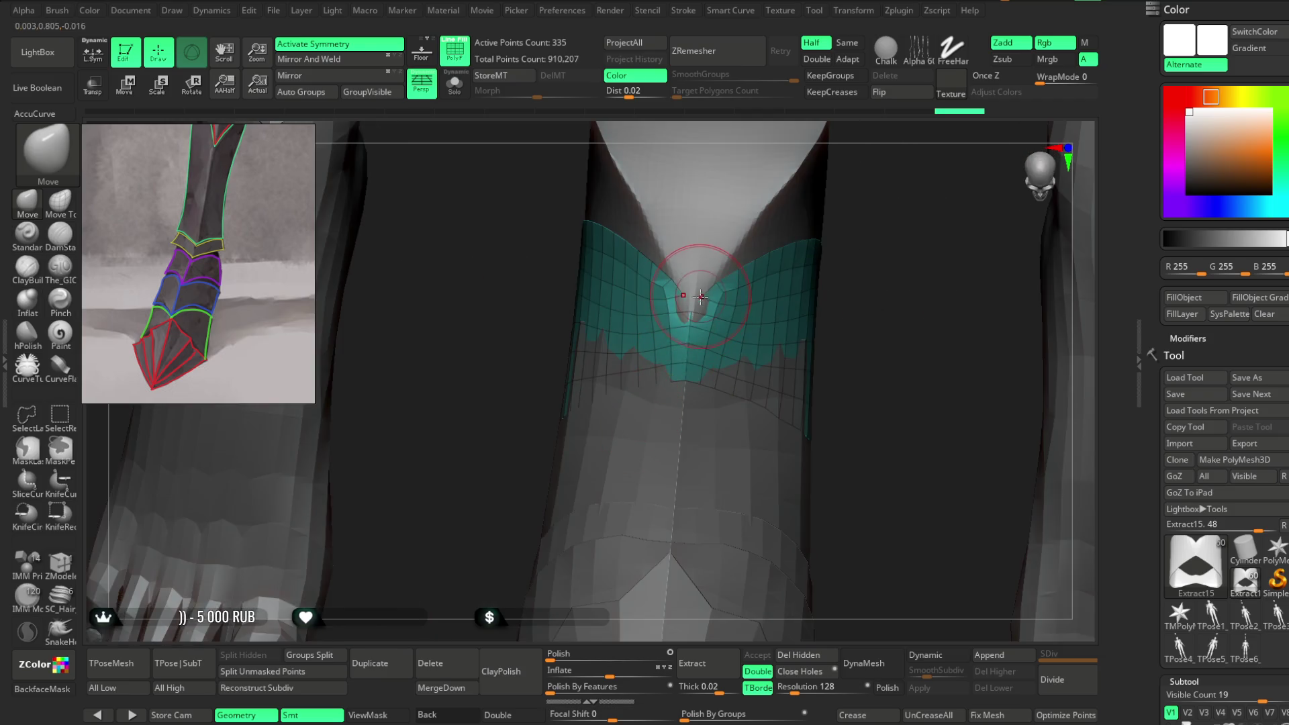
{"action": "mouse_move", "coordinate": [854, 268]}
{"action": "left_mouse_down"}
{"action": "mouse_move", "coordinate": [842, 248]}
{"action": "mouse_move", "coordinate": [832, 268]}
{"action": "mouse_move", "coordinate": [856, 267]}
{"action": "mouse_move", "coordinate": [883, 212]}
{"action": "mouse_move", "coordinate": [860, 243]}
{"action": "mouse_move", "coordinate": [794, 267]}
{"action": "left_mouse_up"}
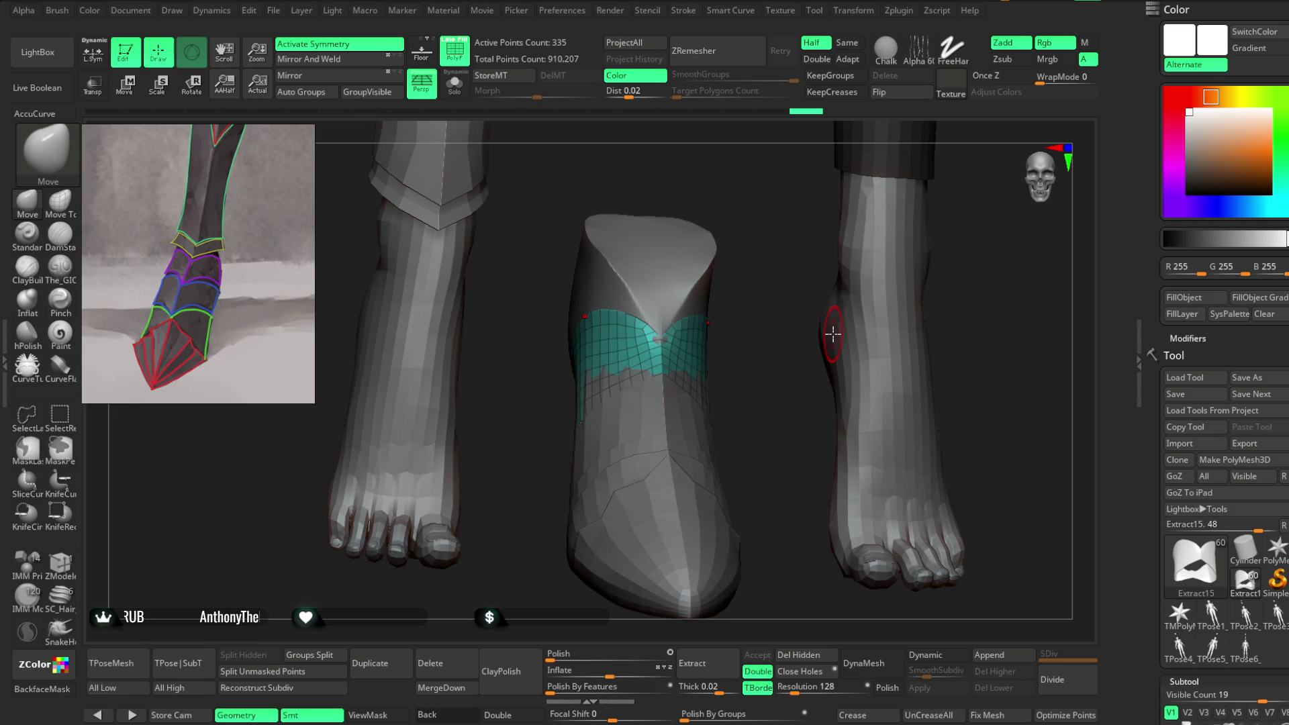
{"action": "mouse_move", "coordinate": [754, 345]}
{"action": "left_mouse_down"}
{"action": "mouse_move", "coordinate": [855, 288]}
{"action": "mouse_move", "coordinate": [874, 308]}
{"action": "mouse_move", "coordinate": [684, 302]}
{"action": "left_mouse_up"}
Step: Lower the brush Draw Size and push the Extract15 plate's vertices onto the ankle front
{"action": "key", "text": "space"}
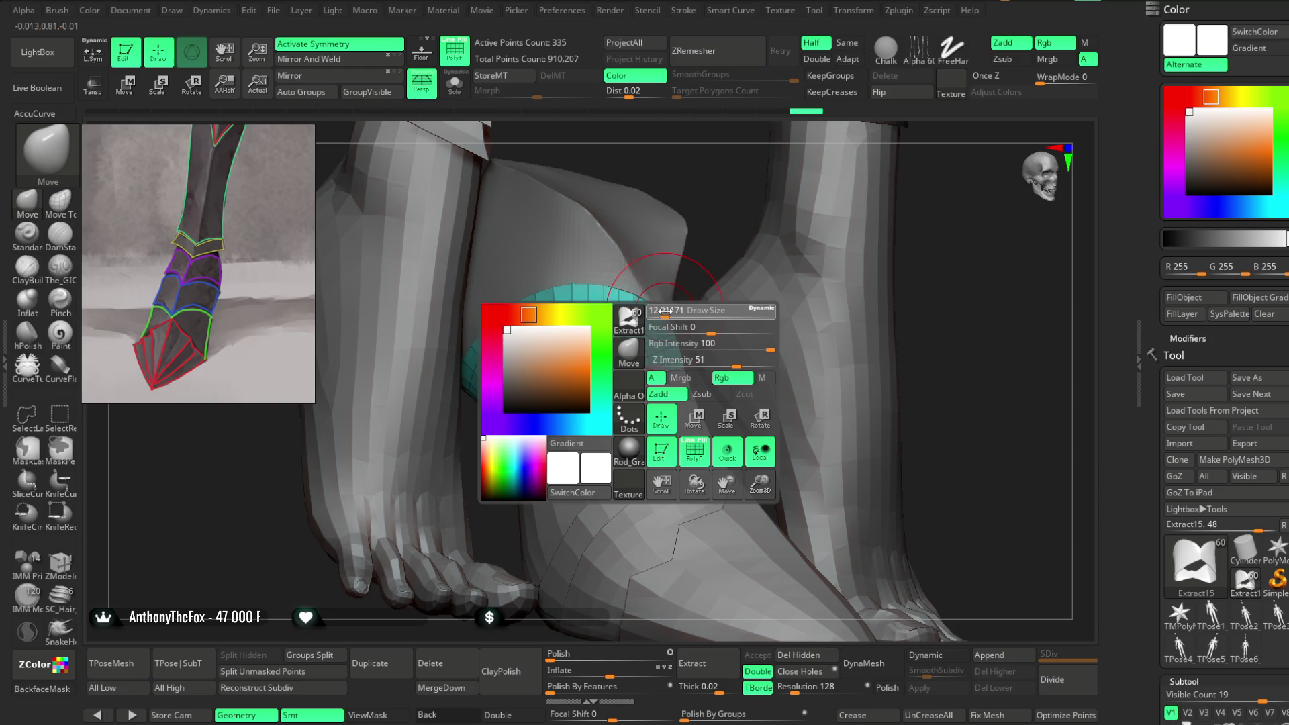
{"action": "left_click_drag", "start_coordinate": [700, 222], "coordinate": [628, 339]}
{"action": "key", "text": "space"}
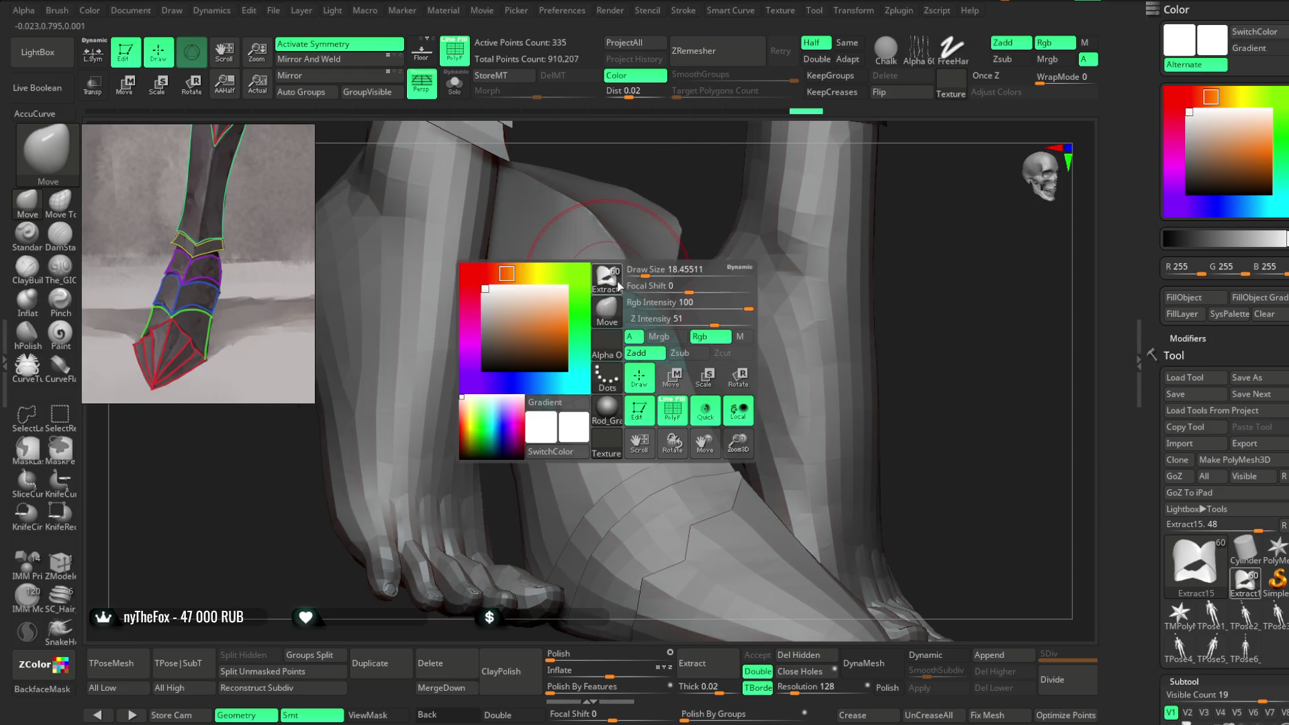
{"action": "left_click_drag", "start_coordinate": [643, 271], "coordinate": [619, 239]}
{"action": "left_click_drag", "start_coordinate": [608, 296], "coordinate": [605, 307]}
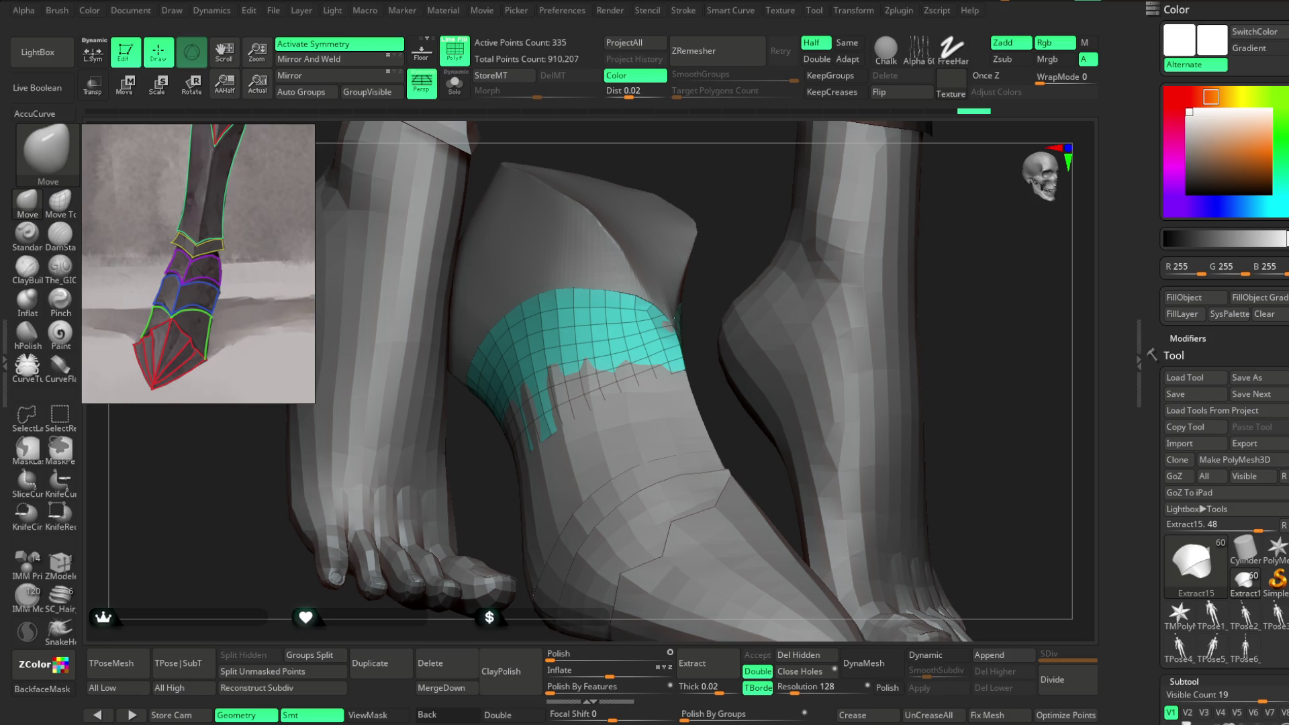
Step: Pull the Extract15 band's lower edge on the ankle's outer side back out over the boot
{"action": "mouse_move", "coordinate": [692, 189]}
{"action": "left_mouse_down"}
{"action": "mouse_move", "coordinate": [699, 164]}
{"action": "mouse_move", "coordinate": [594, 315]}
{"action": "left_mouse_up"}
{"action": "mouse_move", "coordinate": [654, 188]}
{"action": "left_mouse_down"}
{"action": "mouse_move", "coordinate": [792, 235]}
{"action": "mouse_move", "coordinate": [819, 280]}
{"action": "mouse_move", "coordinate": [797, 270]}
{"action": "left_mouse_up"}
{"action": "key", "text": "space"}
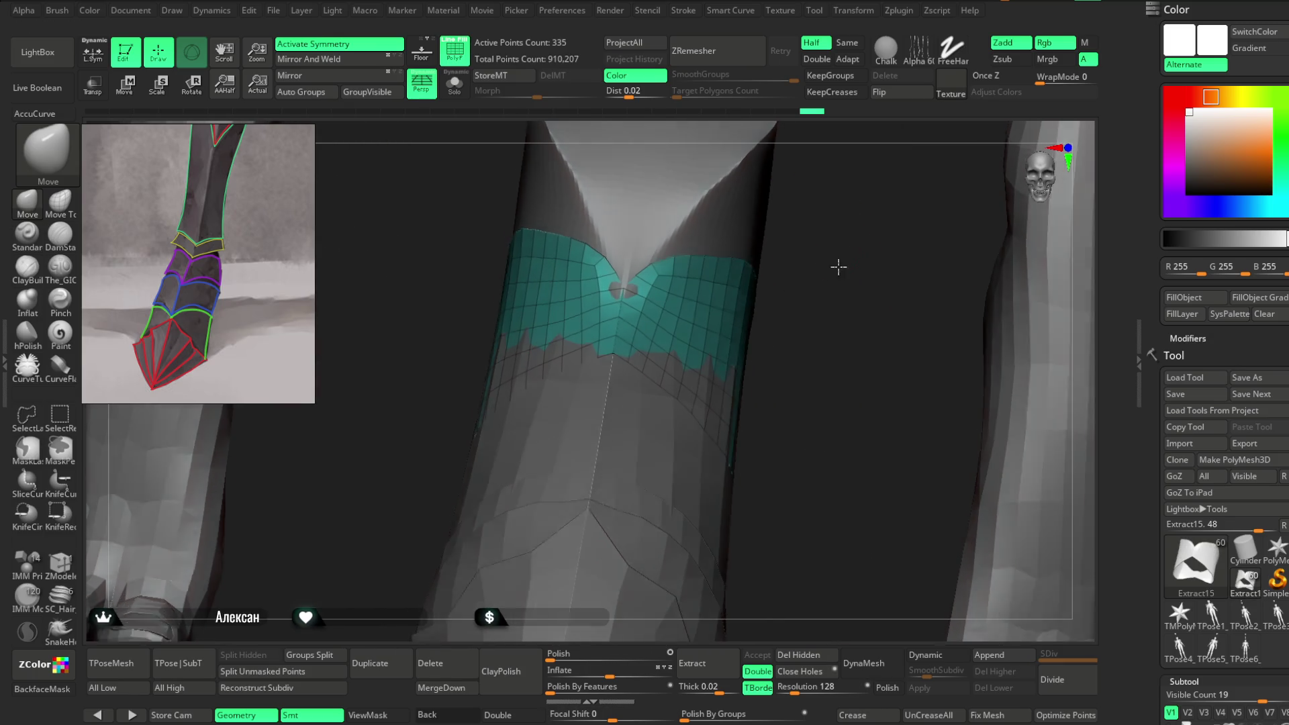
{"action": "left_click_drag", "start_coordinate": [624, 286], "coordinate": [804, 268], "text": "alt"}
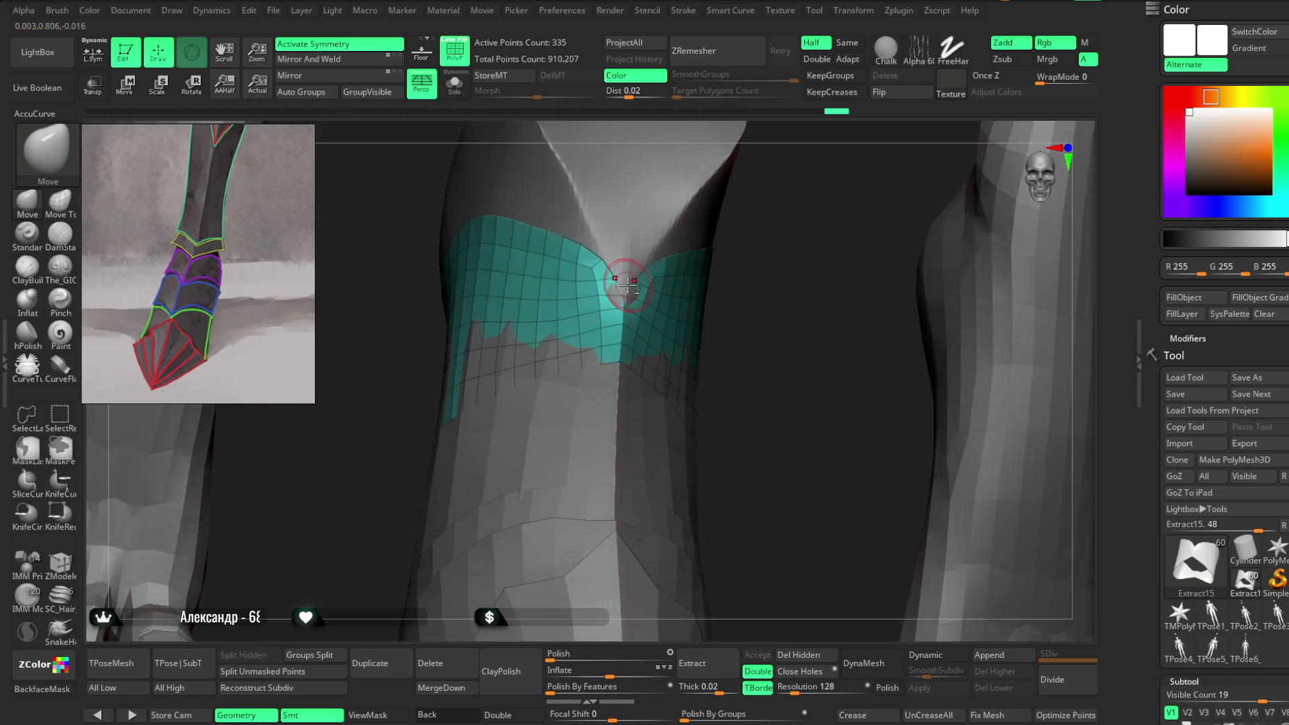
{"action": "mouse_move", "coordinate": [624, 275]}
{"action": "left_mouse_down"}
{"action": "mouse_move", "coordinate": [864, 192]}
{"action": "mouse_move", "coordinate": [659, 279]}
{"action": "left_mouse_up"}
{"action": "key", "text": "space"}
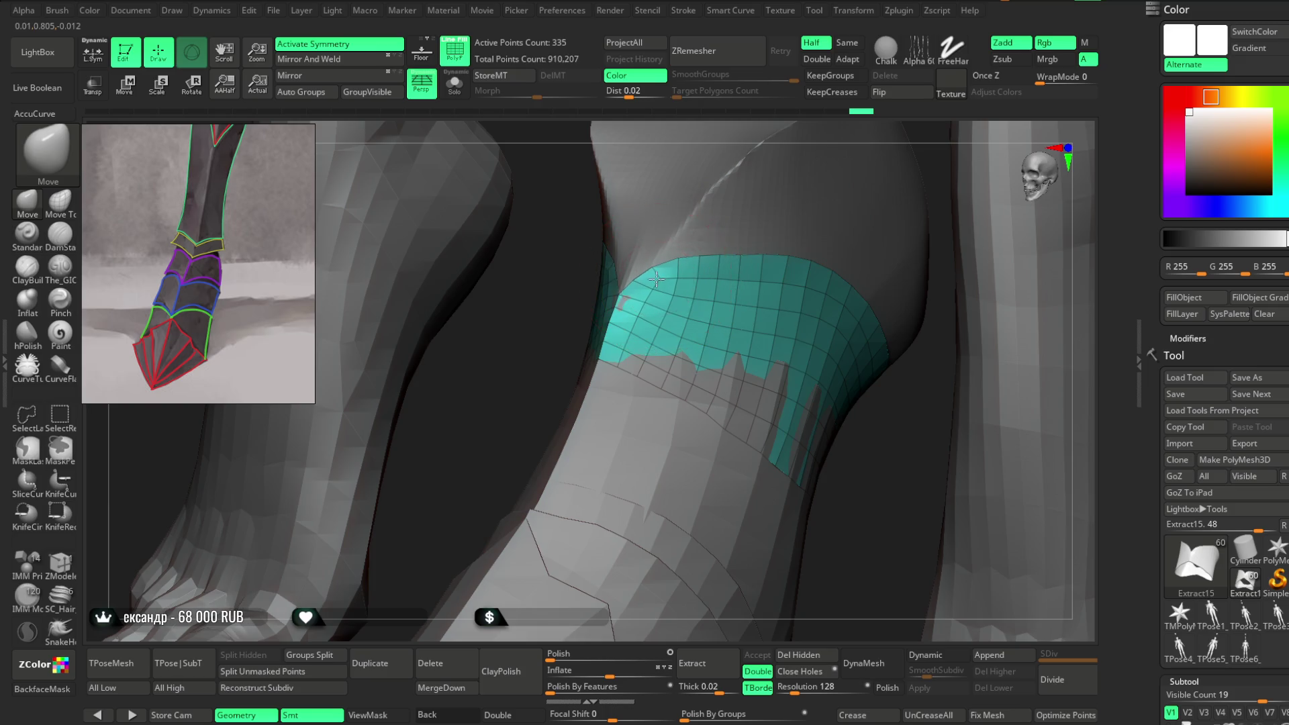
{"action": "mouse_move", "coordinate": [558, 345]}
{"action": "left_mouse_down"}
{"action": "mouse_move", "coordinate": [644, 336]}
{"action": "mouse_move", "coordinate": [604, 322]}
{"action": "left_mouse_up"}
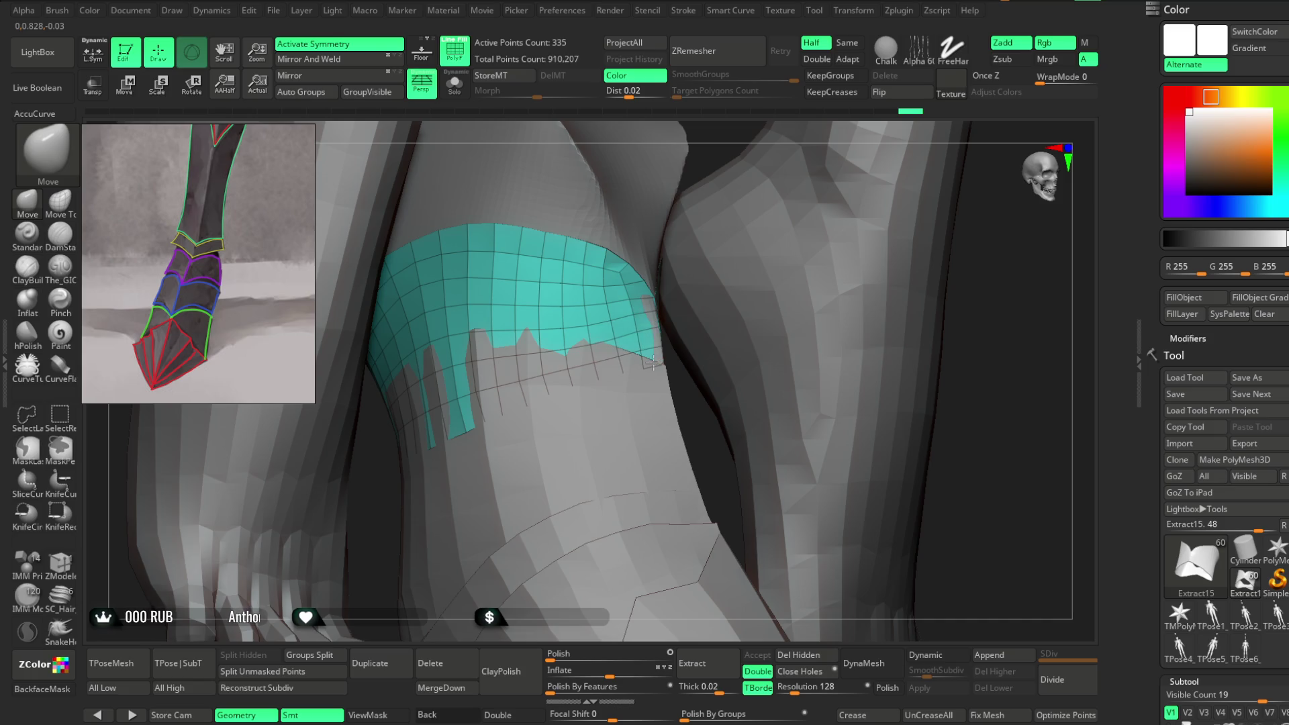
Step: Zoom out to both feet and make Extract14 the active subtool
{"action": "mouse_move", "coordinate": [696, 336]}
{"action": "left_mouse_down"}
{"action": "mouse_move", "coordinate": [998, 333]}
{"action": "mouse_move", "coordinate": [1050, 362]}
{"action": "mouse_move", "coordinate": [771, 397]}
{"action": "mouse_move", "coordinate": [836, 397]}
{"action": "left_mouse_up"}
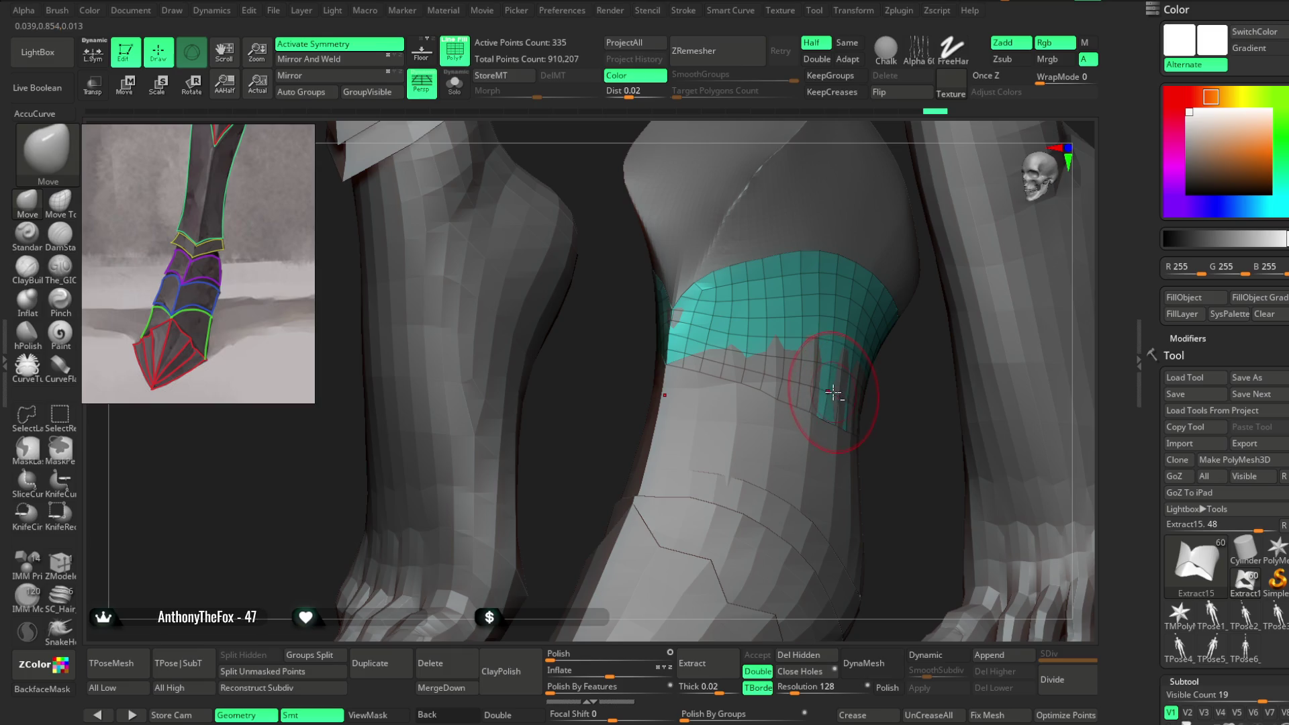
{"action": "key", "text": "space"}
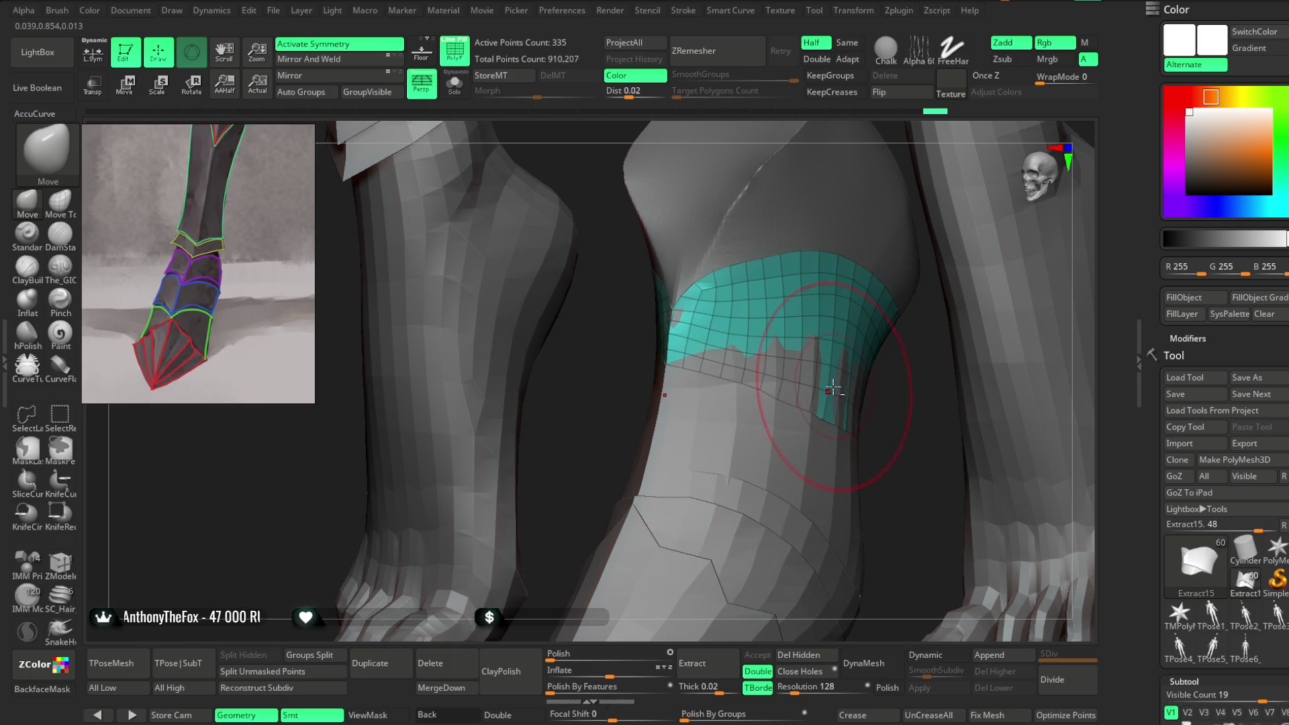
{"action": "left_click", "coordinate": [796, 365], "text": "alt"}
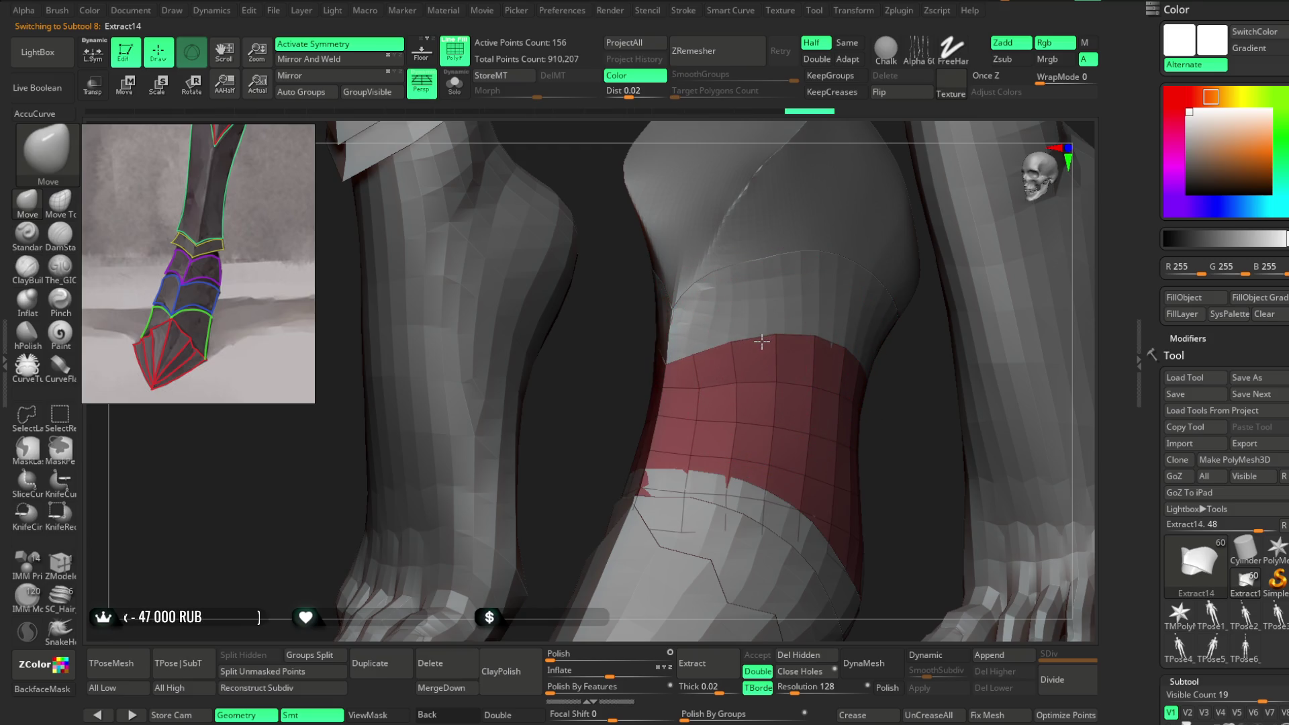
Step: Make the teal Extract12 band the active subtool
{"action": "mouse_move", "coordinate": [885, 398]}
{"action": "left_mouse_down"}
{"action": "mouse_move", "coordinate": [901, 382]}
{"action": "mouse_move", "coordinate": [695, 440]}
{"action": "left_mouse_up"}
{"action": "left_click", "coordinate": [695, 440], "text": "alt"}
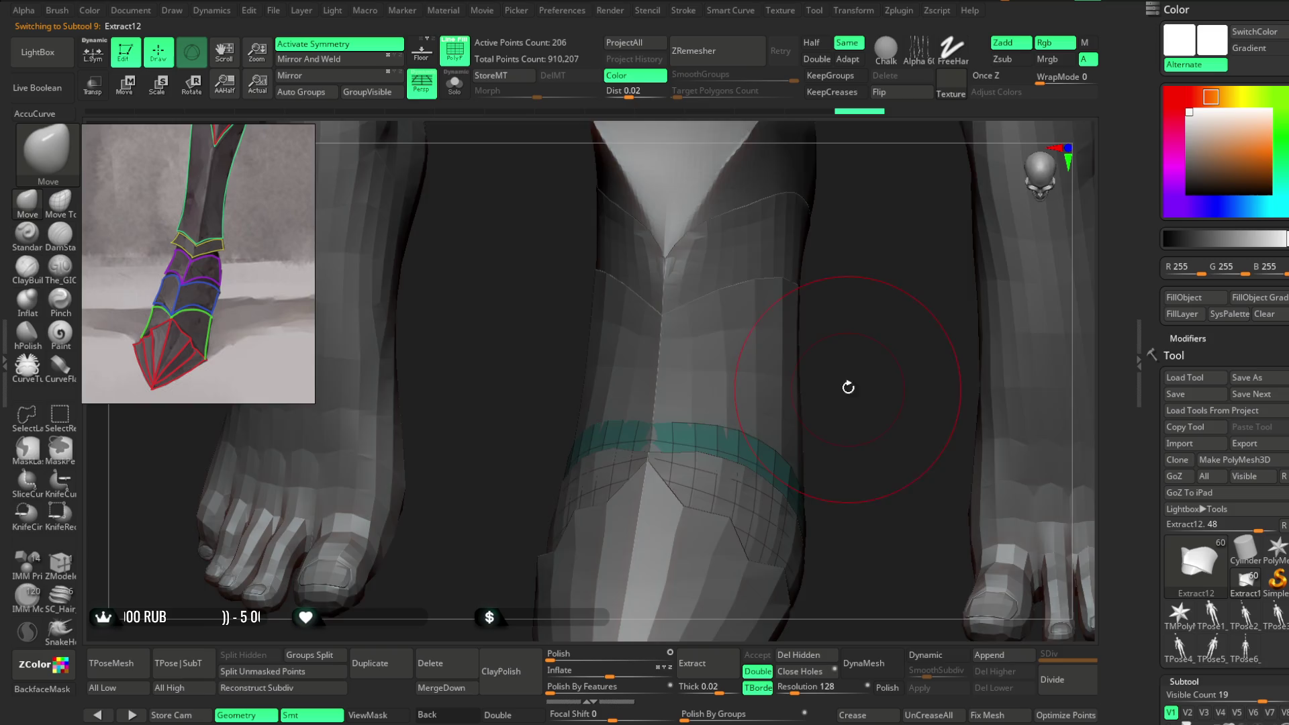
{"action": "left_click_drag", "start_coordinate": [848, 388], "coordinate": [718, 398]}
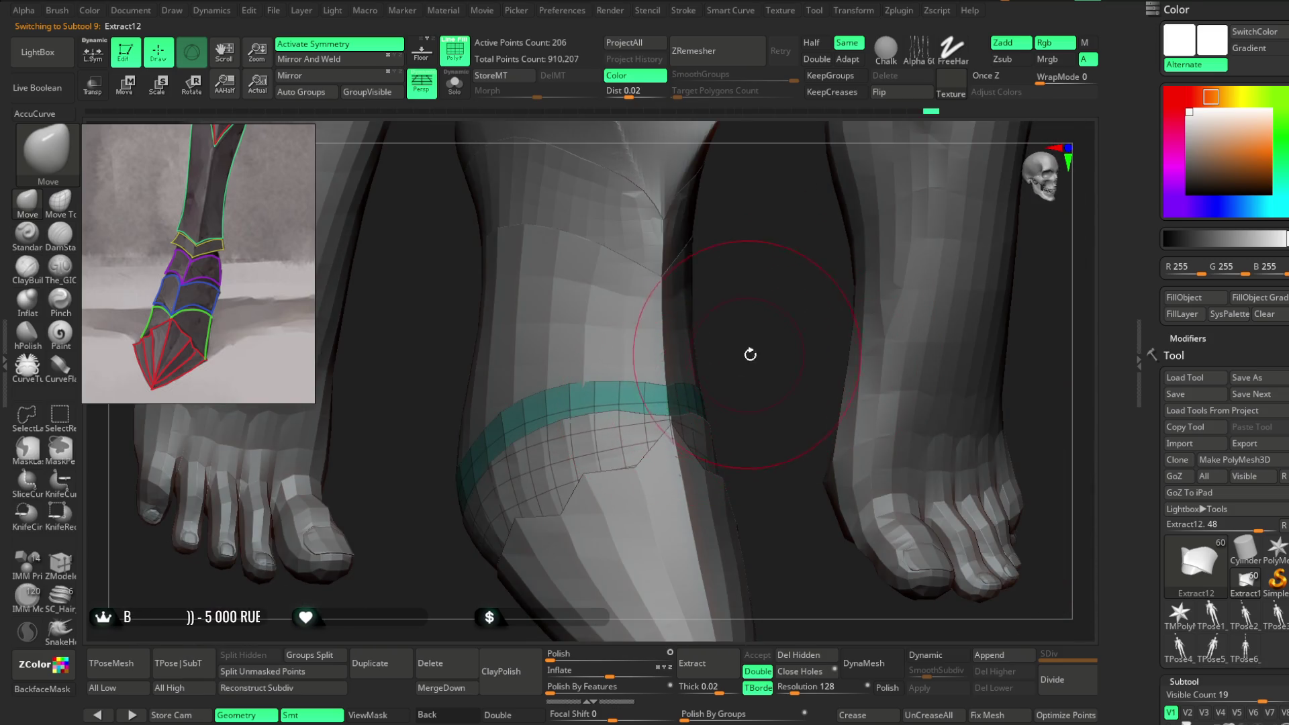
{"action": "left_click_drag", "start_coordinate": [742, 351], "coordinate": [566, 405]}
{"action": "mouse_move", "coordinate": [926, 322]}
{"action": "left_mouse_down"}
{"action": "mouse_move", "coordinate": [949, 296]}
{"action": "mouse_move", "coordinate": [603, 254]}
{"action": "left_mouse_up"}
Step: Isolate Extract12 with Solo and make a small edit at the band's left end
{"action": "left_click", "coordinate": [454, 84]}
{"action": "key", "text": "space"}
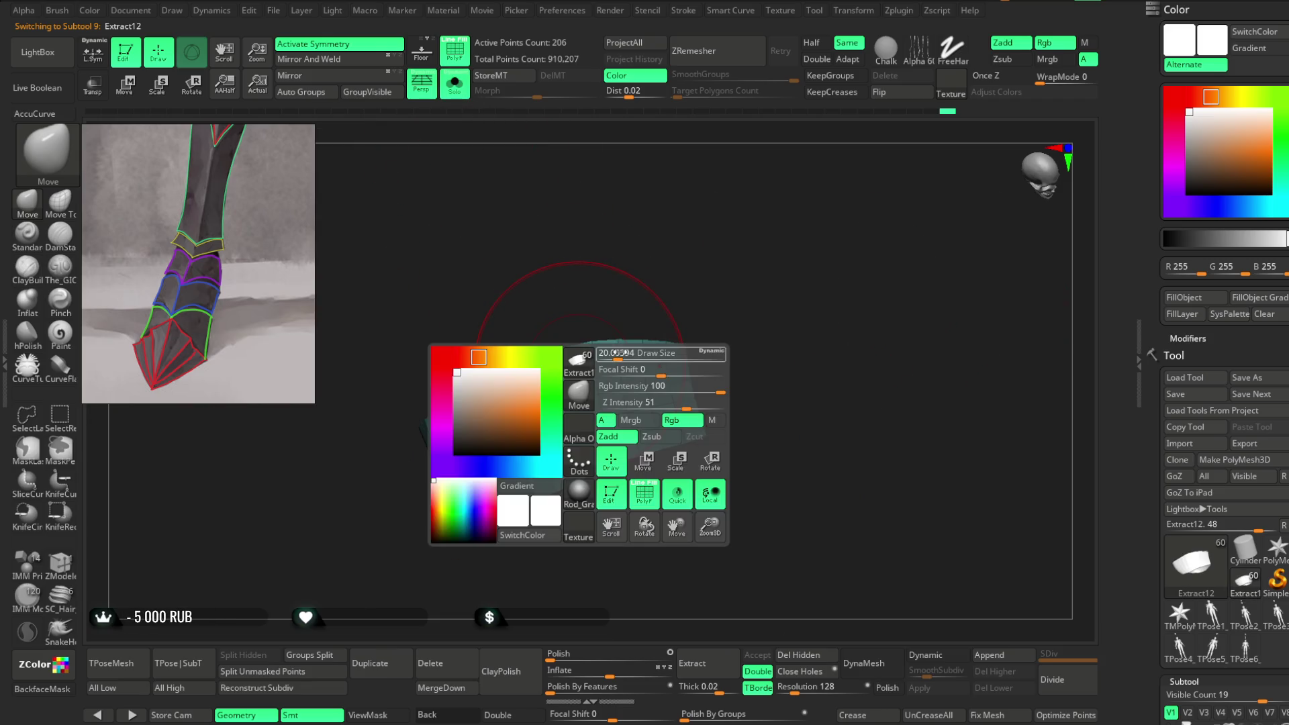
{"action": "mouse_move", "coordinate": [613, 290]}
{"action": "left_mouse_down"}
{"action": "mouse_move", "coordinate": [441, 374]}
{"action": "mouse_move", "coordinate": [445, 393]}
{"action": "mouse_move", "coordinate": [455, 374]}
{"action": "mouse_move", "coordinate": [711, 296]}
{"action": "mouse_move", "coordinate": [636, 363]}
{"action": "left_mouse_up"}
{"action": "left_click_drag", "start_coordinate": [722, 253], "coordinate": [698, 282]}
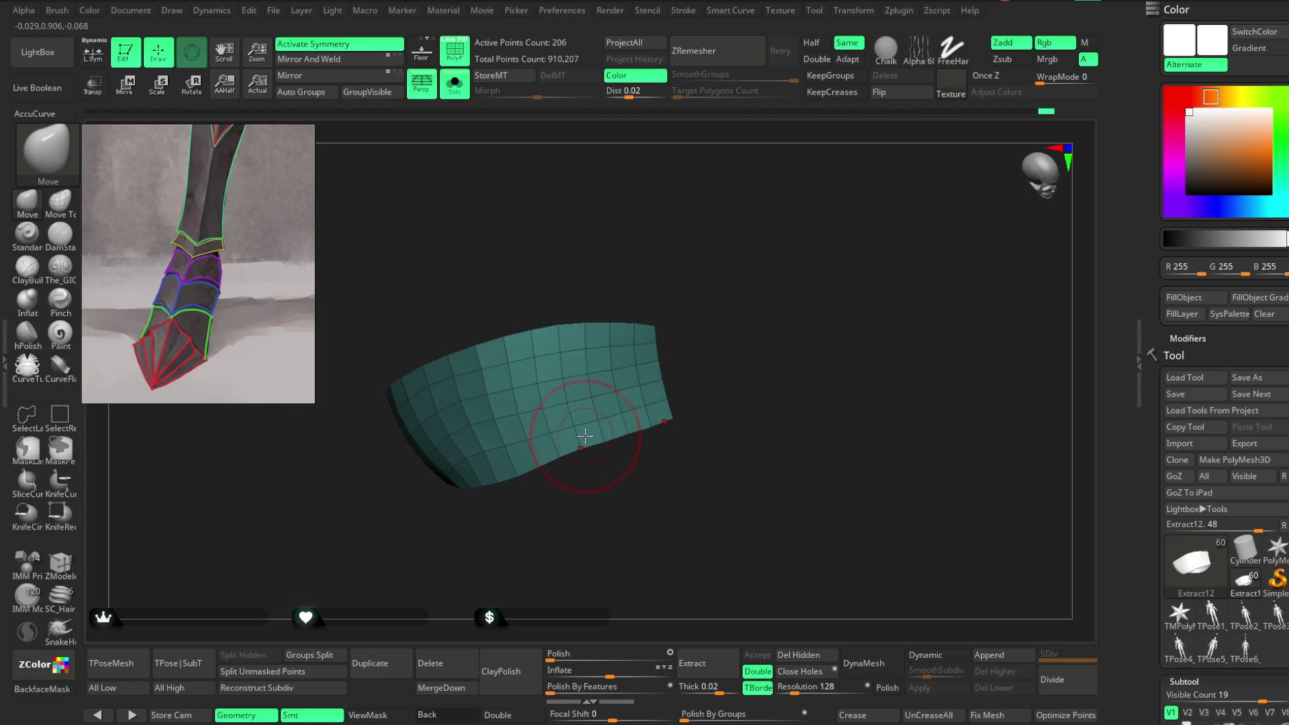
{"action": "mouse_move", "coordinate": [619, 426]}
{"action": "right_mouse_down"}
{"action": "mouse_move", "coordinate": [596, 469]}
{"action": "mouse_move", "coordinate": [513, 484]}
{"action": "mouse_move", "coordinate": [575, 431]}
{"action": "right_mouse_up"}
{"action": "right_click_drag", "start_coordinate": [649, 323], "coordinate": [460, 289]}
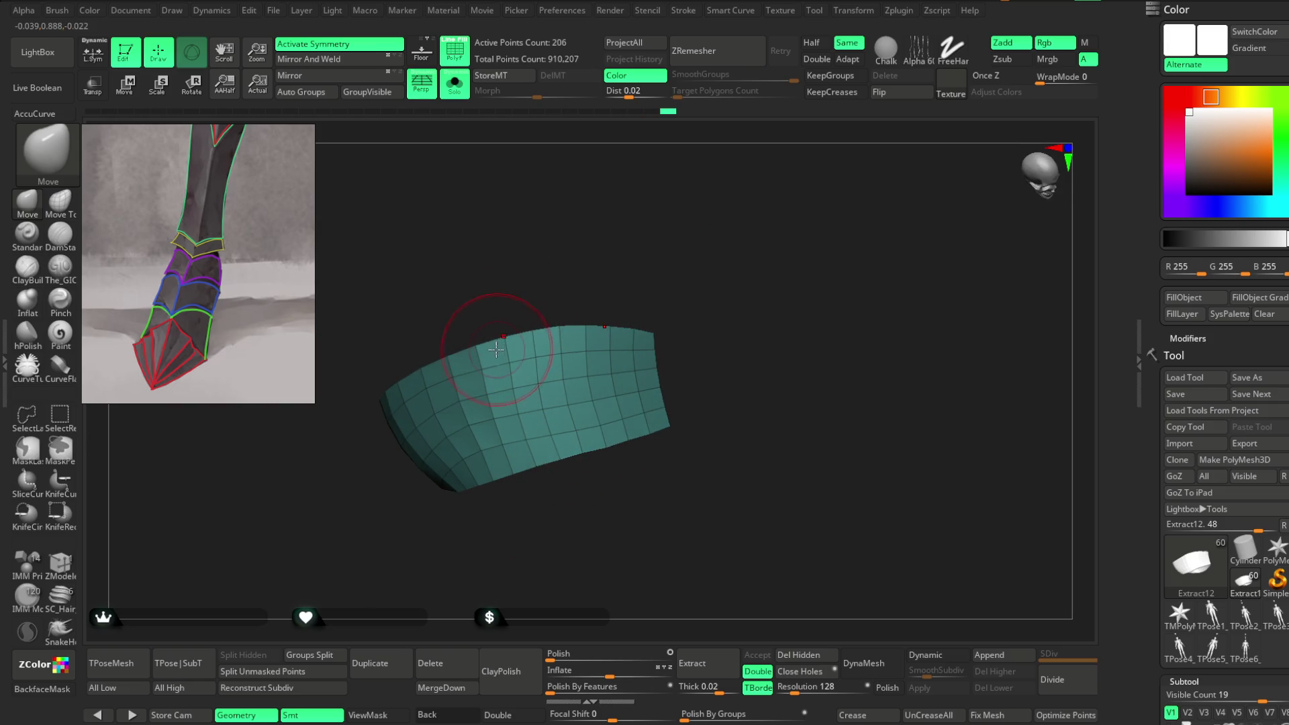
{"action": "left_click", "coordinate": [421, 377]}
Step: Show the whole character again and select the Extract15 plate
{"action": "left_click", "coordinate": [454, 84]}
{"action": "mouse_move", "coordinate": [826, 303]}
{"action": "right_mouse_down"}
{"action": "mouse_move", "coordinate": [719, 397]}
{"action": "mouse_move", "coordinate": [739, 377]}
{"action": "mouse_move", "coordinate": [708, 374]}
{"action": "mouse_move", "coordinate": [656, 309]}
{"action": "mouse_move", "coordinate": [576, 273]}
{"action": "right_mouse_up"}
{"action": "left_click", "coordinate": [534, 417], "text": "alt"}
{"action": "mouse_move", "coordinate": [662, 222]}
{"action": "right_mouse_down"}
{"action": "mouse_move", "coordinate": [667, 276]}
{"action": "mouse_move", "coordinate": [563, 255]}
{"action": "right_mouse_up"}
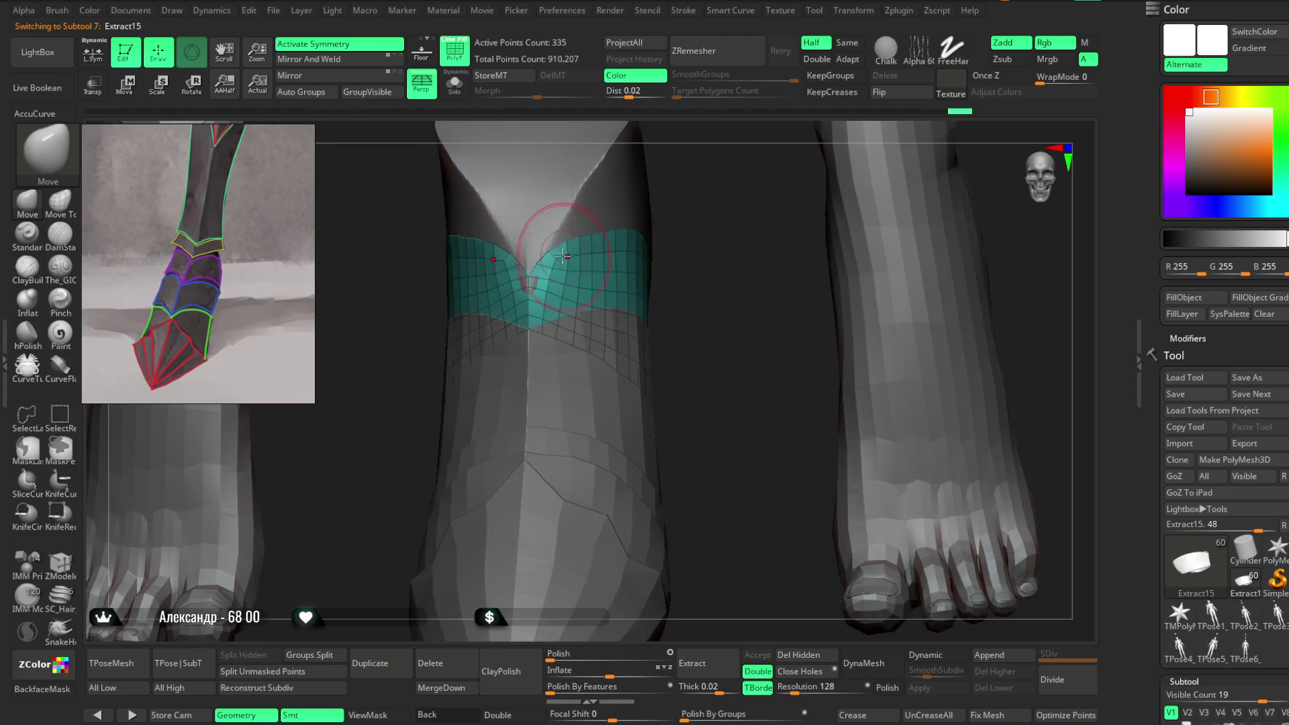
Step: Make the 206-point Extract12 band active and raise the brush Draw Size to about 20
{"action": "mouse_move", "coordinate": [658, 216]}
{"action": "right_mouse_down"}
{"action": "mouse_move", "coordinate": [615, 234]}
{"action": "mouse_move", "coordinate": [751, 389]}
{"action": "right_mouse_up"}
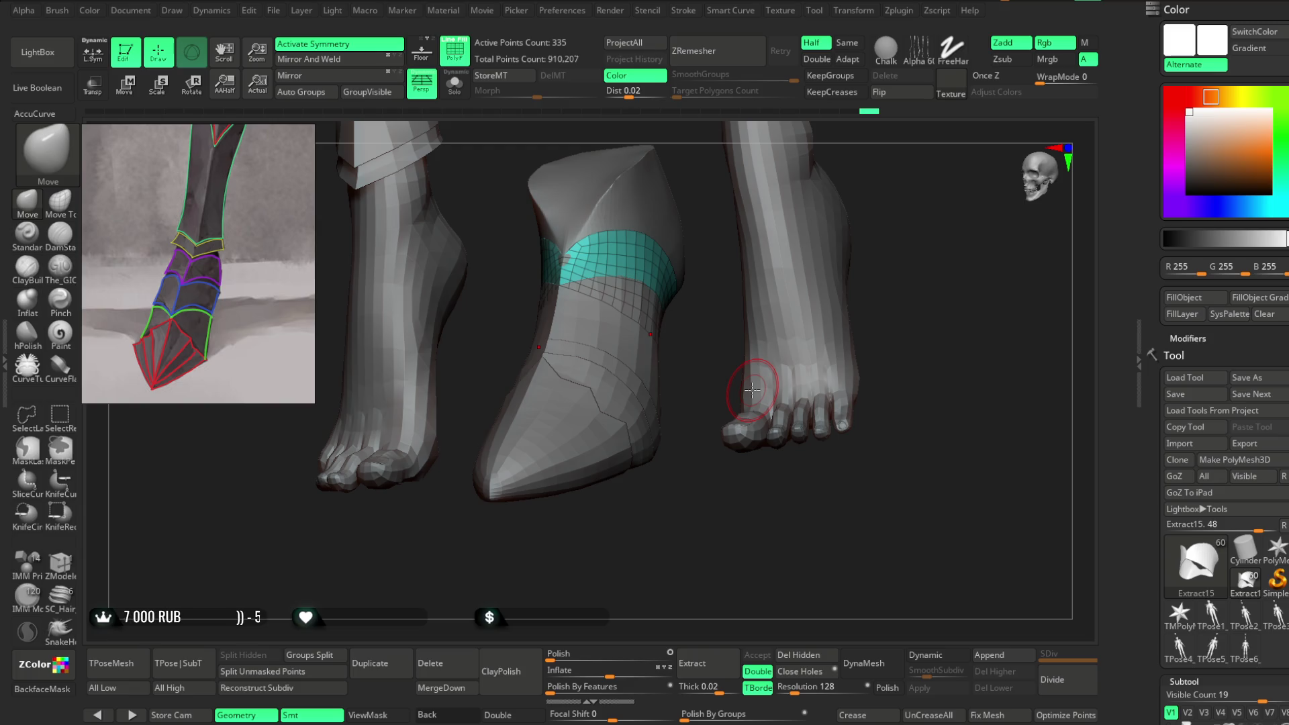
{"action": "mouse_move", "coordinate": [751, 390]}
{"action": "right_mouse_down"}
{"action": "mouse_move", "coordinate": [834, 400]}
{"action": "mouse_move", "coordinate": [831, 308]}
{"action": "mouse_move", "coordinate": [690, 331]}
{"action": "right_mouse_up"}
{"action": "scroll", "coordinate": [828, 309], "scroll_direction": "up", "scroll_amount": 5}
{"action": "left_click", "coordinate": [636, 428], "text": "alt"}
{"action": "scroll", "coordinate": [739, 389], "scroll_direction": "down", "scroll_amount": 3}
{"action": "key", "text": "space"}
{"action": "left_click_drag", "start_coordinate": [712, 320], "coordinate": [728, 321]}
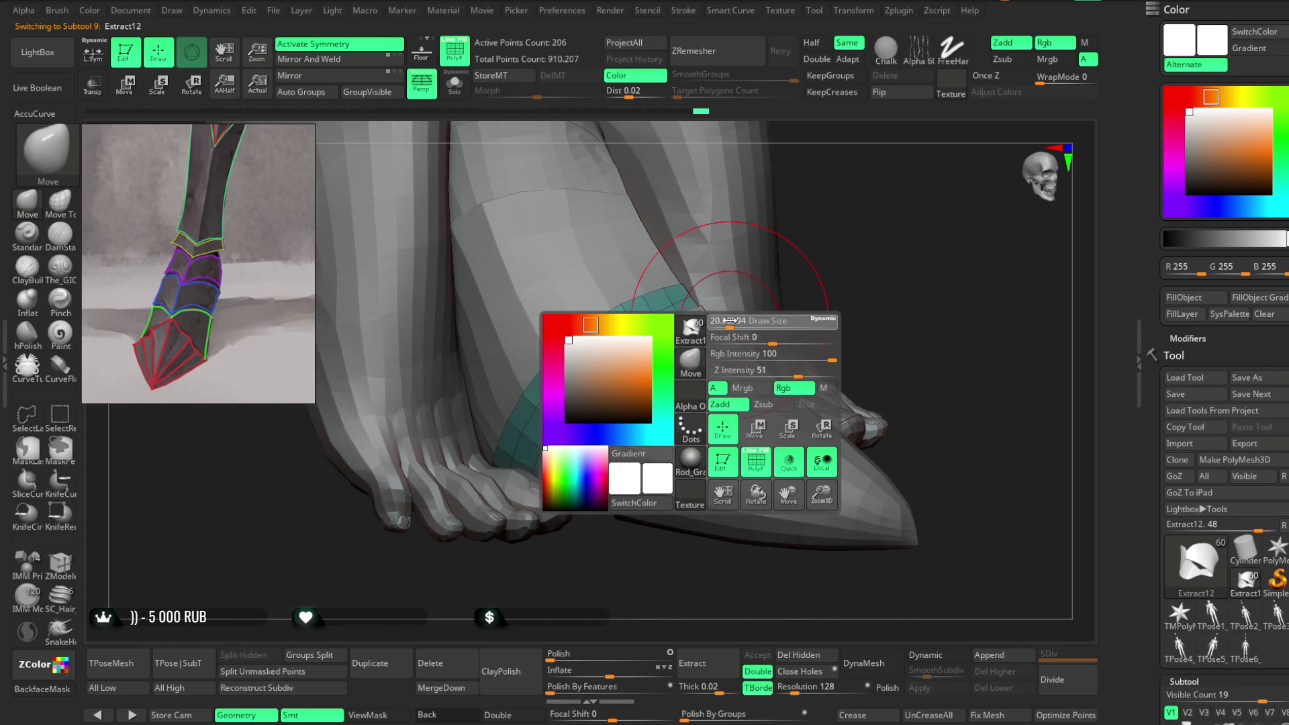
Step: Work the teal Extract12 band evenly around the ankle from several angles, then make Extract11 active
{"action": "right_click_drag", "start_coordinate": [729, 321], "coordinate": [817, 261]}
{"action": "mouse_move", "coordinate": [558, 552]}
{"action": "right_mouse_down"}
{"action": "mouse_move", "coordinate": [589, 359]}
{"action": "mouse_move", "coordinate": [568, 342]}
{"action": "right_mouse_up"}
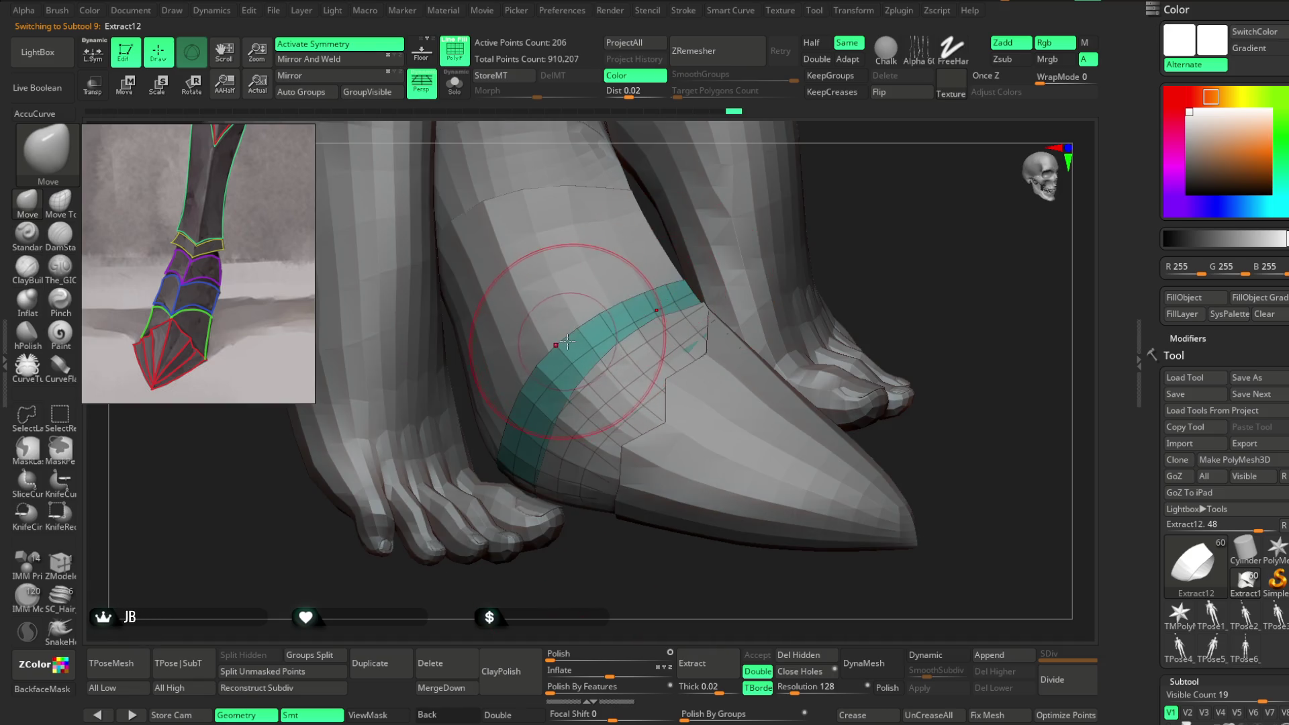
{"action": "right_click_drag", "start_coordinate": [852, 212], "coordinate": [590, 303]}
{"action": "mouse_move", "coordinate": [714, 262]}
{"action": "right_mouse_down"}
{"action": "mouse_move", "coordinate": [686, 296]}
{"action": "mouse_move", "coordinate": [715, 262]}
{"action": "mouse_move", "coordinate": [564, 282]}
{"action": "right_mouse_up"}
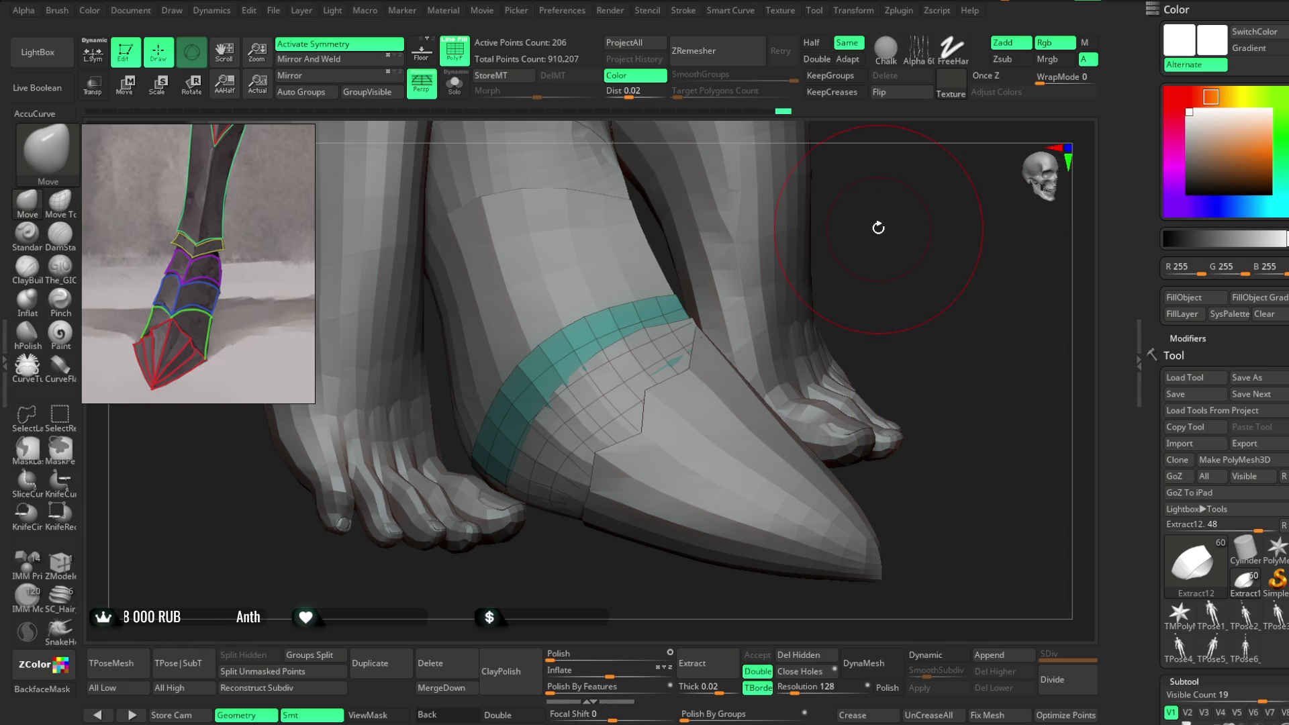
{"action": "mouse_move", "coordinate": [886, 279]}
{"action": "left_mouse_down"}
{"action": "mouse_move", "coordinate": [785, 336]}
{"action": "mouse_move", "coordinate": [817, 253]}
{"action": "mouse_move", "coordinate": [588, 402]}
{"action": "mouse_move", "coordinate": [739, 201]}
{"action": "mouse_move", "coordinate": [662, 437]}
{"action": "mouse_move", "coordinate": [552, 403]}
{"action": "left_mouse_up"}
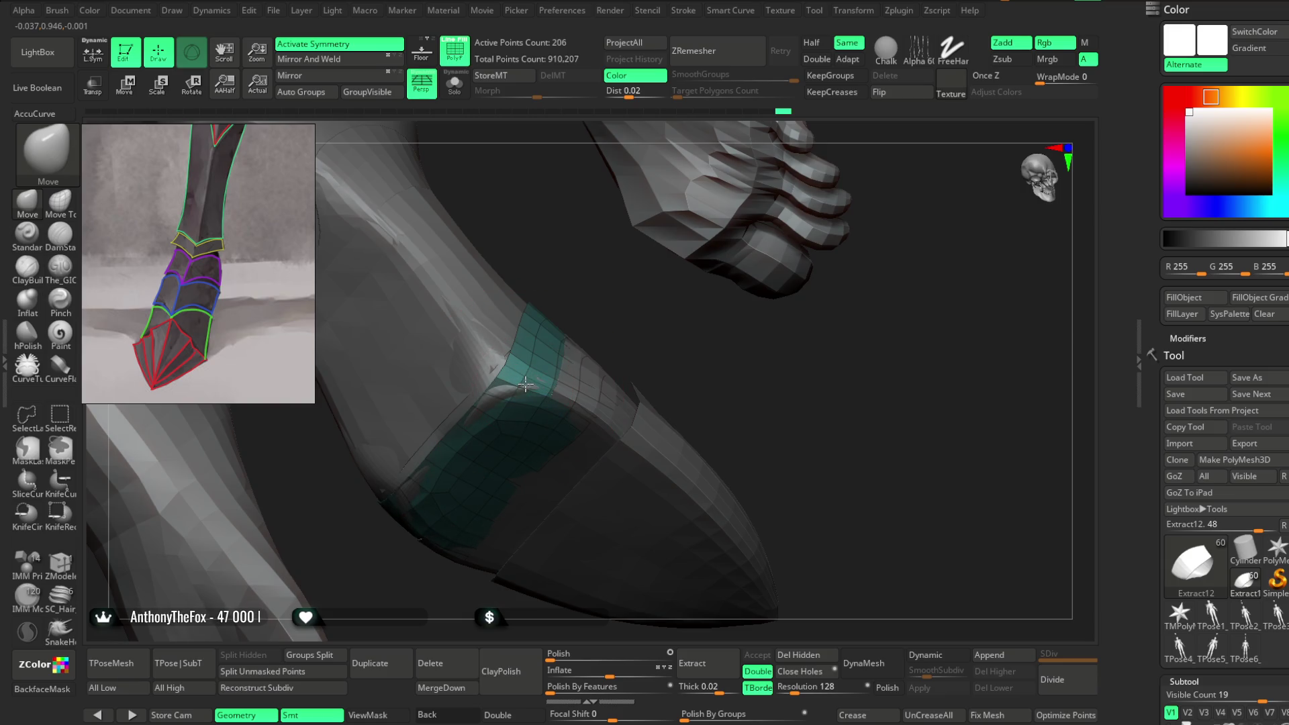
{"action": "left_click_drag", "start_coordinate": [659, 362], "coordinate": [564, 437]}
{"action": "left_click", "coordinate": [588, 455], "text": "alt"}
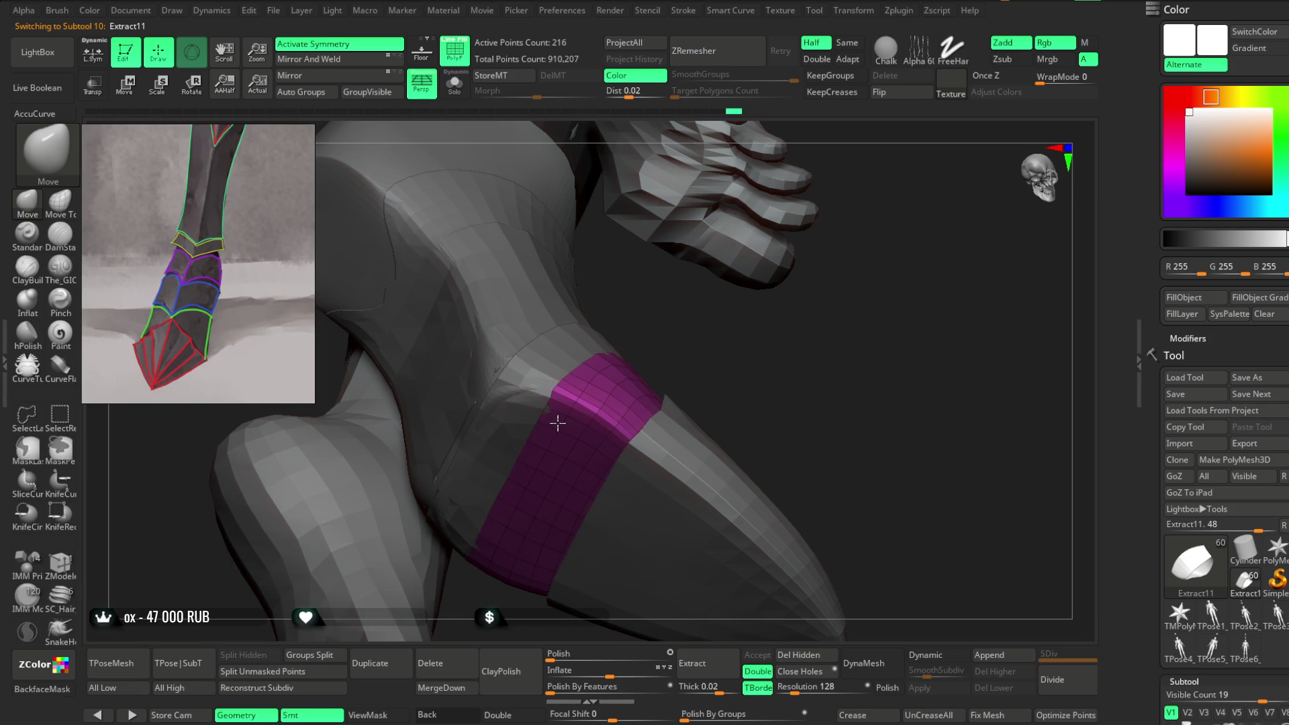
Step: Centre the magenta Extract11 band in view and adjust the Move brush settings
{"action": "mouse_move", "coordinate": [674, 357]}
{"action": "left_mouse_down"}
{"action": "mouse_move", "coordinate": [656, 374]}
{"action": "mouse_move", "coordinate": [699, 359]}
{"action": "mouse_move", "coordinate": [604, 393]}
{"action": "left_mouse_up"}
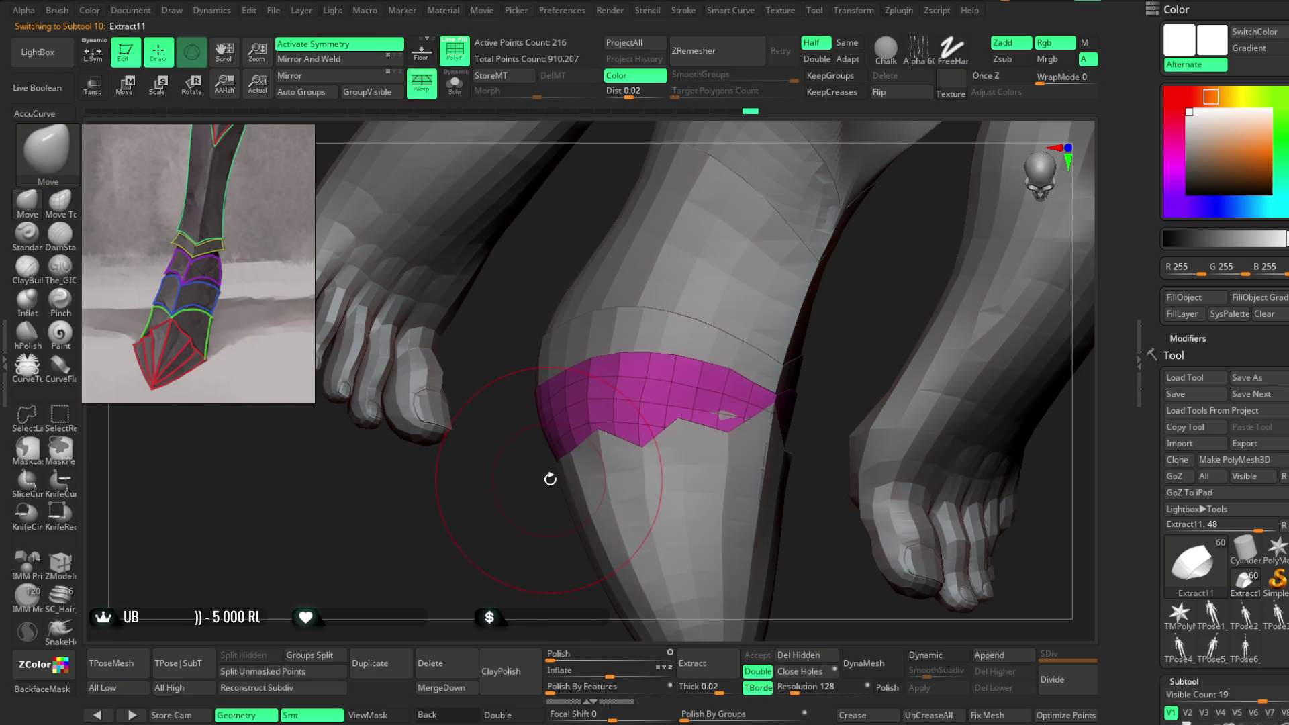
{"action": "key", "text": "space"}
{"action": "mouse_move", "coordinate": [661, 398]}
{"action": "left_mouse_down"}
{"action": "mouse_move", "coordinate": [546, 575]}
{"action": "mouse_move", "coordinate": [555, 366]}
{"action": "mouse_move", "coordinate": [518, 506]}
{"action": "left_mouse_up"}
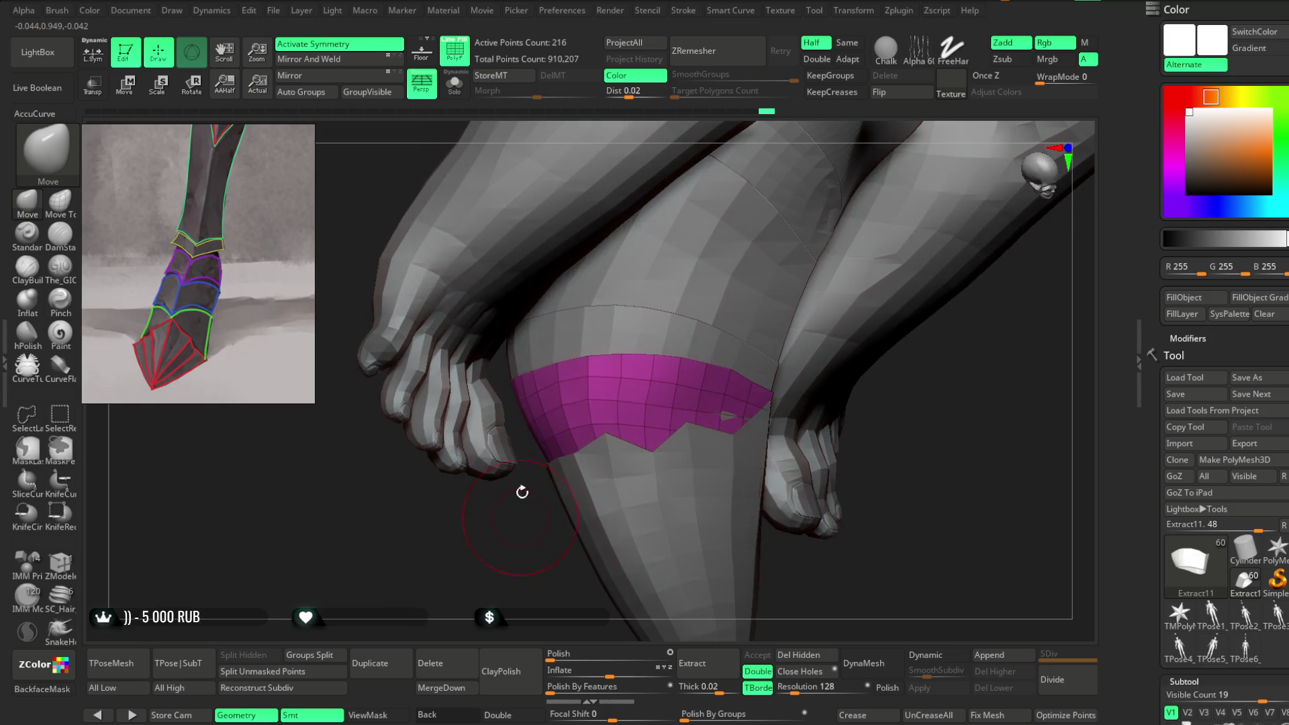
{"action": "mouse_move", "coordinate": [588, 361]}
{"action": "left_mouse_down"}
{"action": "mouse_move", "coordinate": [510, 535]}
{"action": "mouse_move", "coordinate": [541, 483]}
{"action": "left_mouse_up"}
{"action": "left_click_drag", "start_coordinate": [829, 325], "coordinate": [686, 377]}
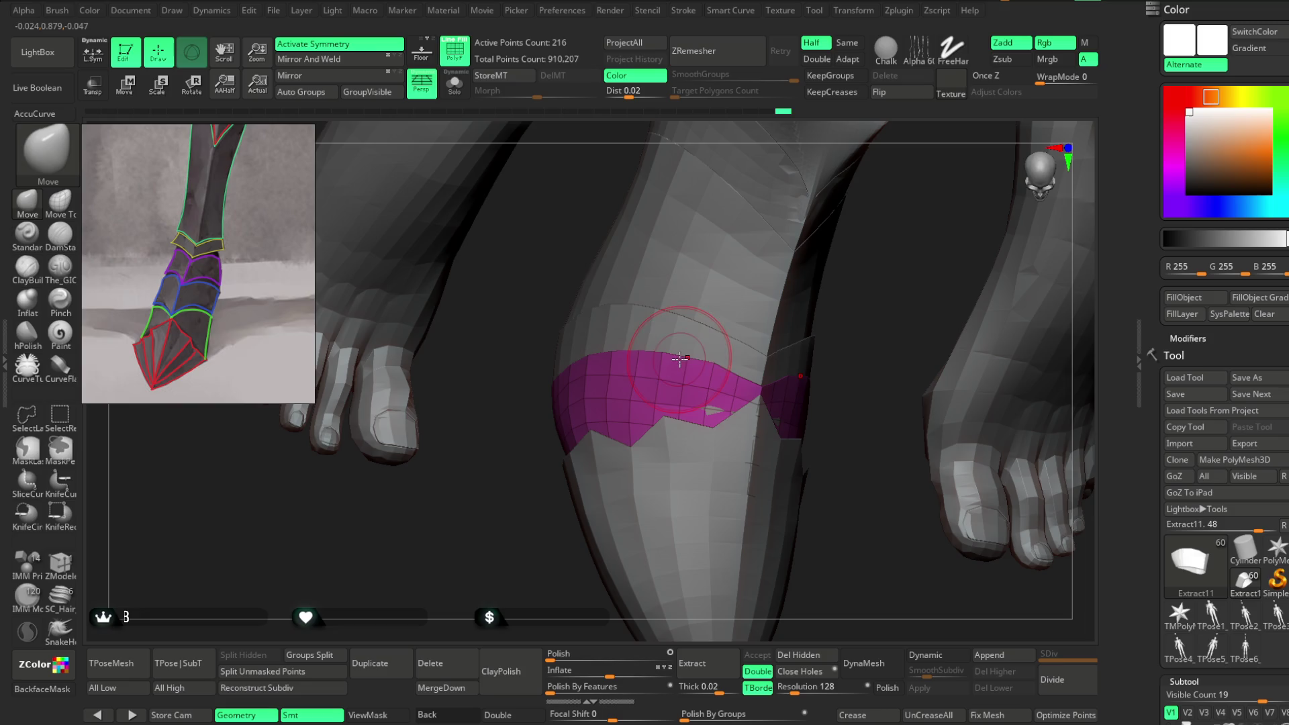
{"action": "left_click_drag", "start_coordinate": [859, 290], "coordinate": [824, 270]}
{"action": "key", "text": "space"}
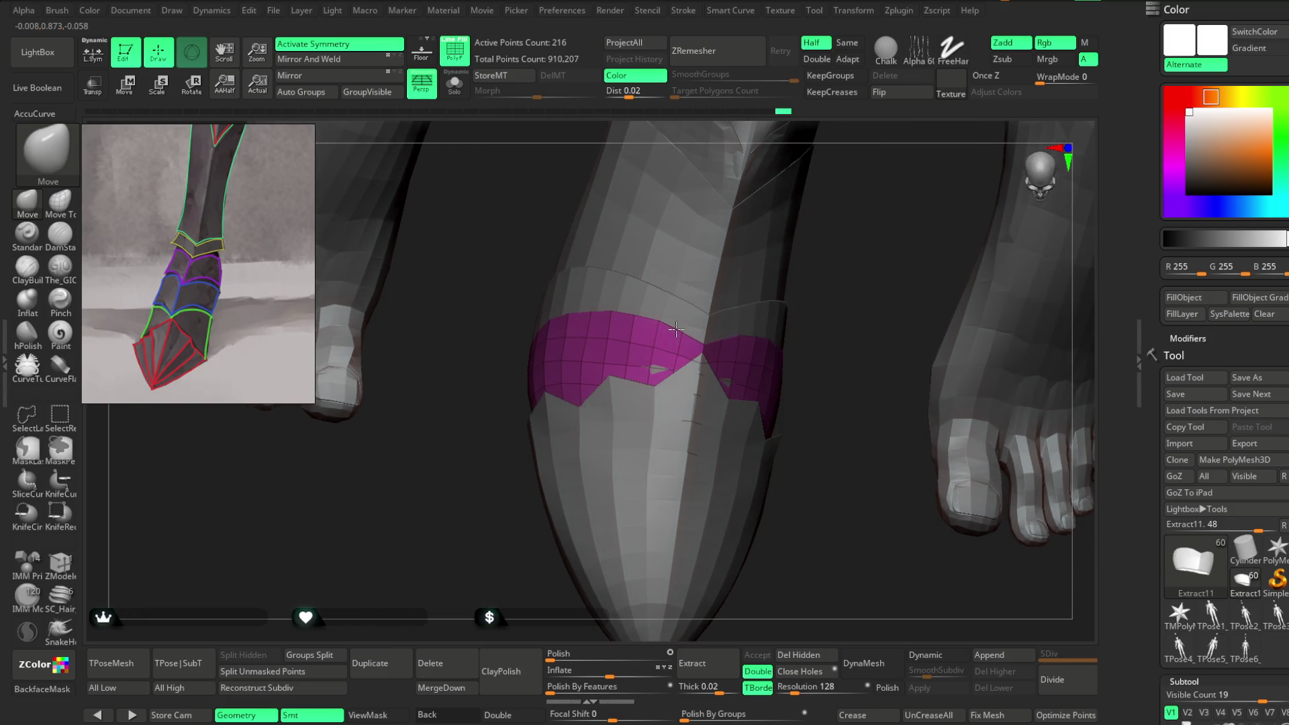
Step: Fit the magenta band around the lower shin, notched to match the boot's pointed front
{"action": "mouse_move", "coordinate": [719, 304]}
{"action": "left_mouse_down"}
{"action": "mouse_move", "coordinate": [817, 273]}
{"action": "mouse_move", "coordinate": [796, 252]}
{"action": "left_mouse_up"}
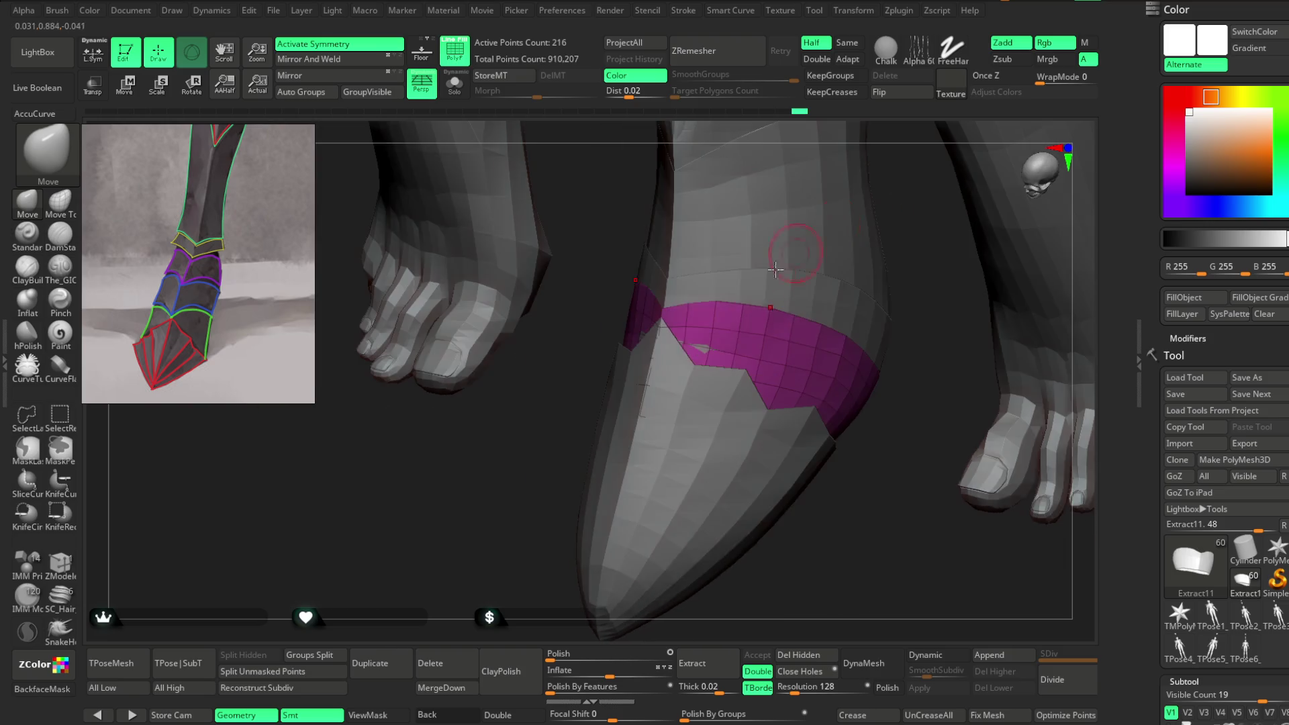
{"action": "left_click_drag", "start_coordinate": [552, 524], "coordinate": [613, 469]}
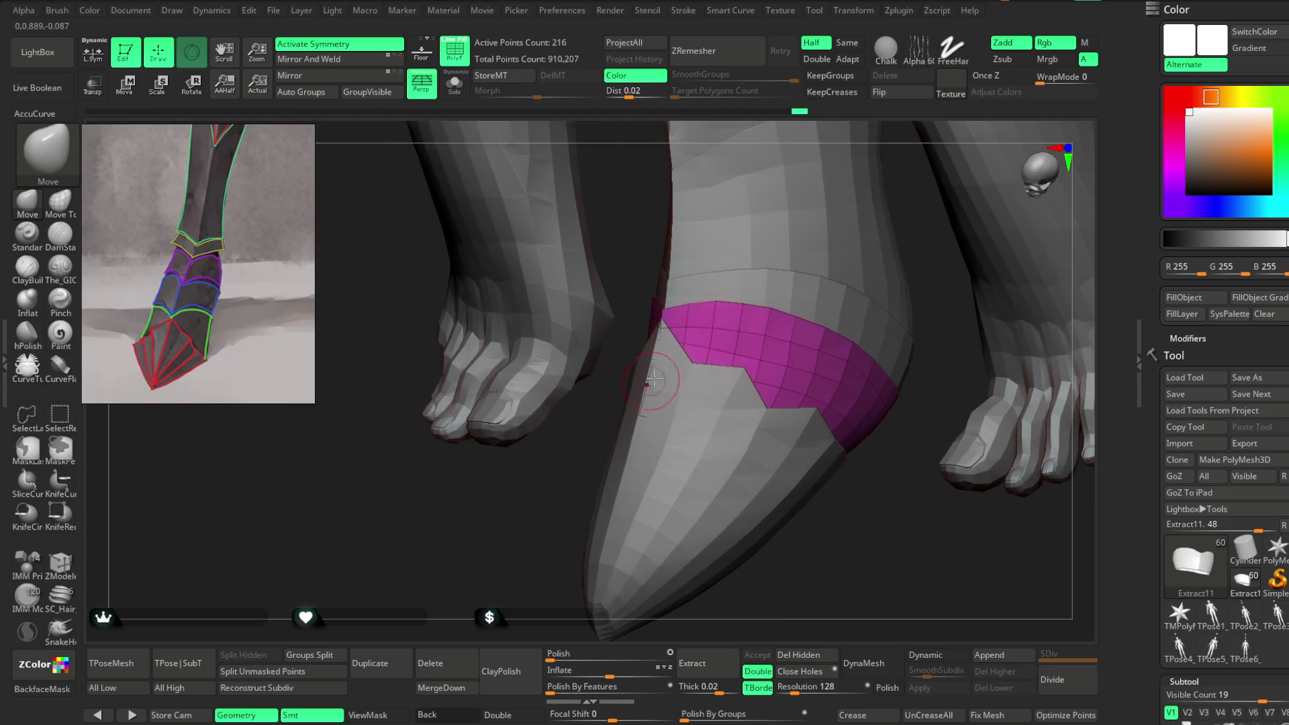
{"action": "key", "text": "space"}
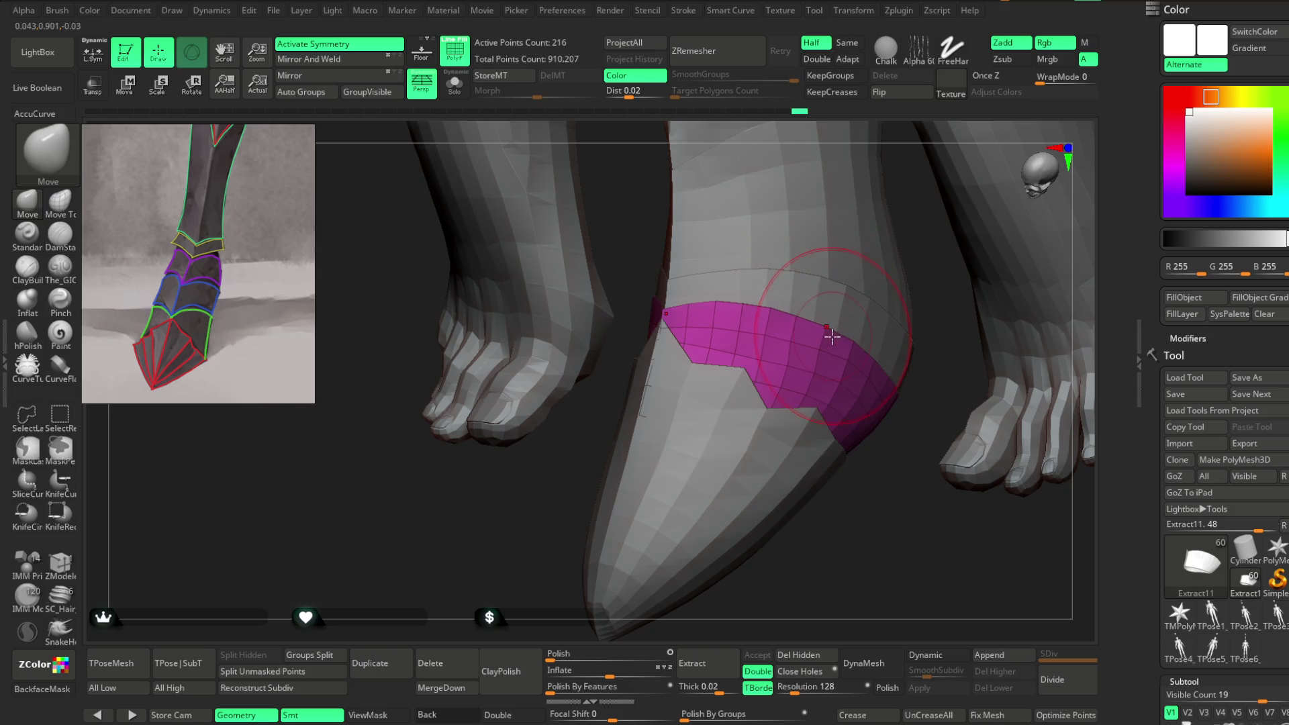
{"action": "left_click_drag", "start_coordinate": [757, 520], "coordinate": [749, 321]}
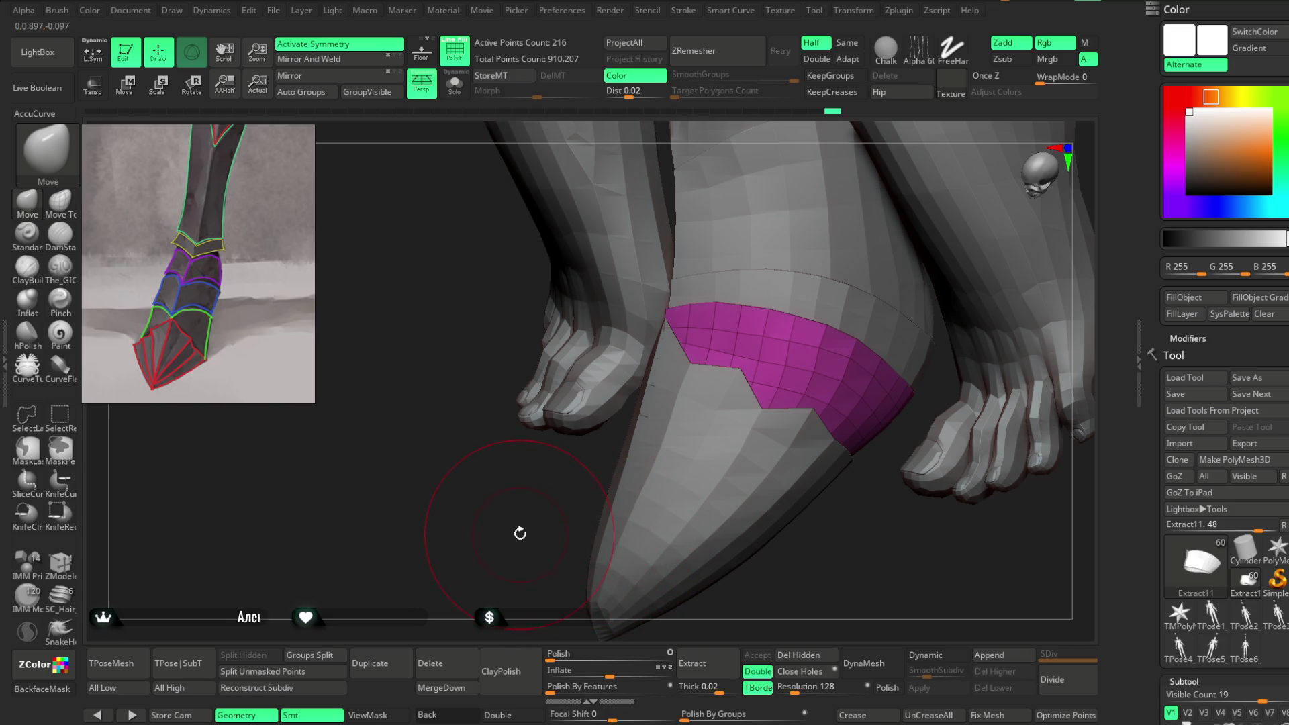
{"action": "mouse_move", "coordinate": [507, 526]}
{"action": "left_mouse_down"}
{"action": "mouse_move", "coordinate": [629, 508]}
{"action": "mouse_move", "coordinate": [541, 529]}
{"action": "left_mouse_up"}
{"action": "mouse_move", "coordinate": [880, 212]}
{"action": "left_mouse_down"}
{"action": "mouse_move", "coordinate": [835, 279]}
{"action": "mouse_move", "coordinate": [834, 253]}
{"action": "mouse_move", "coordinate": [848, 311]}
{"action": "left_mouse_up"}
Step: Select the teal Extract10 toe cap and begin shaping it over the boot's pointed toe
{"action": "left_click", "coordinate": [764, 355], "text": "alt"}
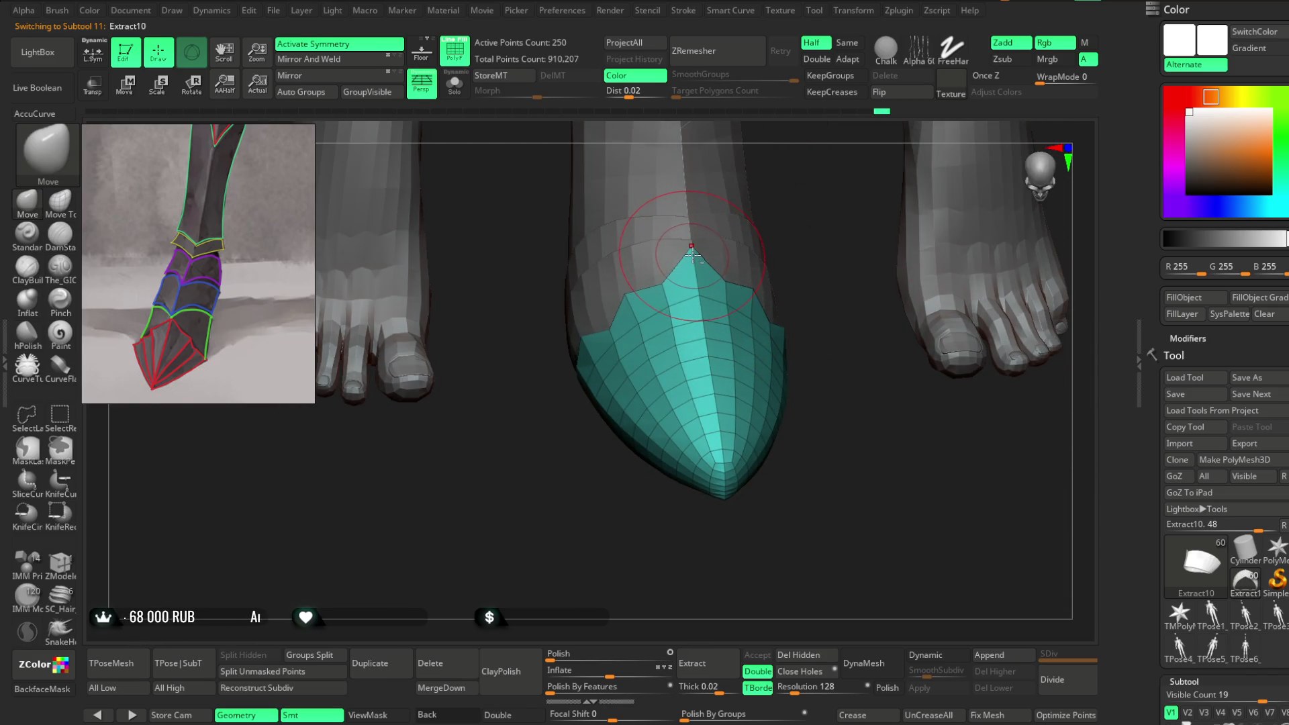
{"action": "left_click_drag", "start_coordinate": [779, 222], "coordinate": [806, 275]}
{"action": "key", "text": "space"}
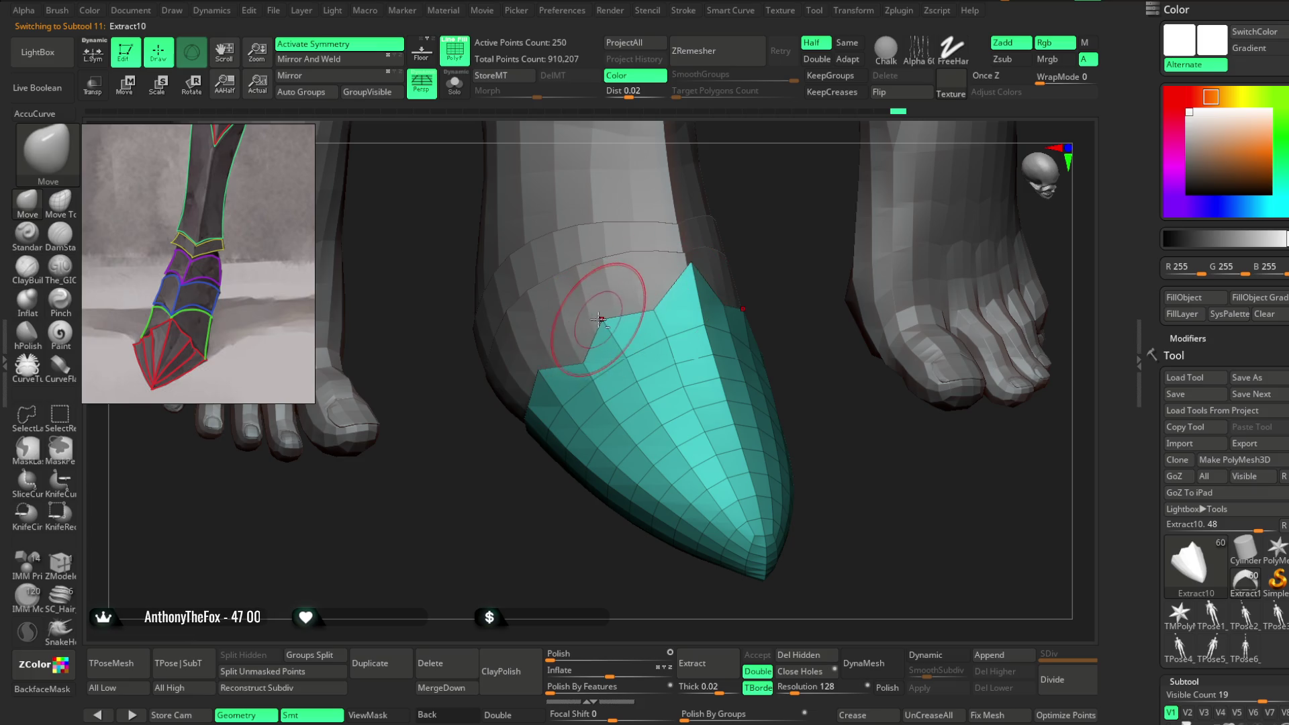
{"action": "mouse_move", "coordinate": [727, 253]}
{"action": "left_mouse_down"}
{"action": "mouse_move", "coordinate": [800, 208]}
{"action": "mouse_move", "coordinate": [812, 215]}
{"action": "mouse_move", "coordinate": [782, 254]}
{"action": "mouse_move", "coordinate": [792, 293]}
{"action": "mouse_move", "coordinate": [777, 276]}
{"action": "mouse_move", "coordinate": [797, 293]}
{"action": "mouse_move", "coordinate": [812, 276]}
{"action": "mouse_move", "coordinate": [757, 279]}
{"action": "mouse_move", "coordinate": [632, 417]}
{"action": "mouse_move", "coordinate": [506, 356]}
{"action": "left_mouse_up"}
{"action": "key", "text": "space"}
{"action": "mouse_move", "coordinate": [617, 453]}
{"action": "left_mouse_down"}
{"action": "mouse_move", "coordinate": [570, 417]}
{"action": "mouse_move", "coordinate": [607, 411]}
{"action": "mouse_move", "coordinate": [610, 388]}
{"action": "mouse_move", "coordinate": [591, 386]}
{"action": "left_mouse_up"}
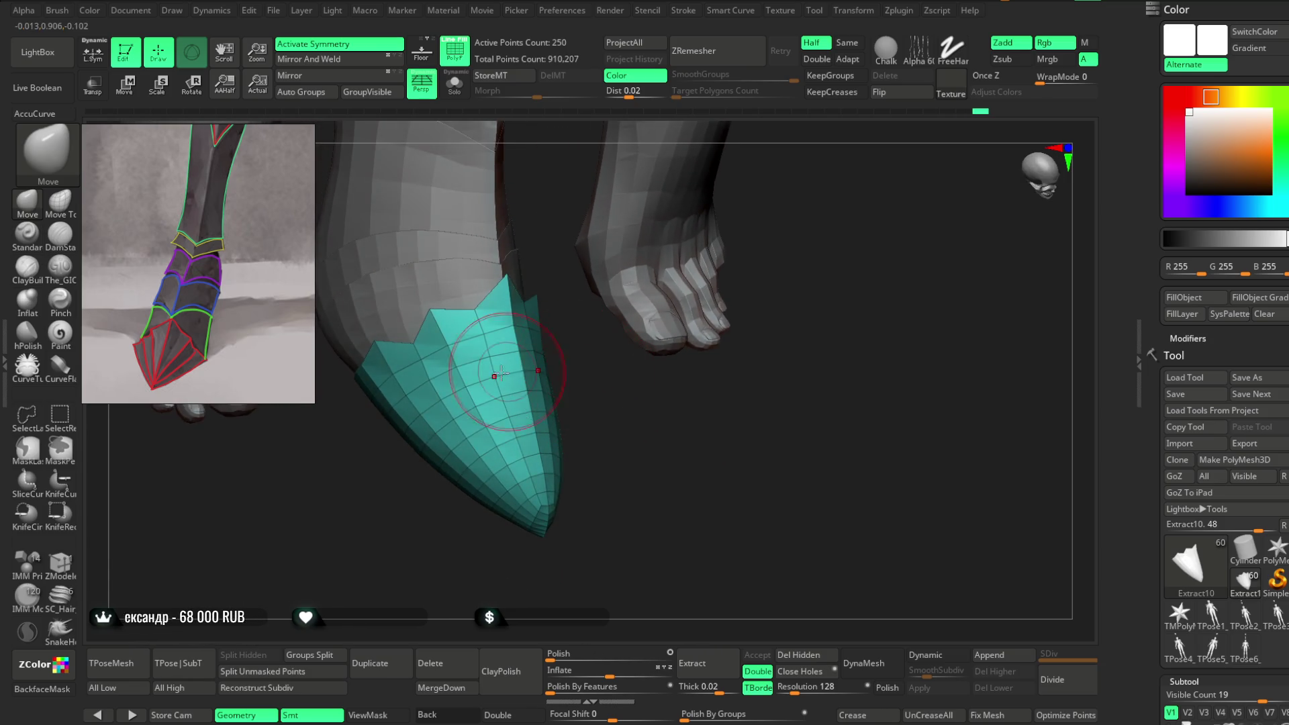
{"action": "mouse_move", "coordinate": [647, 423]}
{"action": "left_mouse_down"}
{"action": "mouse_move", "coordinate": [633, 429]}
{"action": "mouse_move", "coordinate": [638, 452]}
{"action": "mouse_move", "coordinate": [606, 473]}
{"action": "mouse_move", "coordinate": [622, 483]}
{"action": "mouse_move", "coordinate": [639, 469]}
{"action": "mouse_move", "coordinate": [630, 484]}
{"action": "mouse_move", "coordinate": [604, 430]}
{"action": "left_mouse_up"}
Step: Raise the Move brush Draw Size and pull the toe cap's upper edge into pointed notches
{"action": "right_click", "coordinate": [604, 429]}
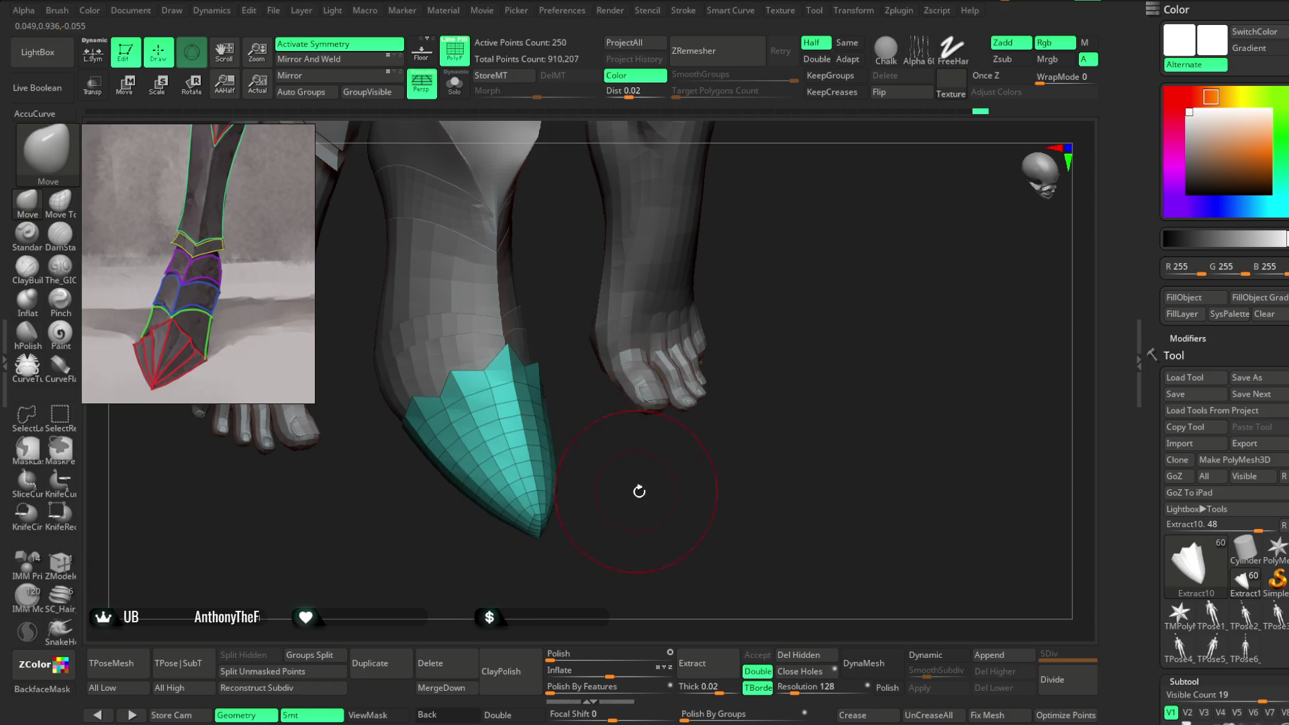
{"action": "left_click_drag", "start_coordinate": [637, 491], "coordinate": [649, 492]}
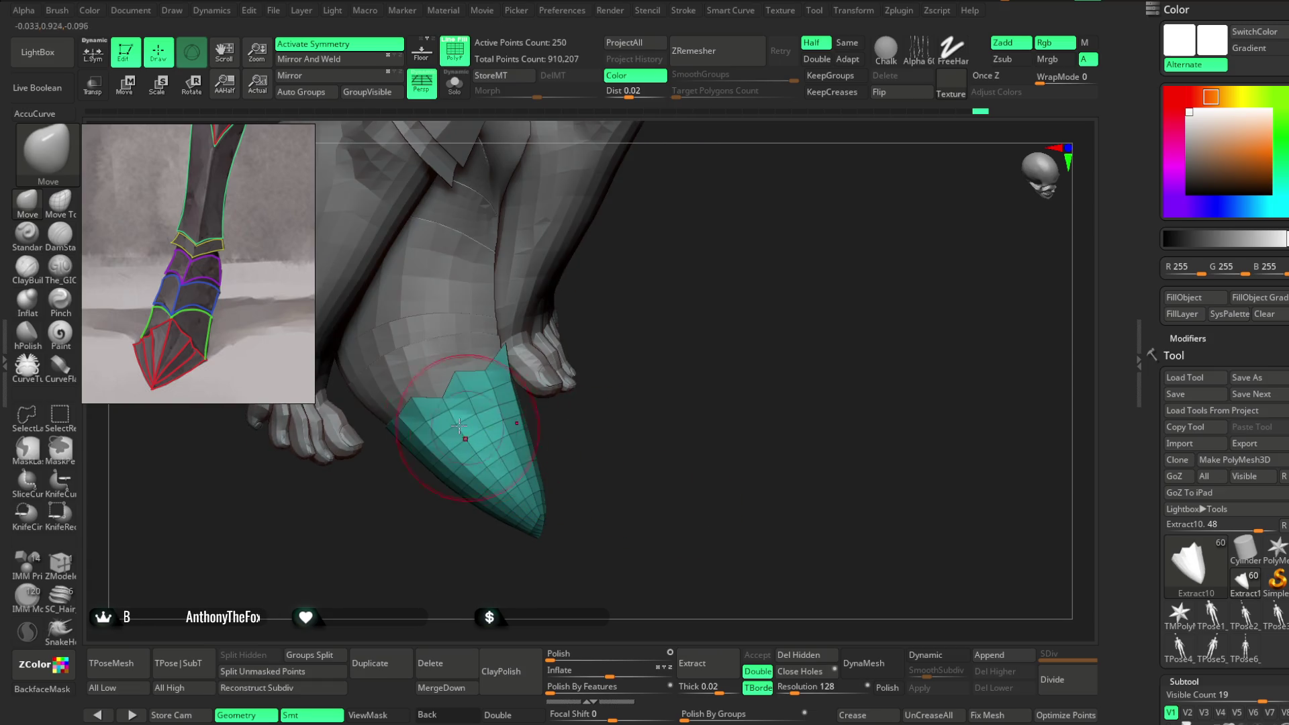
{"action": "right_click", "coordinate": [457, 387]}
{"action": "left_click_drag", "start_coordinate": [463, 386], "coordinate": [484, 387]}
{"action": "mouse_move", "coordinate": [631, 470]}
{"action": "left_mouse_down"}
{"action": "mouse_move", "coordinate": [489, 445]}
{"action": "mouse_move", "coordinate": [429, 469]}
{"action": "left_mouse_up"}
{"action": "mouse_move", "coordinate": [584, 390]}
{"action": "left_mouse_down"}
{"action": "mouse_move", "coordinate": [619, 423]}
{"action": "mouse_move", "coordinate": [581, 340]}
{"action": "mouse_move", "coordinate": [684, 254]}
{"action": "mouse_move", "coordinate": [503, 518]}
{"action": "mouse_move", "coordinate": [483, 501]}
{"action": "mouse_move", "coordinate": [590, 403]}
{"action": "mouse_move", "coordinate": [706, 508]}
{"action": "left_mouse_up"}
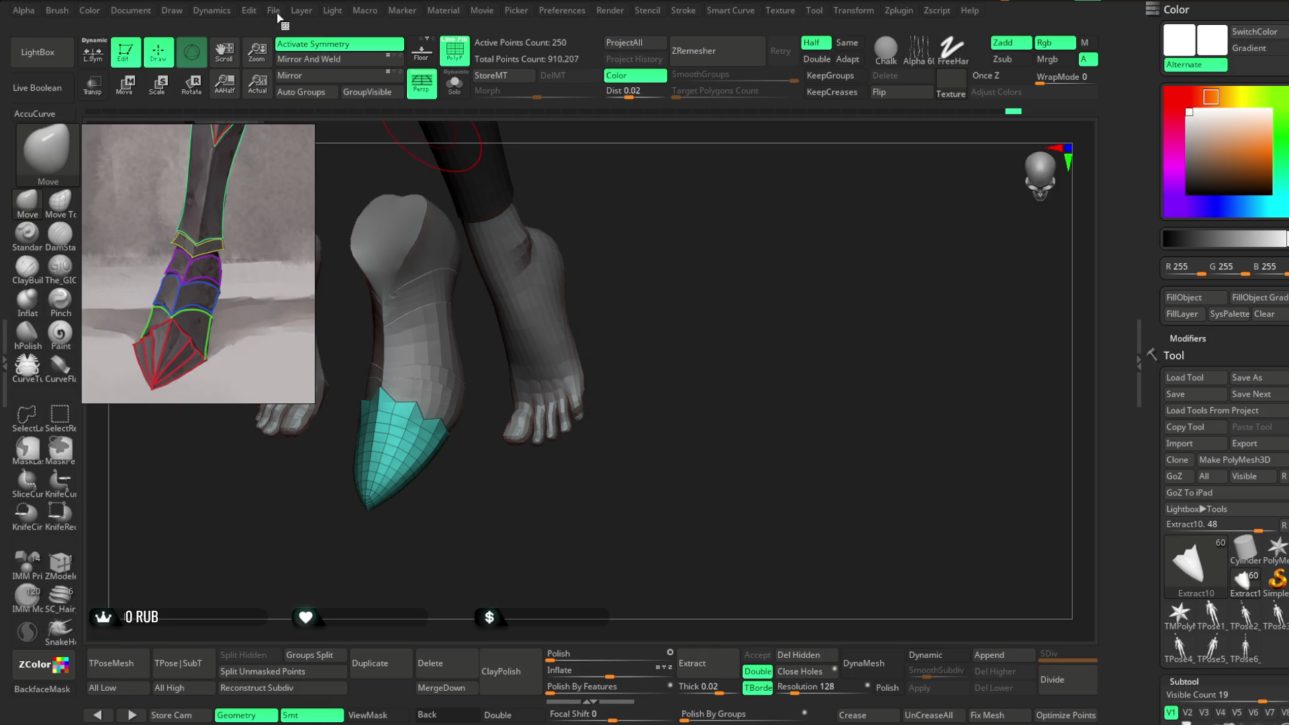
Step: Save the project with Ctrl+S
{"action": "left_click", "coordinate": [275, 10]}
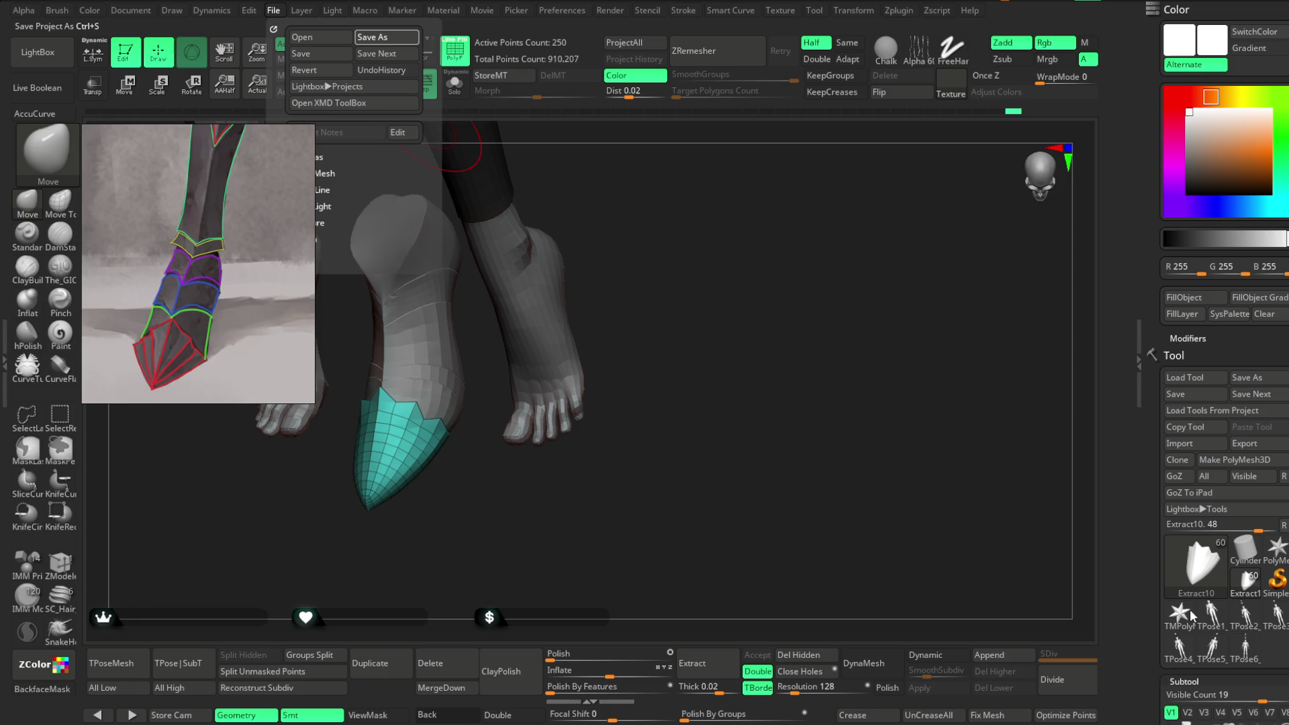
{"action": "key", "text": "ctrl+s"}
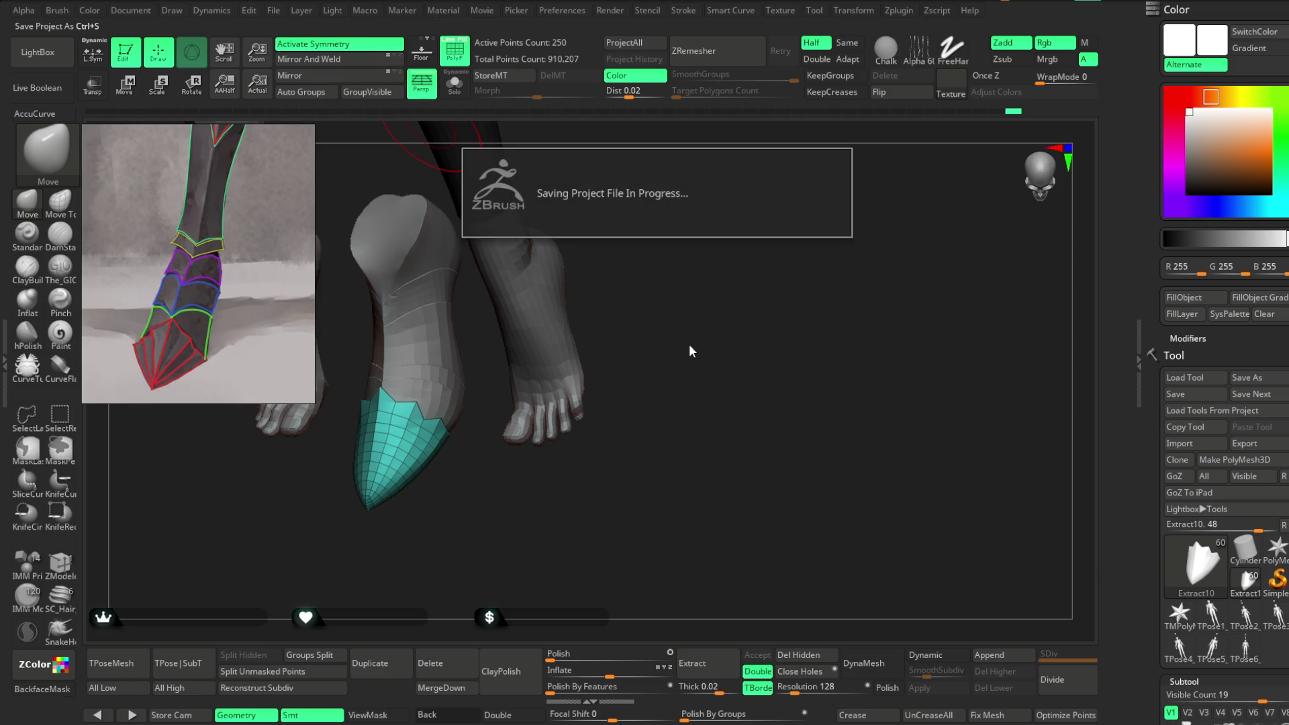
{"action": "mouse_move", "coordinate": [690, 336]}
{"action": "left_mouse_down", "text": "shift"}
{"action": "mouse_move", "coordinate": [754, 316]}
{"action": "mouse_move", "coordinate": [582, 302]}
{"action": "mouse_move", "coordinate": [612, 307]}
{"action": "left_mouse_up", "text": "shift"}
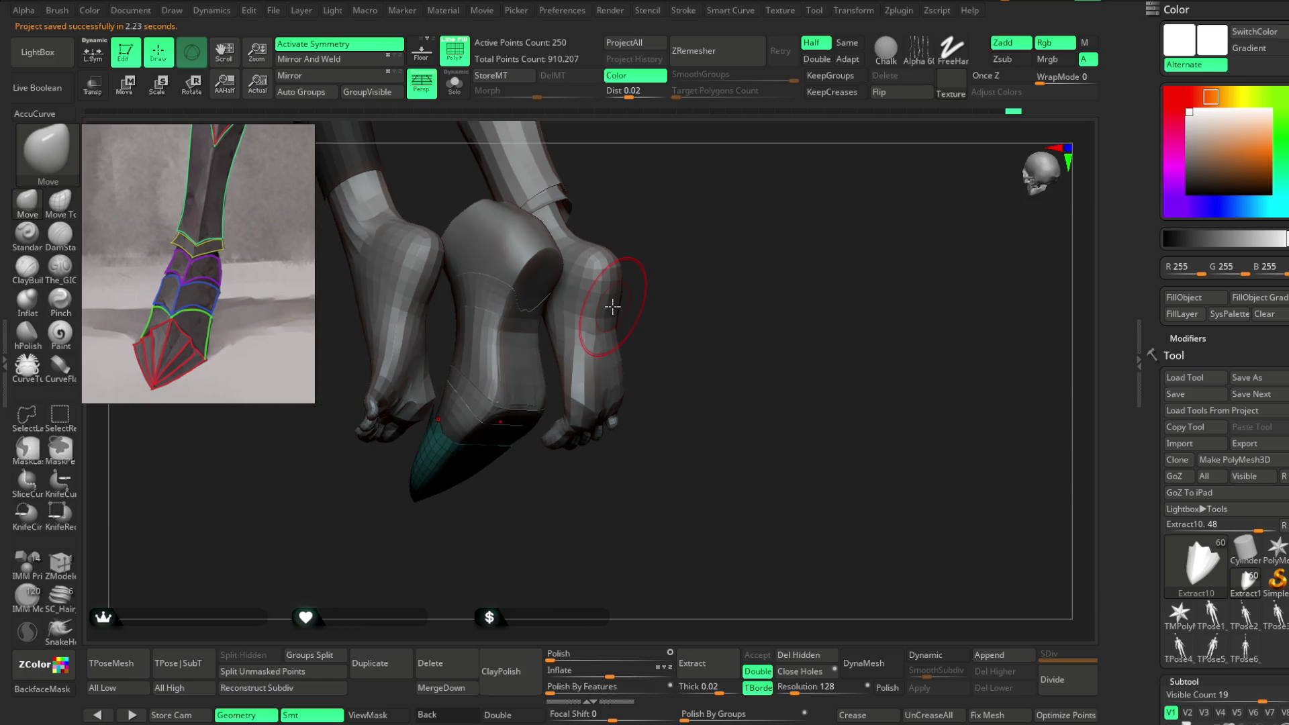
{"action": "left_click_drag", "start_coordinate": [726, 329], "coordinate": [705, 302]}
Step: Select the Extract15 heel plate, solo it, and pull its top middle edge up nearly straight
{"action": "left_click", "coordinate": [510, 306], "text": "alt"}
{"action": "mouse_move", "coordinate": [578, 349]}
{"action": "left_mouse_down", "text": "alt"}
{"action": "mouse_move", "coordinate": [656, 241]}
{"action": "mouse_move", "coordinate": [602, 339]}
{"action": "left_mouse_up", "text": "alt"}
{"action": "mouse_move", "coordinate": [648, 328]}
{"action": "left_mouse_down"}
{"action": "mouse_move", "coordinate": [638, 308]}
{"action": "mouse_move", "coordinate": [720, 284]}
{"action": "mouse_move", "coordinate": [627, 235]}
{"action": "mouse_move", "coordinate": [642, 256]}
{"action": "mouse_move", "coordinate": [664, 241]}
{"action": "mouse_move", "coordinate": [734, 336]}
{"action": "left_mouse_up"}
{"action": "left_click", "coordinate": [455, 84]}
{"action": "left_click_drag", "start_coordinate": [535, 354], "coordinate": [556, 267]}
{"action": "key", "text": "space"}
{"action": "mouse_move", "coordinate": [619, 292]}
{"action": "left_mouse_down"}
{"action": "mouse_move", "coordinate": [582, 277]}
{"action": "mouse_move", "coordinate": [524, 296]}
{"action": "mouse_move", "coordinate": [604, 254]}
{"action": "mouse_move", "coordinate": [608, 290]}
{"action": "left_mouse_up"}
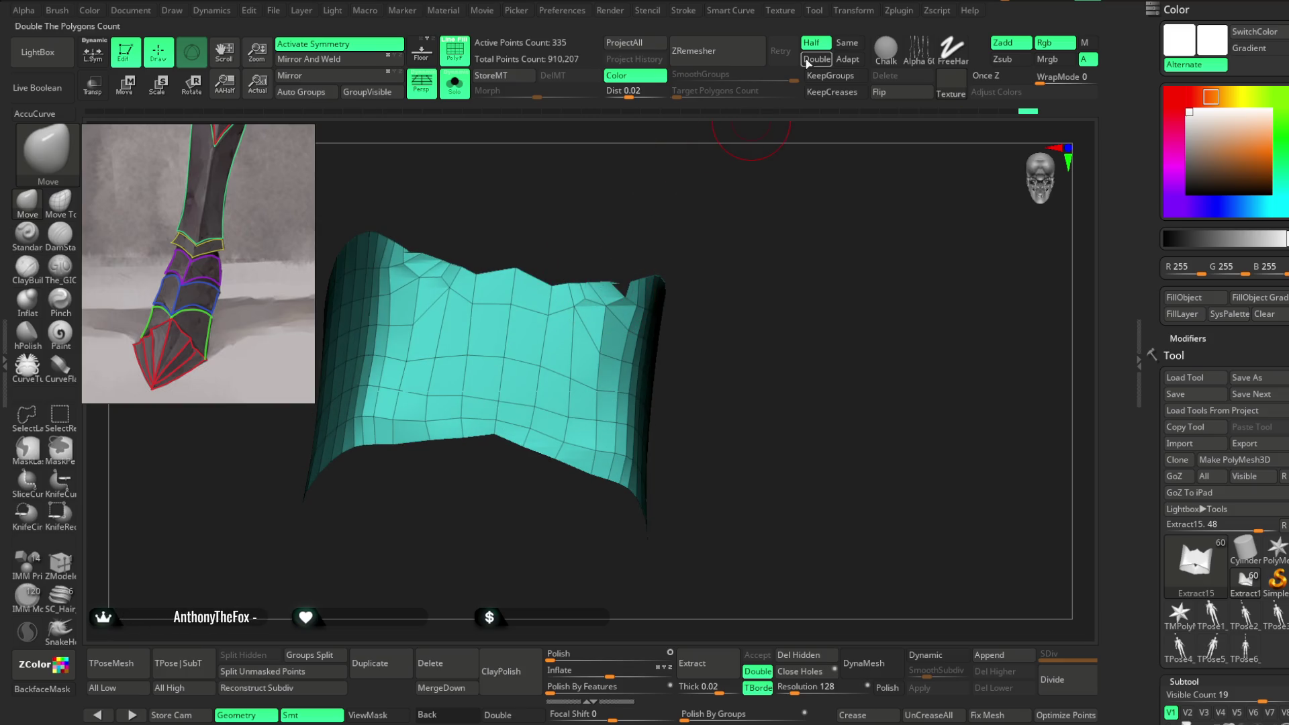
Step: ZRemesh the Extract15 plate with Same polygon count into an even 328-point grid
{"action": "left_click", "coordinate": [848, 42]}
{"action": "left_click", "coordinate": [727, 60]}
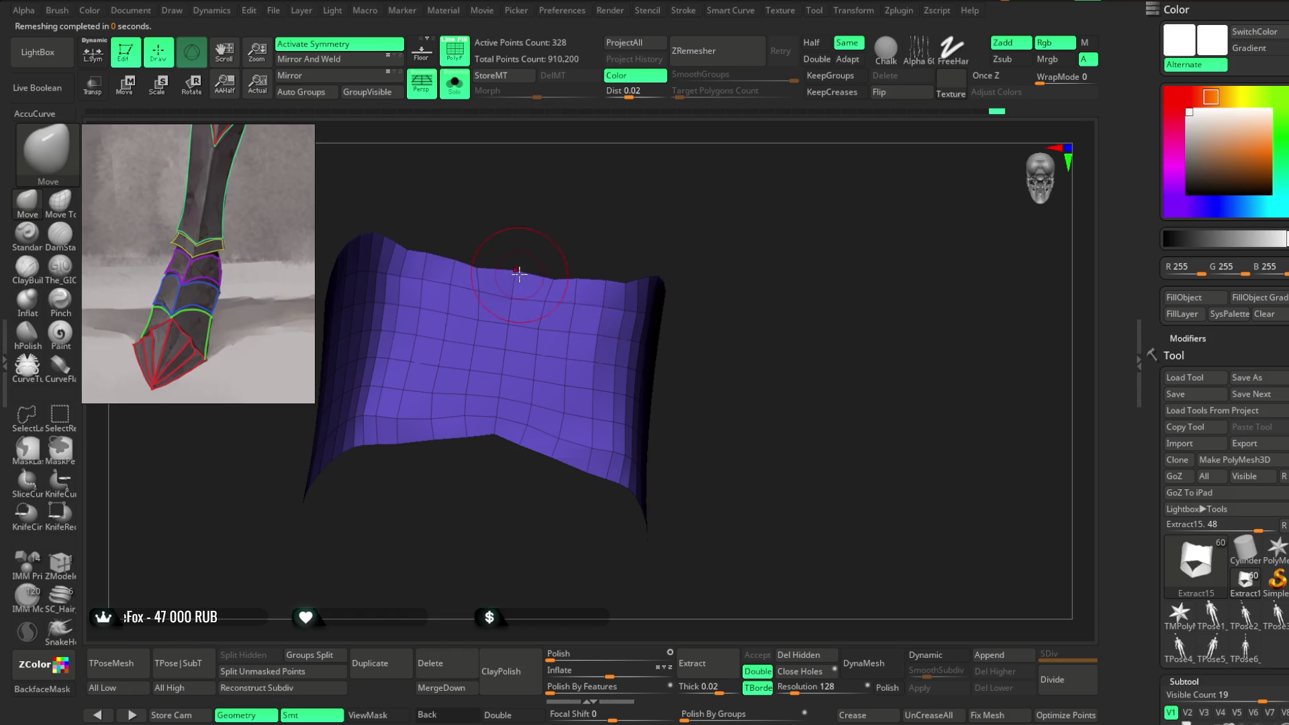
{"action": "mouse_move", "coordinate": [497, 430]}
{"action": "left_mouse_down"}
{"action": "mouse_move", "coordinate": [453, 407]}
{"action": "mouse_move", "coordinate": [541, 210]}
{"action": "left_mouse_up"}
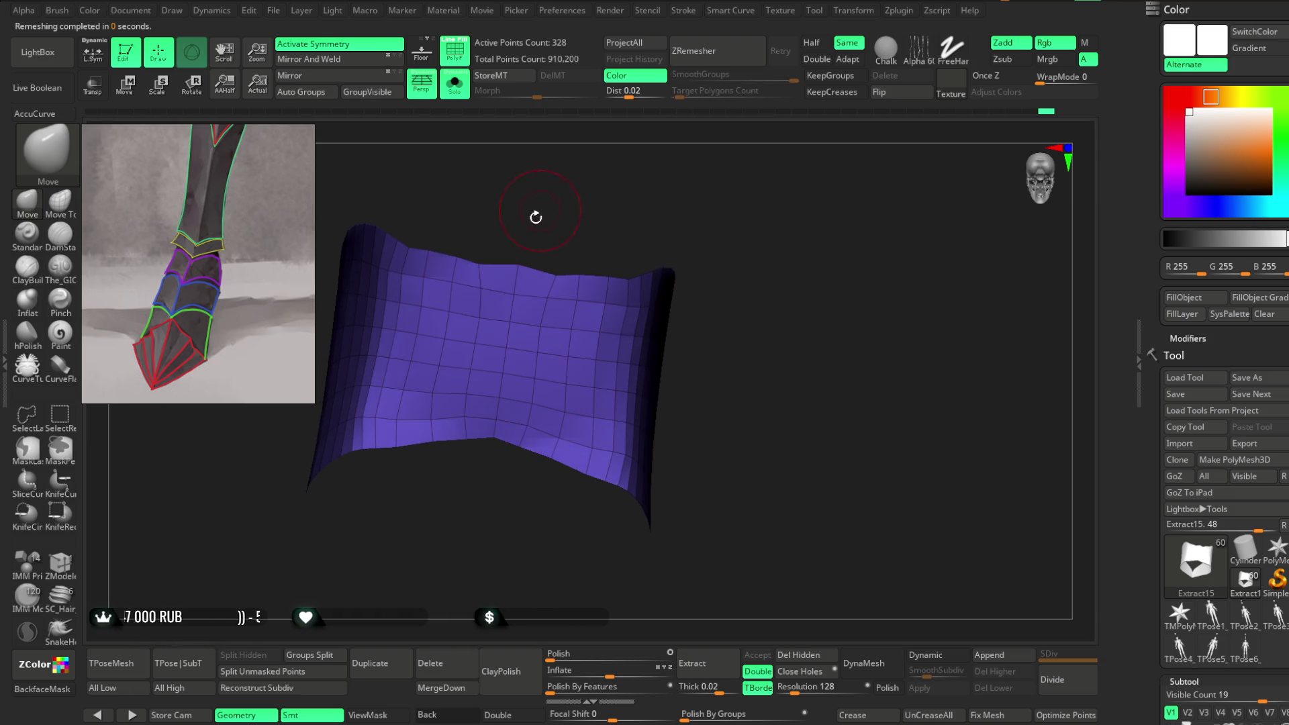
{"action": "key", "text": "space"}
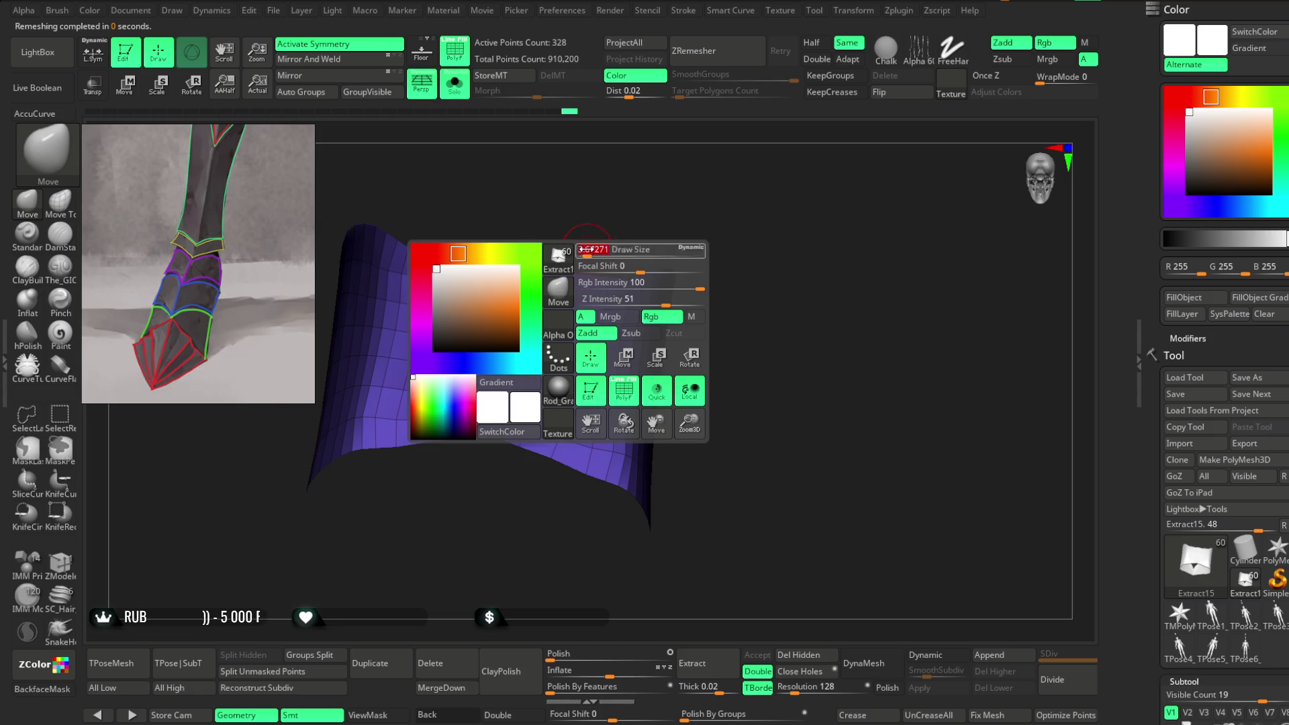
{"action": "mouse_move", "coordinate": [523, 269]}
{"action": "left_mouse_down"}
{"action": "mouse_move", "coordinate": [622, 199]}
{"action": "mouse_move", "coordinate": [615, 222]}
{"action": "mouse_move", "coordinate": [722, 166]}
{"action": "mouse_move", "coordinate": [698, 213]}
{"action": "left_mouse_up"}
Step: Turn Solo off to see the remeshed plate back on the boot with both feet
{"action": "left_click", "coordinate": [454, 84]}
{"action": "mouse_move", "coordinate": [723, 279]}
{"action": "left_mouse_down"}
{"action": "mouse_move", "coordinate": [618, 230]}
{"action": "mouse_move", "coordinate": [546, 253]}
{"action": "left_mouse_up"}
{"action": "key", "text": "space"}
{"action": "mouse_move", "coordinate": [655, 224]}
{"action": "left_mouse_down"}
{"action": "mouse_move", "coordinate": [685, 222]}
{"action": "mouse_move", "coordinate": [691, 276]}
{"action": "mouse_move", "coordinate": [703, 242]}
{"action": "mouse_move", "coordinate": [692, 261]}
{"action": "left_mouse_up"}
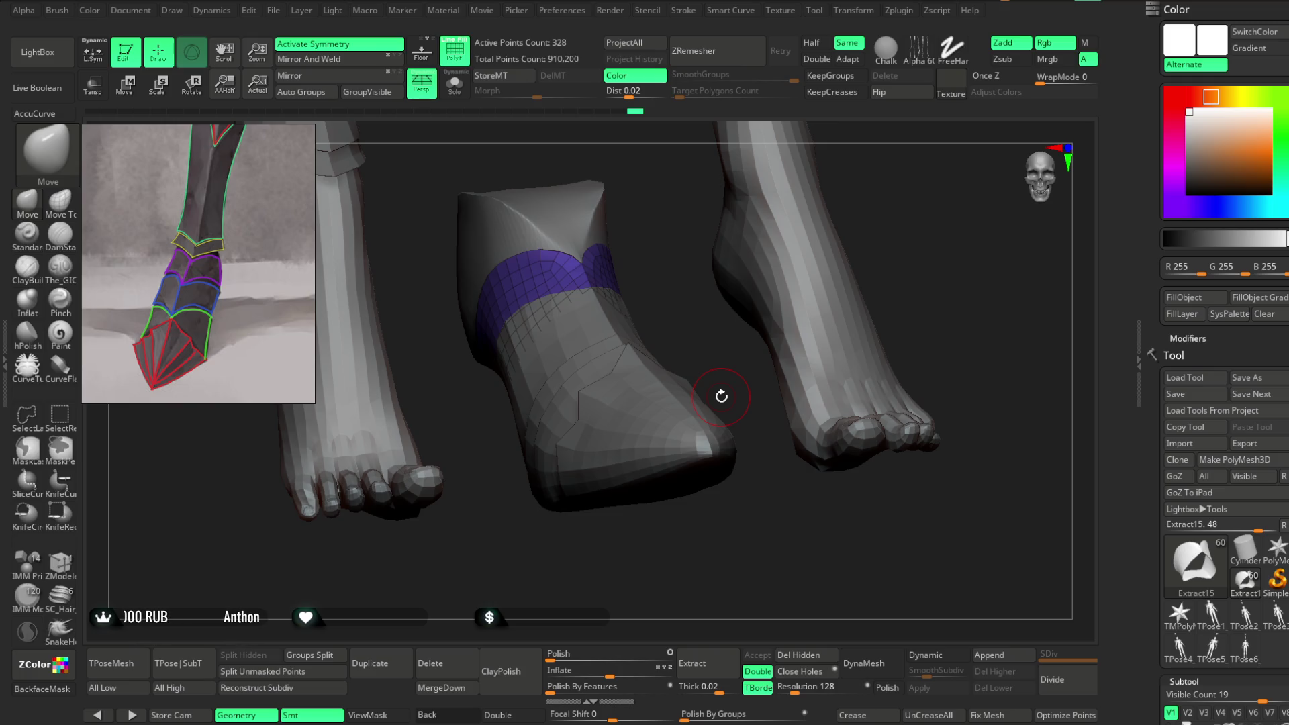
Step: Tweak the purple band with the Move brush so it wraps the ankle, checking from side and below
{"action": "mouse_move", "coordinate": [681, 217]}
{"action": "left_mouse_down"}
{"action": "mouse_move", "coordinate": [661, 244]}
{"action": "mouse_move", "coordinate": [558, 262]}
{"action": "left_mouse_up"}
{"action": "key", "text": "space"}
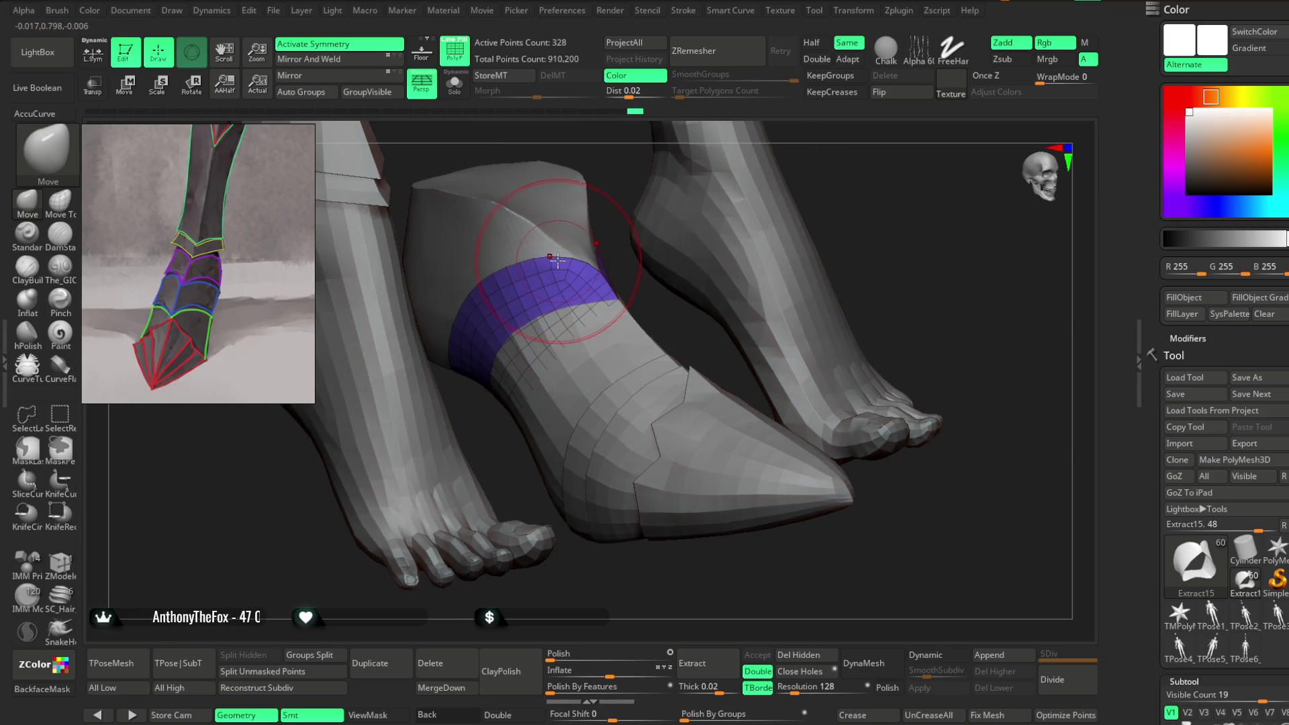
{"action": "mouse_move", "coordinate": [825, 188]}
{"action": "left_mouse_down"}
{"action": "mouse_move", "coordinate": [837, 164]}
{"action": "mouse_move", "coordinate": [805, 201]}
{"action": "left_mouse_up"}
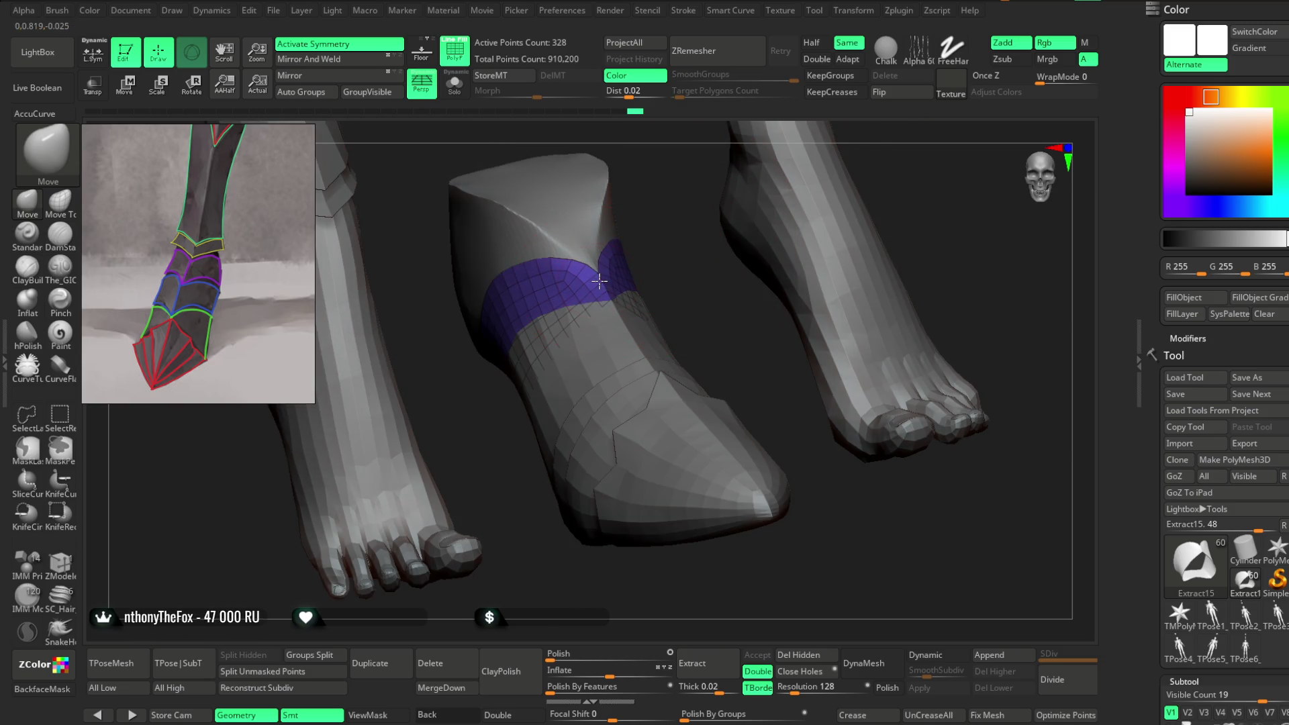
{"action": "mouse_move", "coordinate": [658, 253]}
{"action": "left_mouse_down"}
{"action": "mouse_move", "coordinate": [728, 204]}
{"action": "mouse_move", "coordinate": [723, 165]}
{"action": "mouse_move", "coordinate": [526, 371]}
{"action": "mouse_move", "coordinate": [618, 204]}
{"action": "mouse_move", "coordinate": [502, 389]}
{"action": "left_mouse_up"}
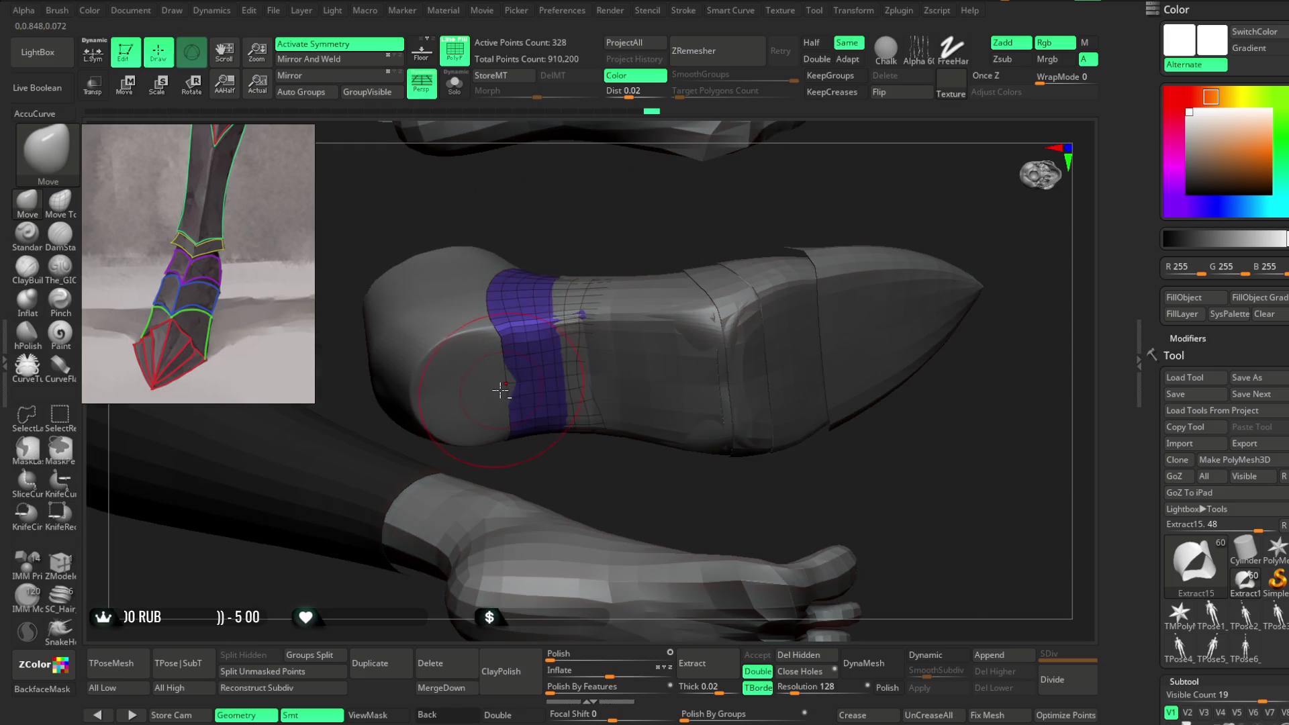
{"action": "key", "text": "space"}
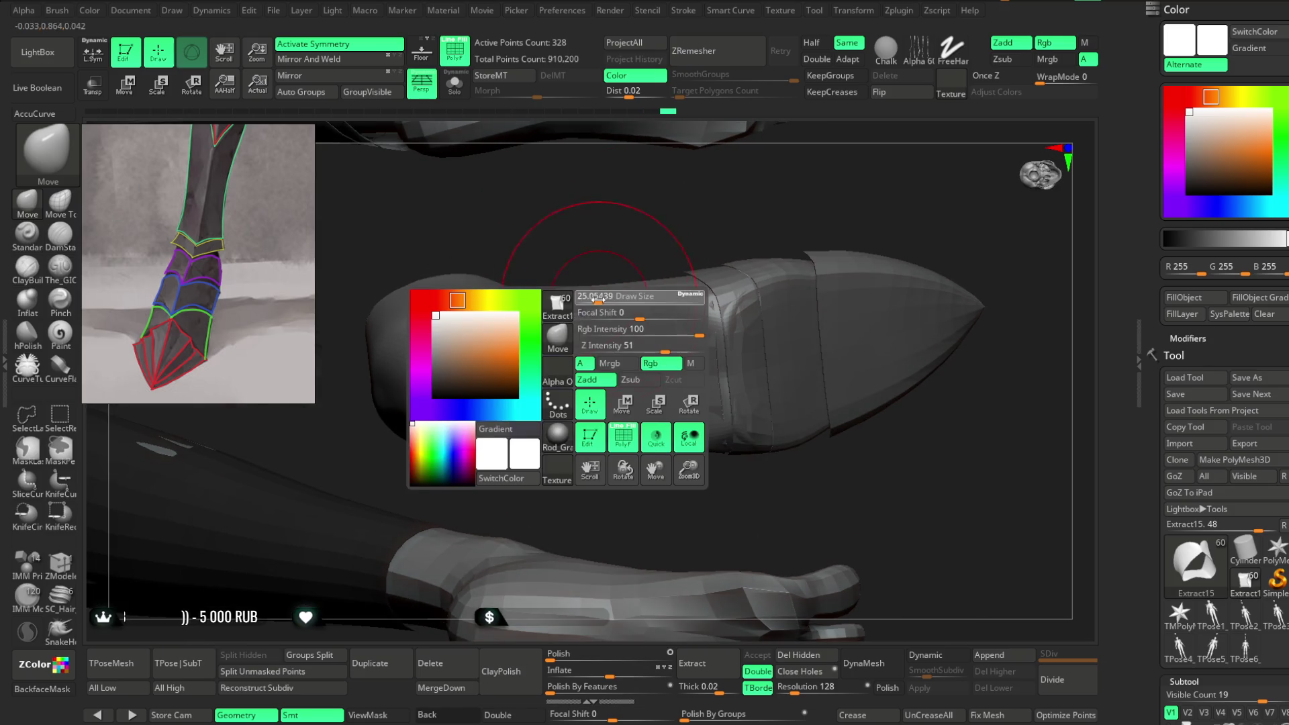
{"action": "left_click_drag", "start_coordinate": [598, 248], "coordinate": [608, 263]}
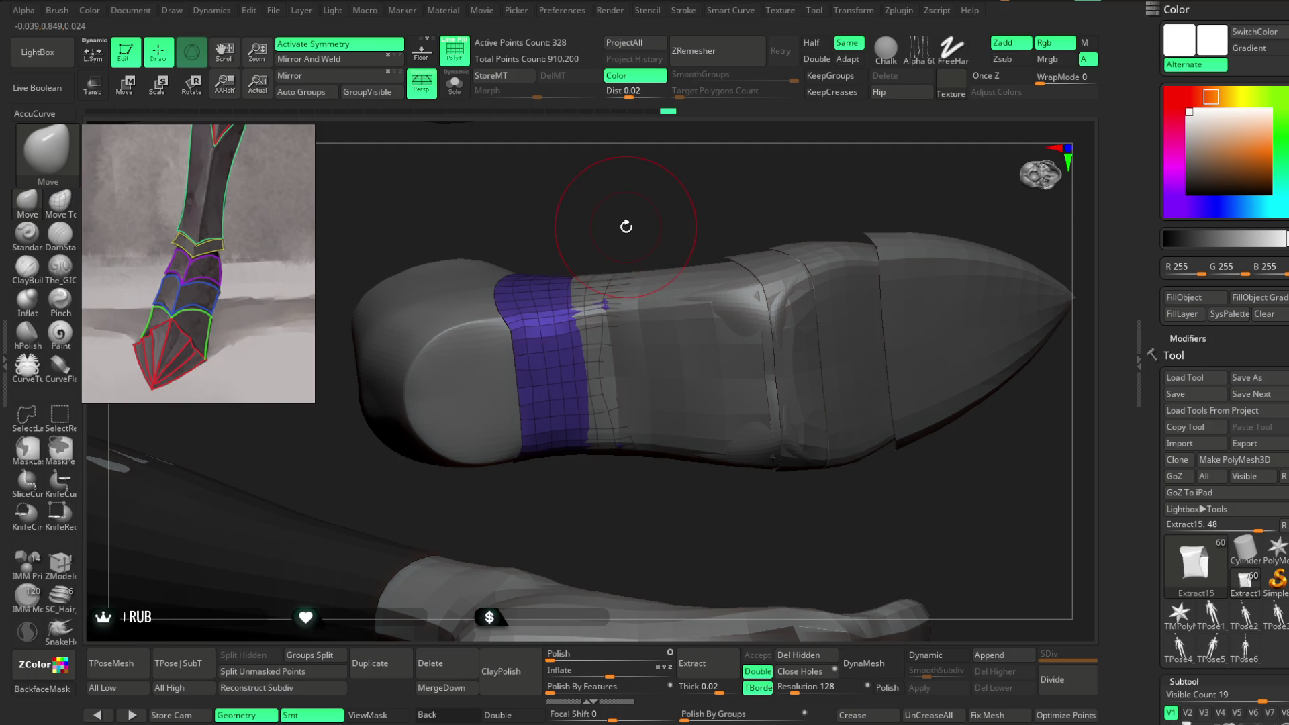
{"action": "mouse_move", "coordinate": [632, 217]}
{"action": "left_mouse_down"}
{"action": "mouse_move", "coordinate": [623, 281]}
{"action": "mouse_move", "coordinate": [680, 391]}
{"action": "mouse_move", "coordinate": [682, 374]}
{"action": "left_mouse_up"}
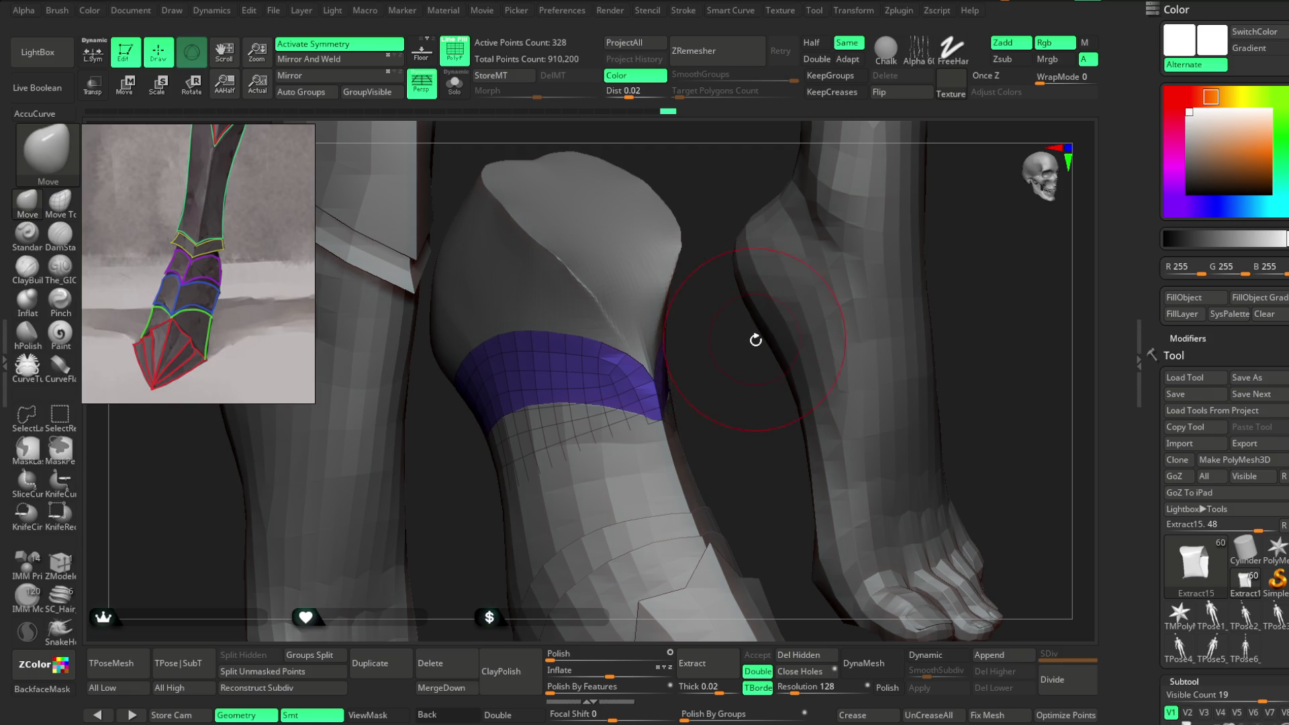
{"action": "left_click_drag", "start_coordinate": [753, 364], "coordinate": [725, 351]}
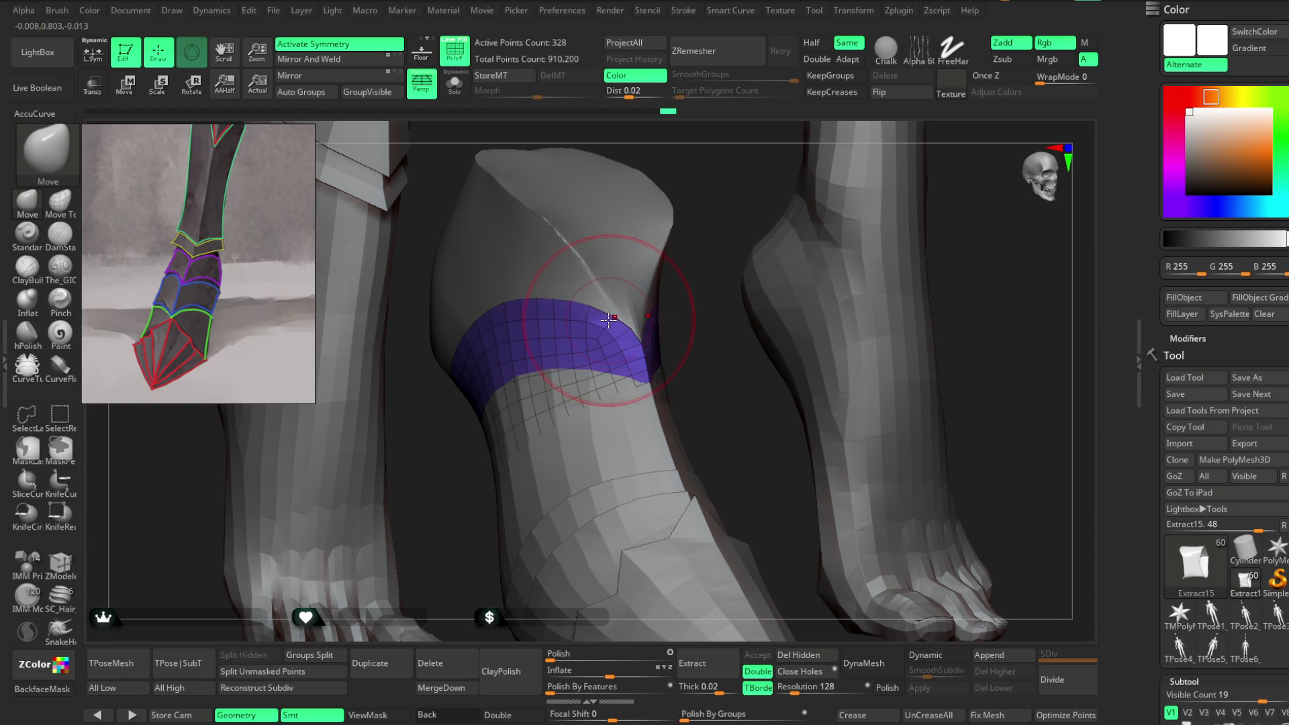
{"action": "mouse_move", "coordinate": [607, 326]}
{"action": "left_mouse_down"}
{"action": "mouse_move", "coordinate": [771, 310]}
{"action": "mouse_move", "coordinate": [736, 308]}
{"action": "mouse_move", "coordinate": [794, 379]}
{"action": "left_mouse_up"}
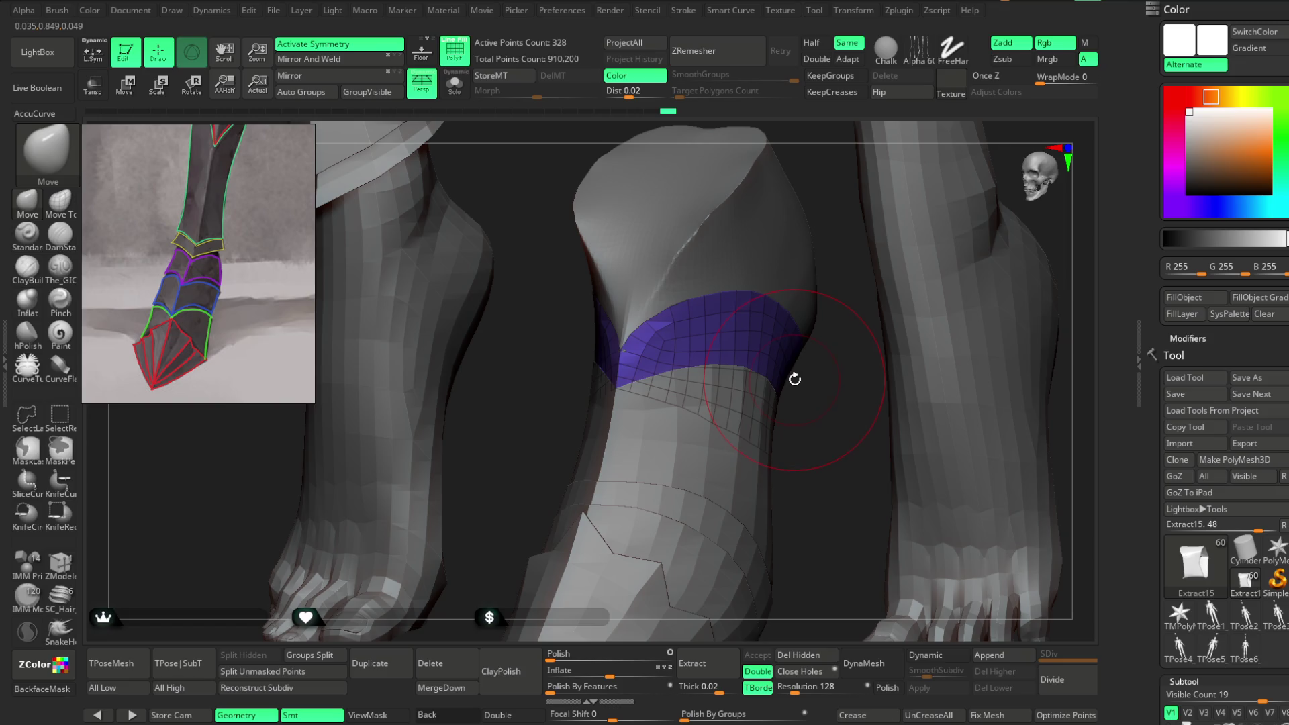
{"action": "mouse_move", "coordinate": [810, 382]}
{"action": "left_mouse_down"}
{"action": "mouse_move", "coordinate": [748, 376]}
{"action": "mouse_move", "coordinate": [828, 369]}
{"action": "mouse_move", "coordinate": [691, 409]}
{"action": "left_mouse_up"}
{"action": "mouse_move", "coordinate": [801, 373]}
{"action": "left_mouse_down", "text": "alt"}
{"action": "mouse_move", "coordinate": [811, 362]}
{"action": "mouse_move", "coordinate": [725, 374]}
{"action": "left_mouse_up", "text": "alt"}
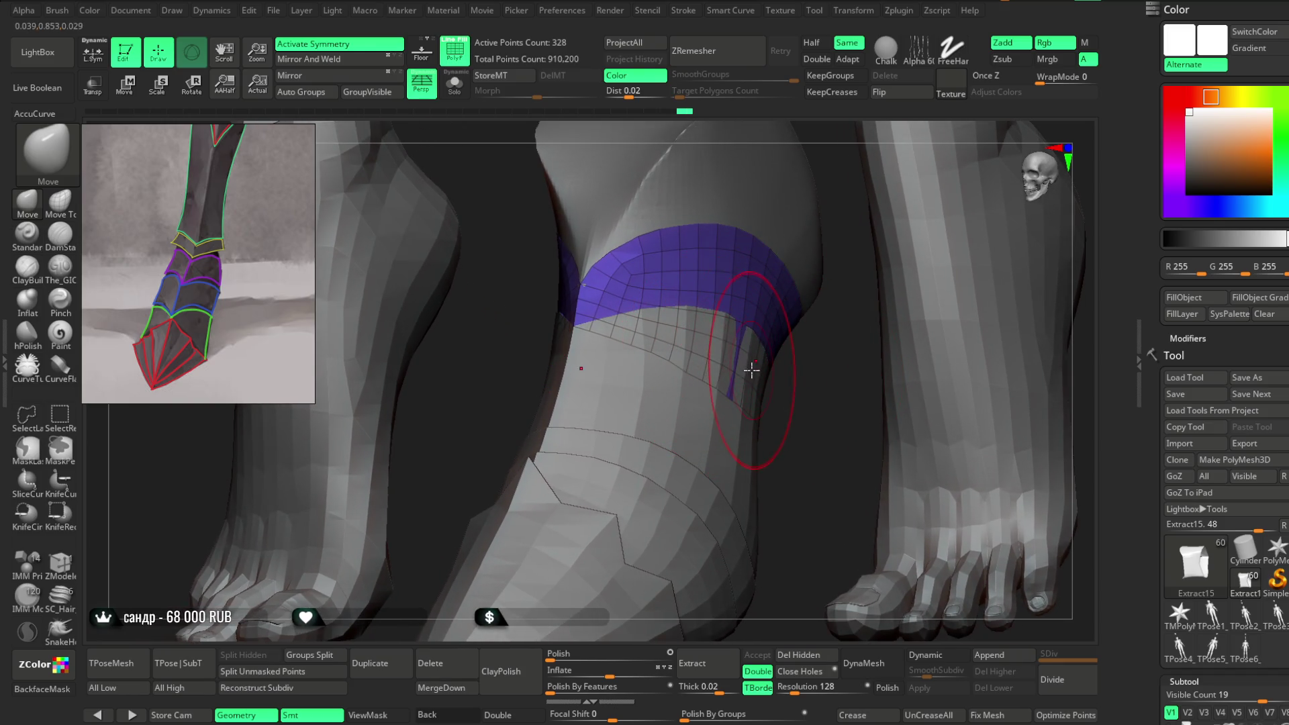
Step: Make the red 156-point Extract14 ankle band the active subtool
{"action": "left_click", "coordinate": [744, 337], "text": "alt"}
{"action": "mouse_move", "coordinate": [778, 383]}
{"action": "left_mouse_down"}
{"action": "mouse_move", "coordinate": [800, 417]}
{"action": "mouse_move", "coordinate": [766, 368]}
{"action": "left_mouse_up"}
{"action": "right_click", "coordinate": [771, 383]}
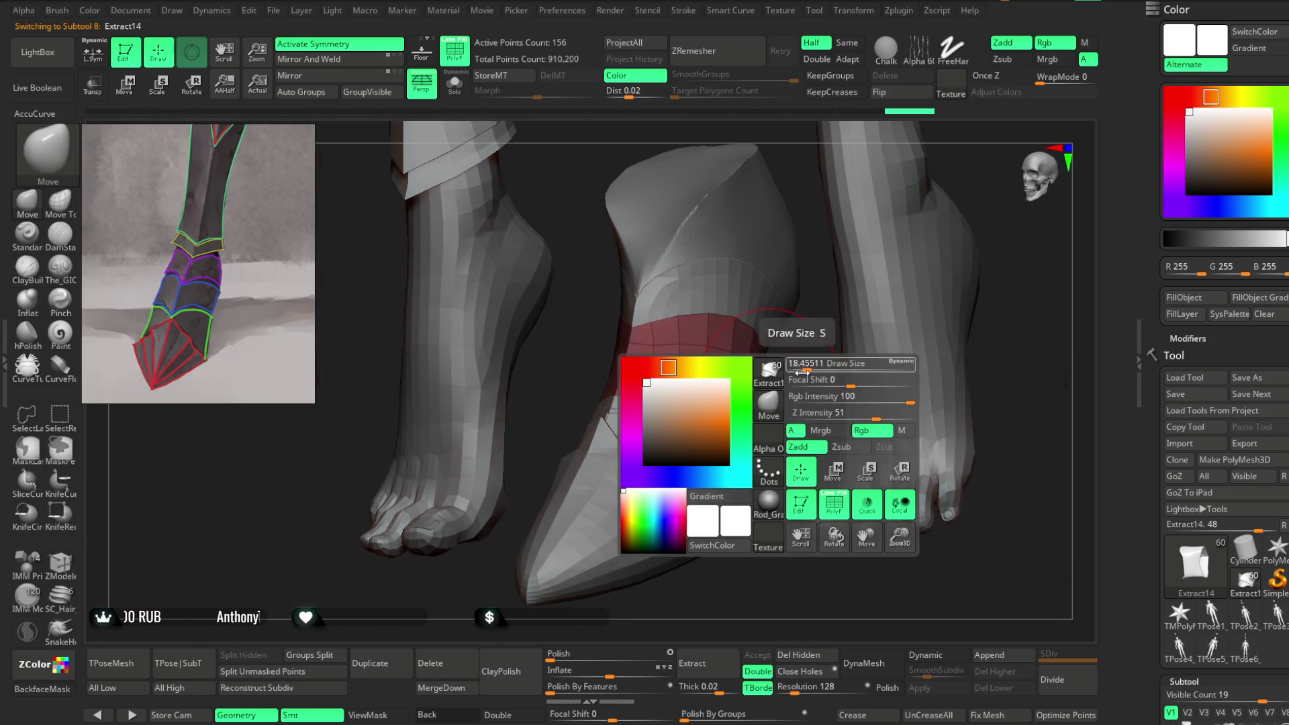
Step: Set the Draw Size and smooth the red Extract14 band, checking its fit from front, side and underneath
{"action": "left_click", "coordinate": [808, 364]}
{"action": "left_click_drag", "start_coordinate": [809, 363], "coordinate": [688, 325]}
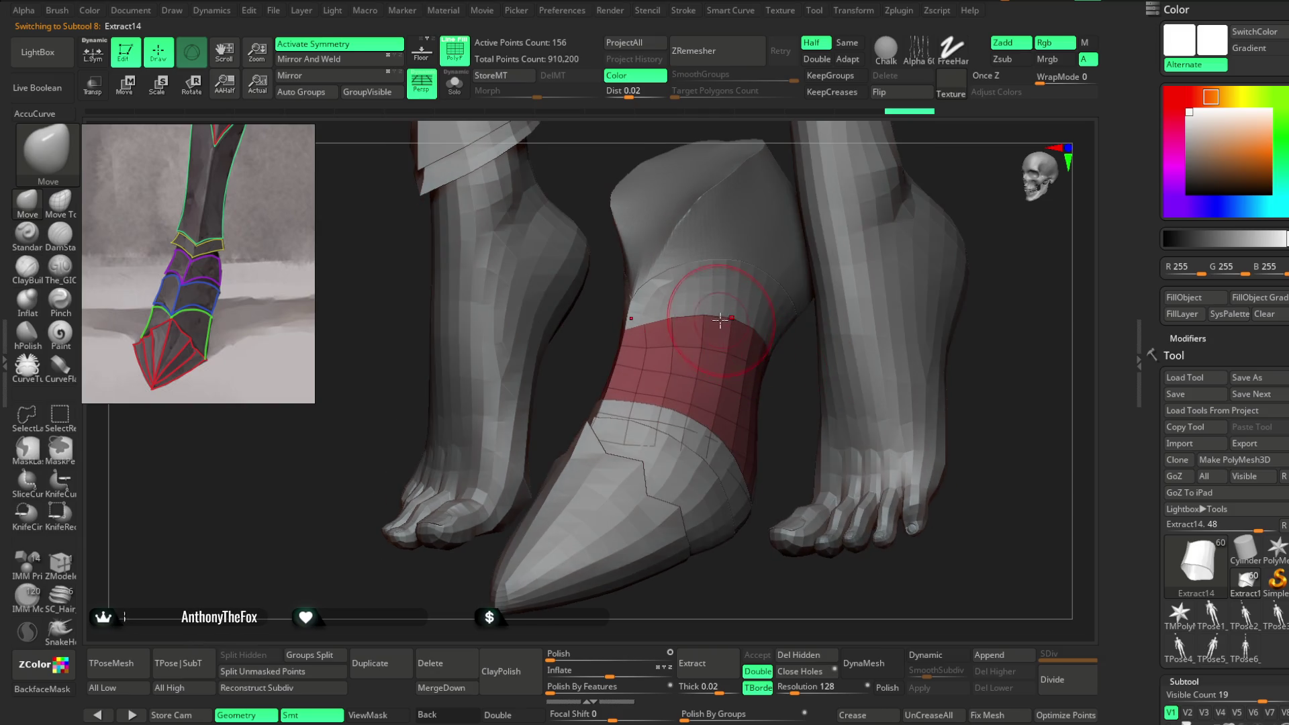
{"action": "mouse_move", "coordinate": [604, 336]}
{"action": "left_mouse_down"}
{"action": "mouse_move", "coordinate": [587, 374]}
{"action": "mouse_move", "coordinate": [625, 302]}
{"action": "left_mouse_up"}
{"action": "mouse_move", "coordinate": [918, 301]}
{"action": "left_mouse_down"}
{"action": "mouse_move", "coordinate": [920, 279]}
{"action": "mouse_move", "coordinate": [823, 268]}
{"action": "mouse_move", "coordinate": [711, 518]}
{"action": "mouse_move", "coordinate": [607, 420]}
{"action": "mouse_move", "coordinate": [607, 397]}
{"action": "mouse_move", "coordinate": [560, 438]}
{"action": "left_mouse_up"}
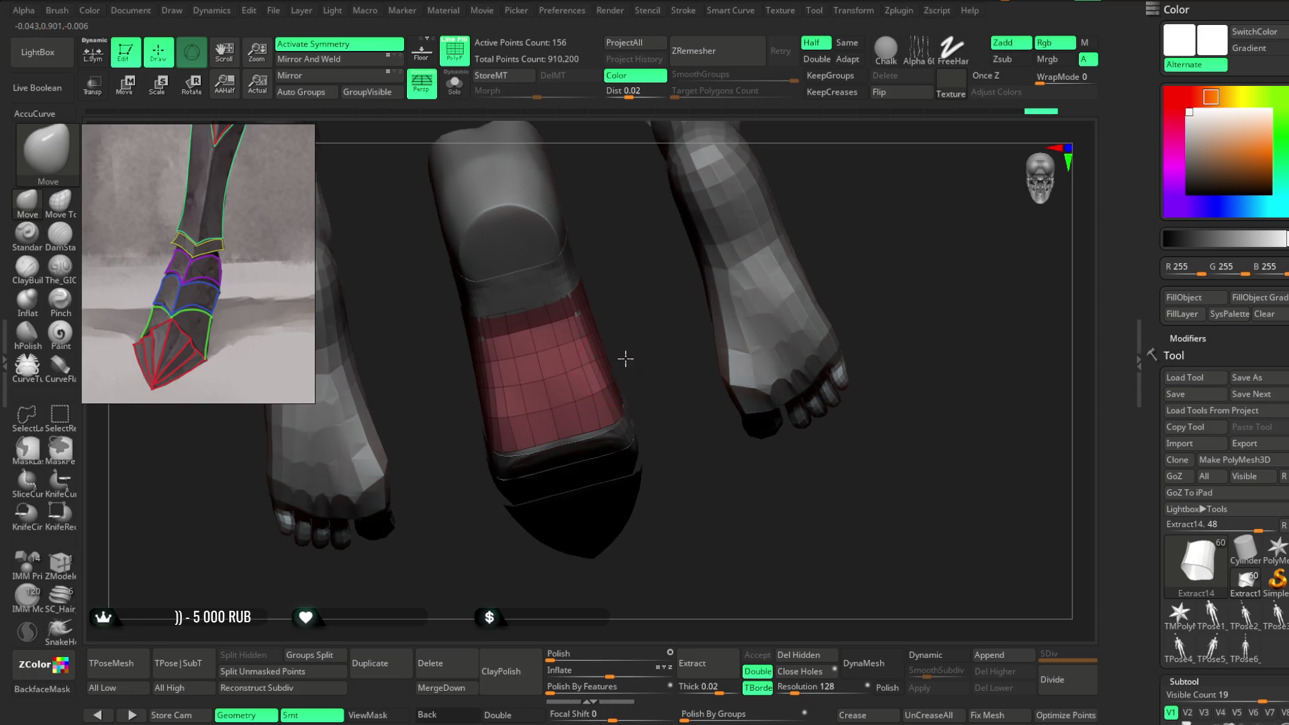
{"action": "left_click_drag", "start_coordinate": [621, 360], "coordinate": [552, 383]}
{"action": "mouse_move", "coordinate": [792, 289]}
{"action": "left_mouse_down"}
{"action": "mouse_move", "coordinate": [812, 253]}
{"action": "mouse_move", "coordinate": [788, 340]}
{"action": "mouse_move", "coordinate": [514, 297]}
{"action": "left_mouse_up"}
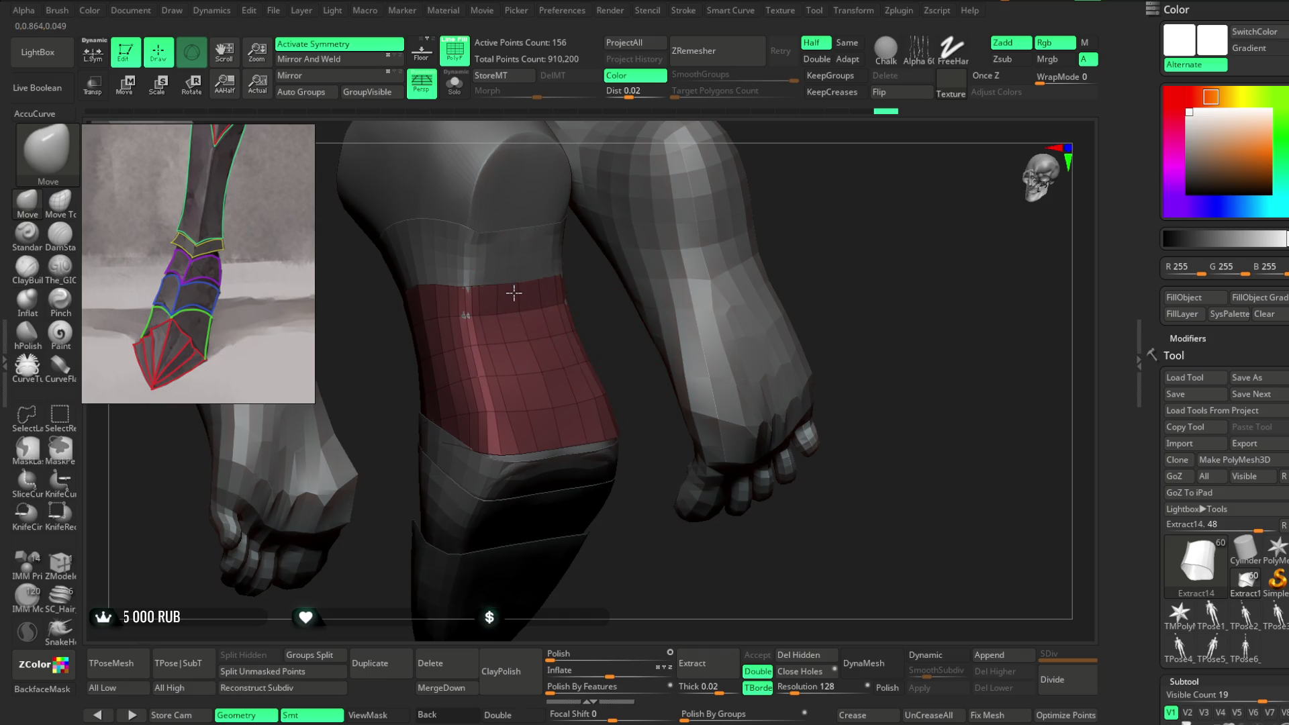
{"action": "mouse_move", "coordinate": [593, 320]}
{"action": "left_mouse_down"}
{"action": "mouse_move", "coordinate": [584, 279]}
{"action": "mouse_move", "coordinate": [621, 286]}
{"action": "mouse_move", "coordinate": [622, 322]}
{"action": "mouse_move", "coordinate": [651, 368]}
{"action": "mouse_move", "coordinate": [699, 250]}
{"action": "mouse_move", "coordinate": [743, 201]}
{"action": "mouse_move", "coordinate": [676, 262]}
{"action": "mouse_move", "coordinate": [719, 303]}
{"action": "mouse_move", "coordinate": [699, 294]}
{"action": "mouse_move", "coordinate": [690, 305]}
{"action": "mouse_move", "coordinate": [783, 212]}
{"action": "mouse_move", "coordinate": [768, 280]}
{"action": "mouse_move", "coordinate": [668, 175]}
{"action": "mouse_move", "coordinate": [683, 218]}
{"action": "mouse_move", "coordinate": [656, 219]}
{"action": "mouse_move", "coordinate": [688, 233]}
{"action": "mouse_move", "coordinate": [710, 329]}
{"action": "mouse_move", "coordinate": [704, 224]}
{"action": "mouse_move", "coordinate": [643, 234]}
{"action": "left_mouse_up"}
{"action": "mouse_move", "coordinate": [733, 202]}
{"action": "left_mouse_down"}
{"action": "mouse_move", "coordinate": [627, 386]}
{"action": "mouse_move", "coordinate": [627, 340]}
{"action": "mouse_move", "coordinate": [725, 377]}
{"action": "mouse_move", "coordinate": [765, 276]}
{"action": "mouse_move", "coordinate": [776, 319]}
{"action": "mouse_move", "coordinate": [767, 179]}
{"action": "mouse_move", "coordinate": [760, 256]}
{"action": "mouse_move", "coordinate": [765, 225]}
{"action": "mouse_move", "coordinate": [782, 230]}
{"action": "left_mouse_up"}
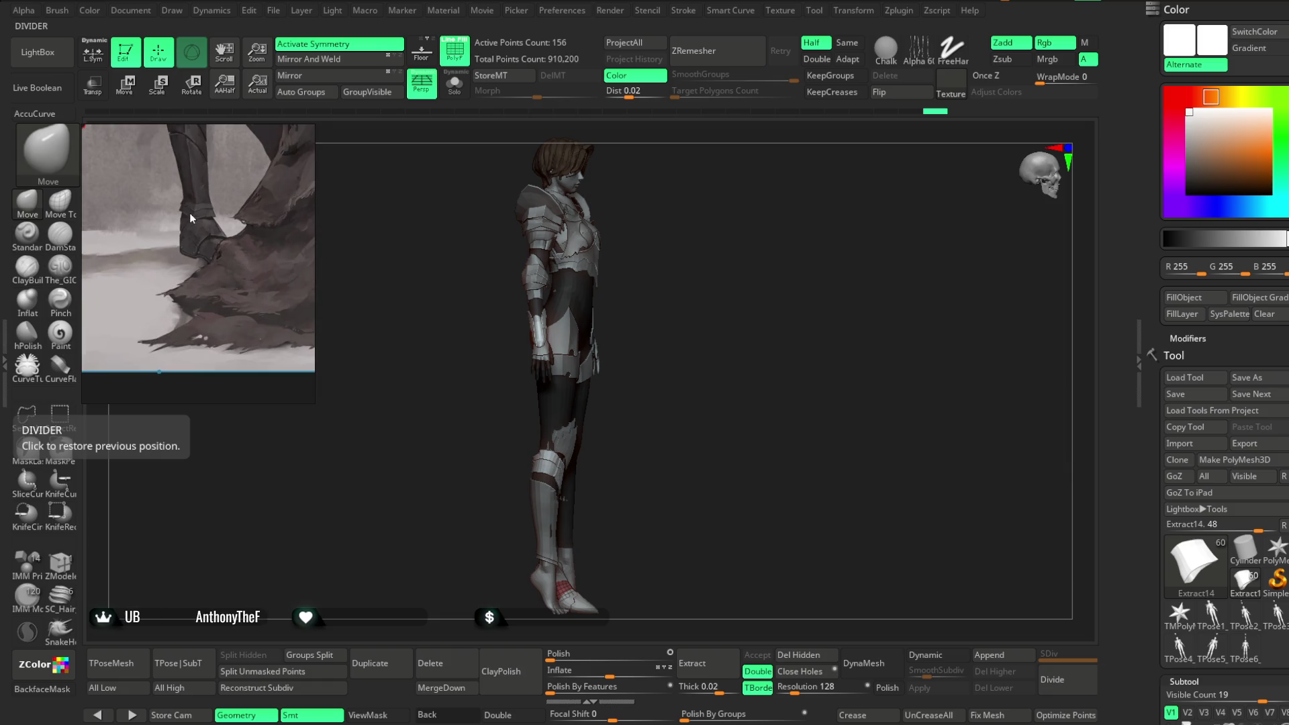
Step: Scroll the reference to the outlined armored shin drawing and view the legs from the front
{"action": "scroll", "coordinate": [217, 255], "scroll_direction": "up", "scroll_amount": 3}
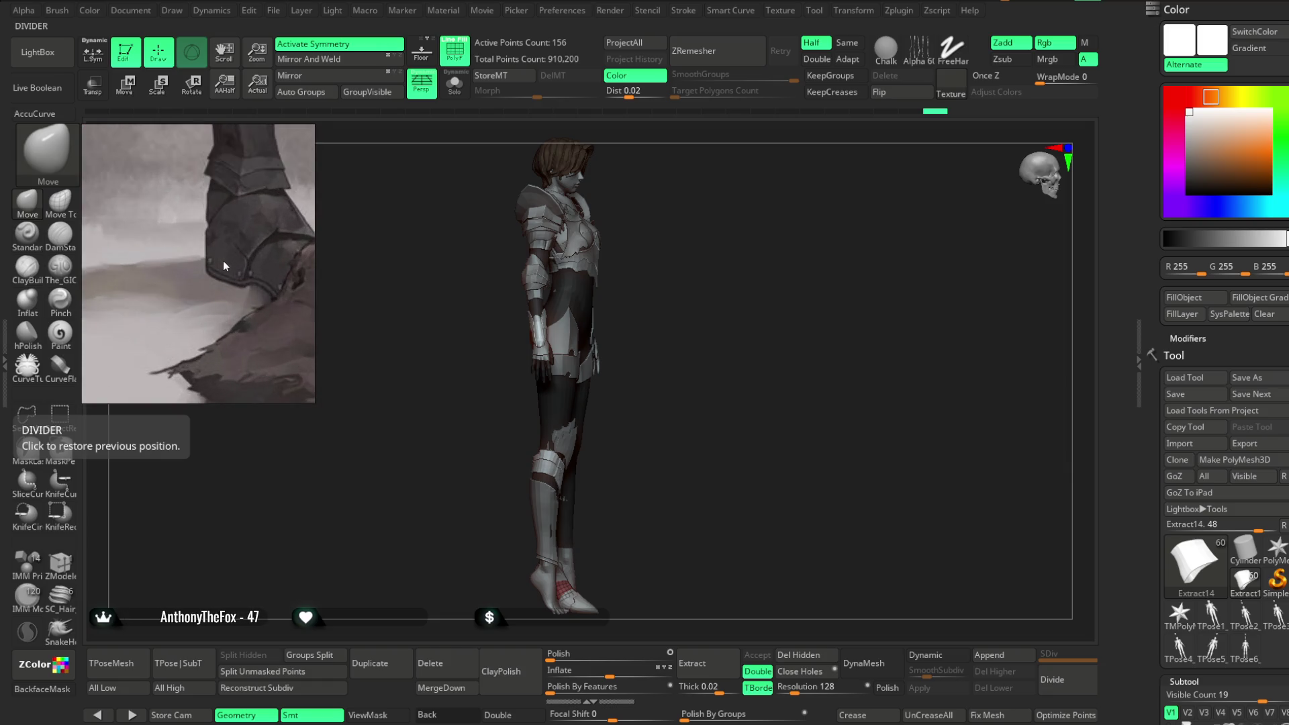
{"action": "scroll", "coordinate": [208, 252], "scroll_direction": "down", "scroll_amount": 3}
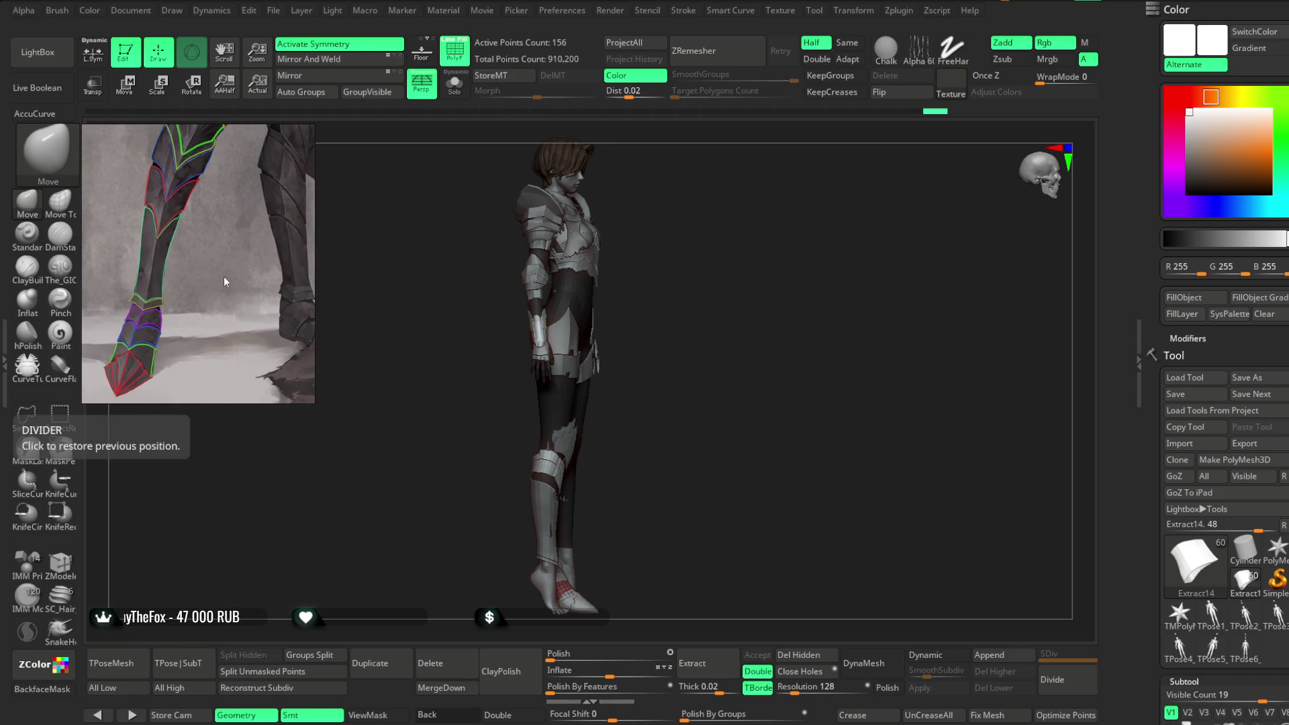
{"action": "mouse_move", "coordinate": [707, 374]}
{"action": "left_mouse_down"}
{"action": "mouse_move", "coordinate": [673, 377]}
{"action": "mouse_move", "coordinate": [678, 501]}
{"action": "mouse_move", "coordinate": [829, 466]}
{"action": "mouse_move", "coordinate": [757, 432]}
{"action": "left_mouse_up"}
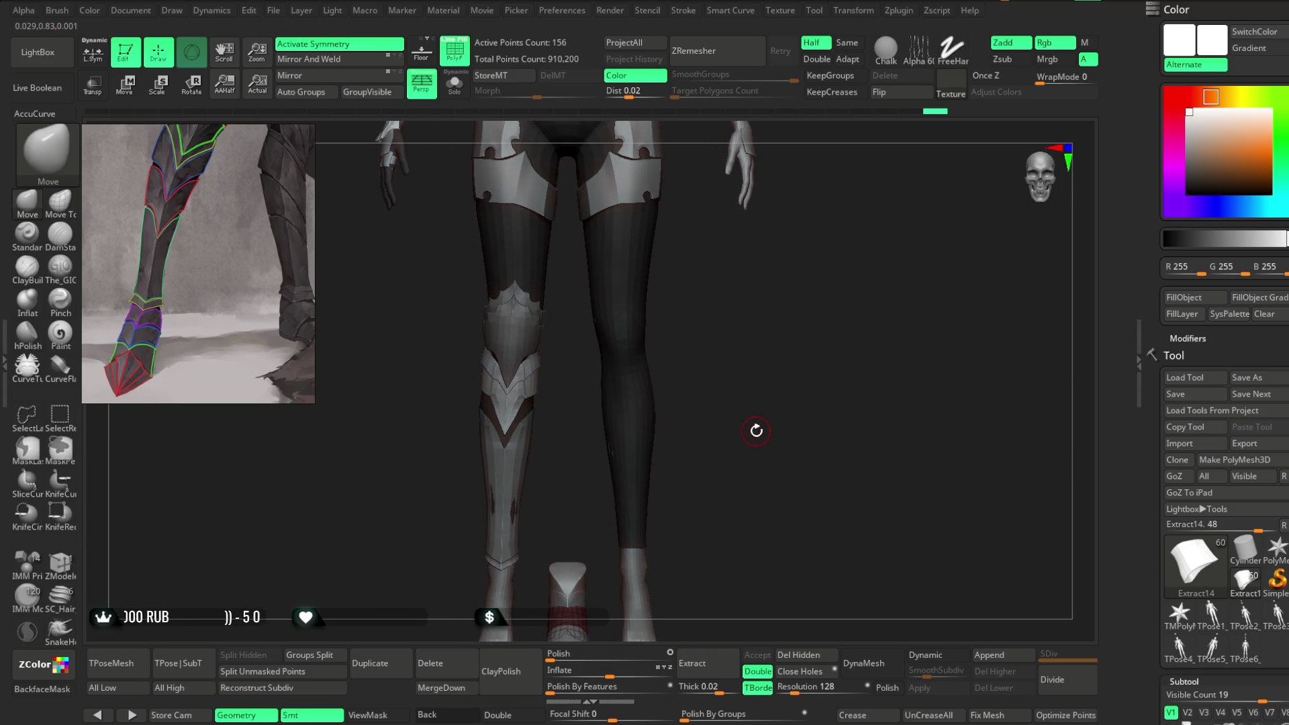
Step: Select the green Extract1 shin plate, Switch Stage it, then zoom in and solo it
{"action": "left_click", "coordinate": [540, 457], "text": "alt"}
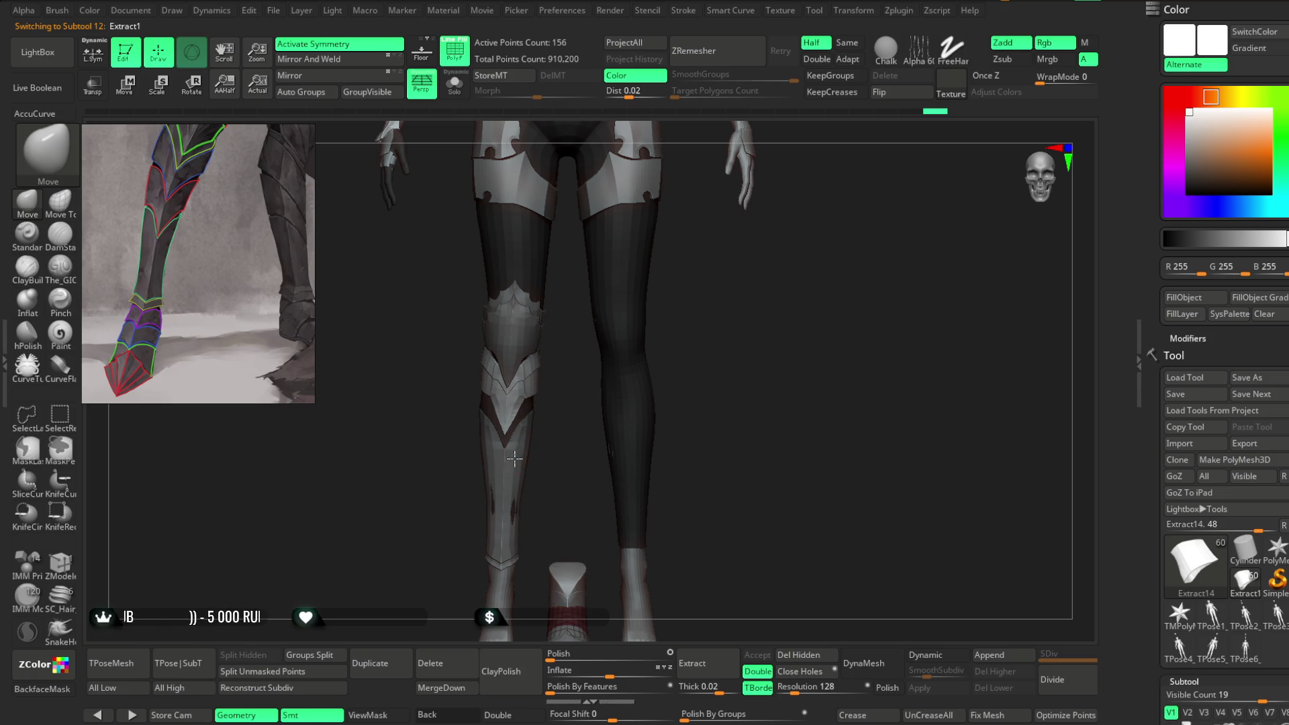
{"action": "mouse_move", "coordinate": [684, 374]}
{"action": "left_mouse_down"}
{"action": "mouse_move", "coordinate": [714, 365]}
{"action": "mouse_move", "coordinate": [699, 412]}
{"action": "mouse_move", "coordinate": [753, 469]}
{"action": "left_mouse_up"}
{"action": "scroll", "coordinate": [1192, 560], "scroll_direction": "down", "scroll_amount": 10}
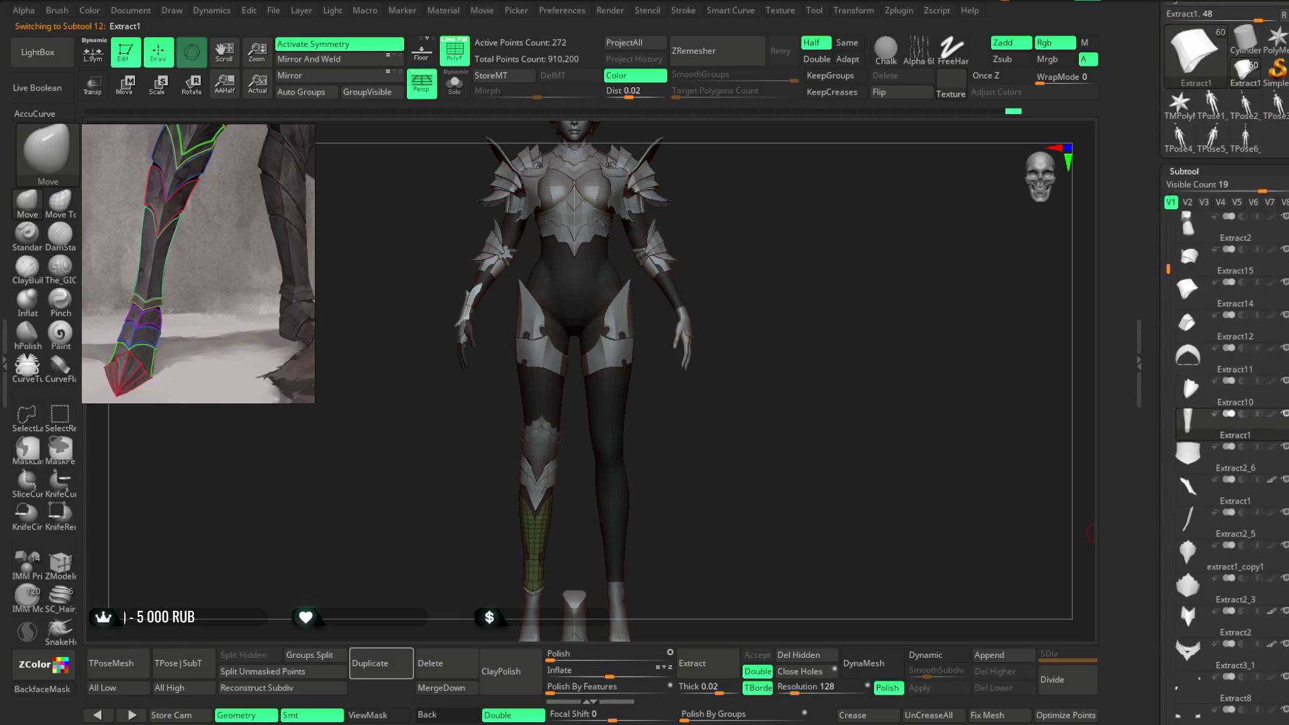
{"action": "left_click", "coordinate": [1191, 560]}
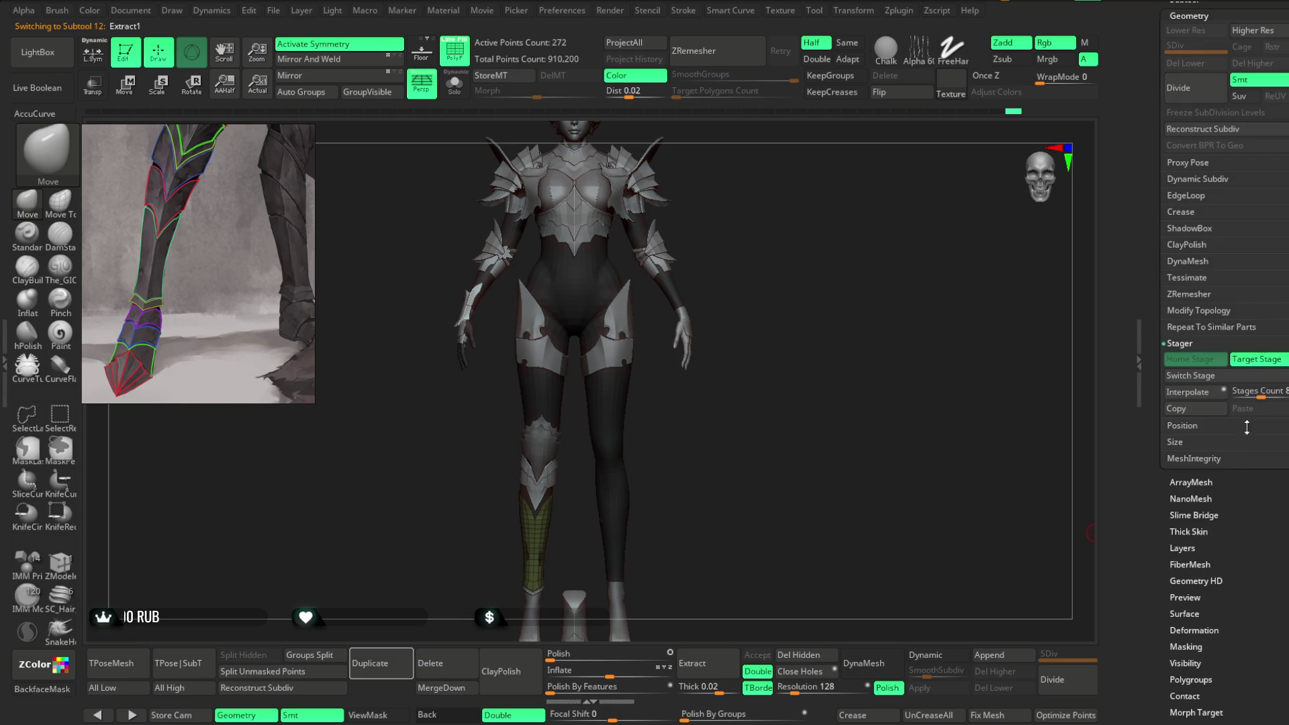
{"action": "left_click", "coordinate": [1190, 377]}
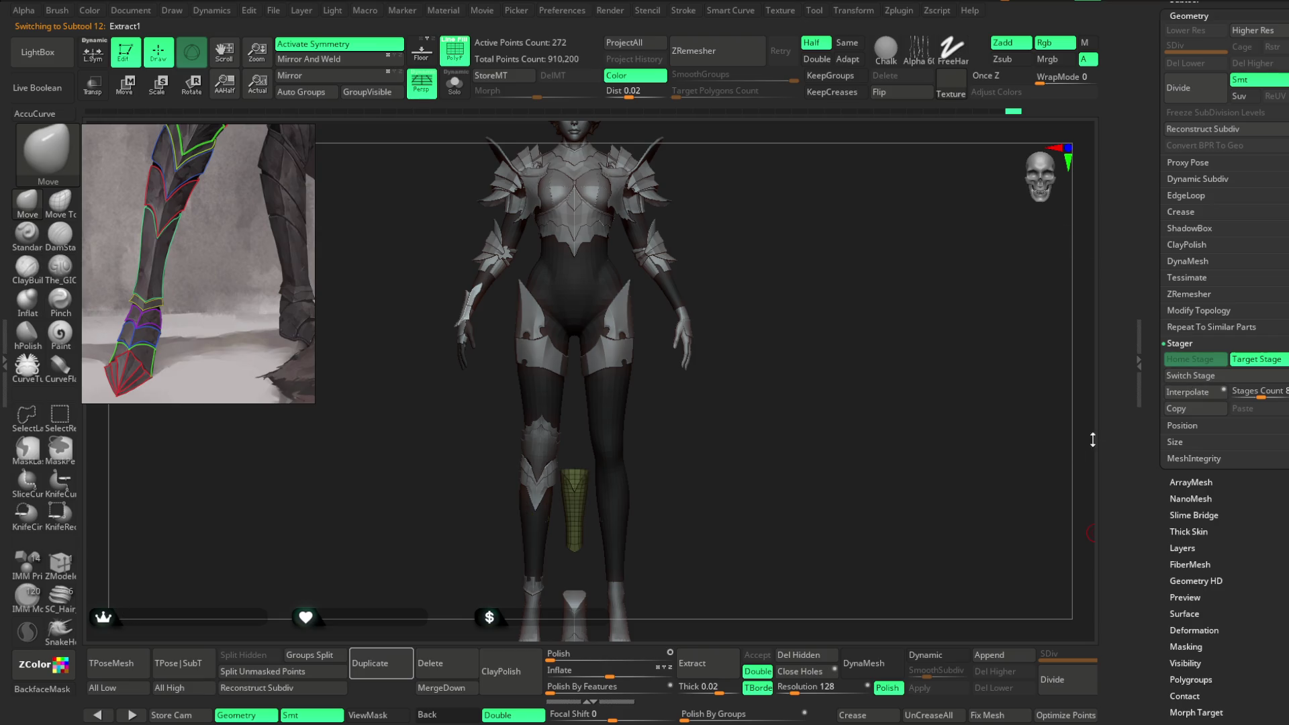
{"action": "mouse_move", "coordinate": [754, 424]}
{"action": "left_mouse_down", "text": "alt"}
{"action": "mouse_move", "coordinate": [776, 584]}
{"action": "mouse_move", "coordinate": [854, 382]}
{"action": "mouse_move", "coordinate": [892, 345]}
{"action": "mouse_move", "coordinate": [868, 390]}
{"action": "left_mouse_up", "text": "alt"}
{"action": "left_click", "coordinate": [455, 84]}
{"action": "key", "text": "space"}
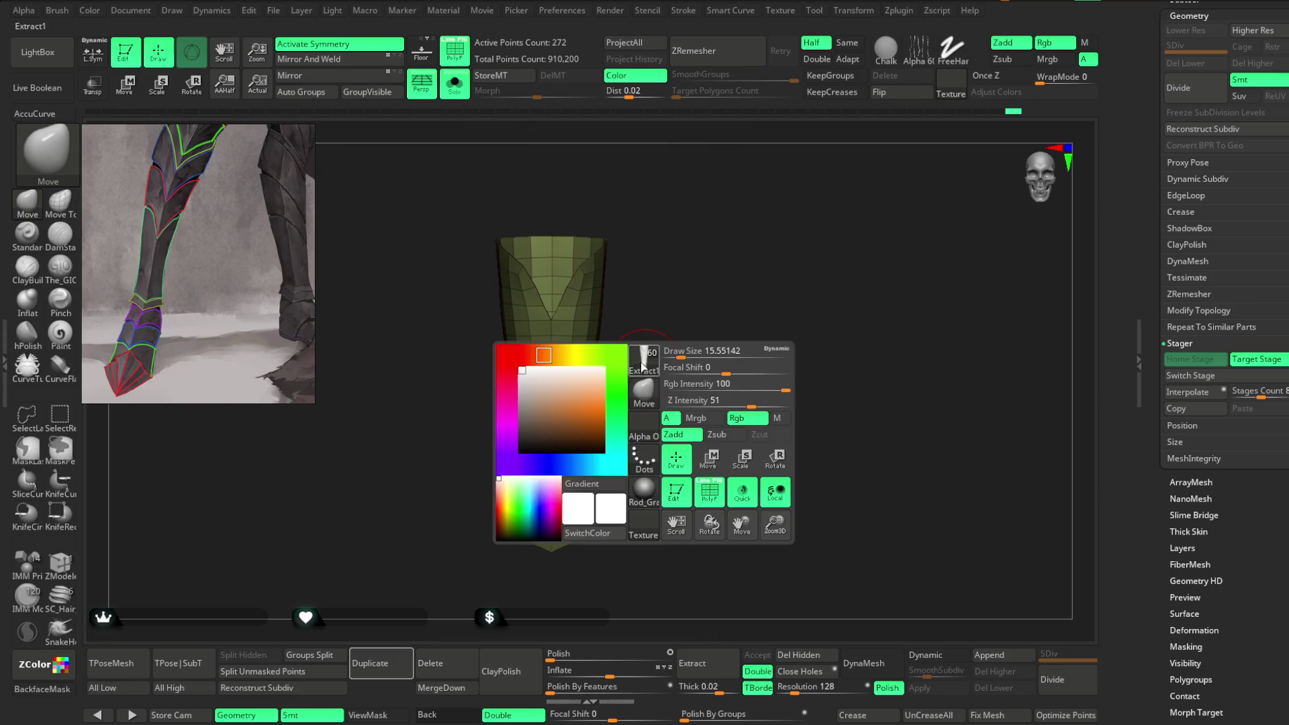
{"action": "left_click_drag", "start_coordinate": [676, 350], "coordinate": [621, 400]}
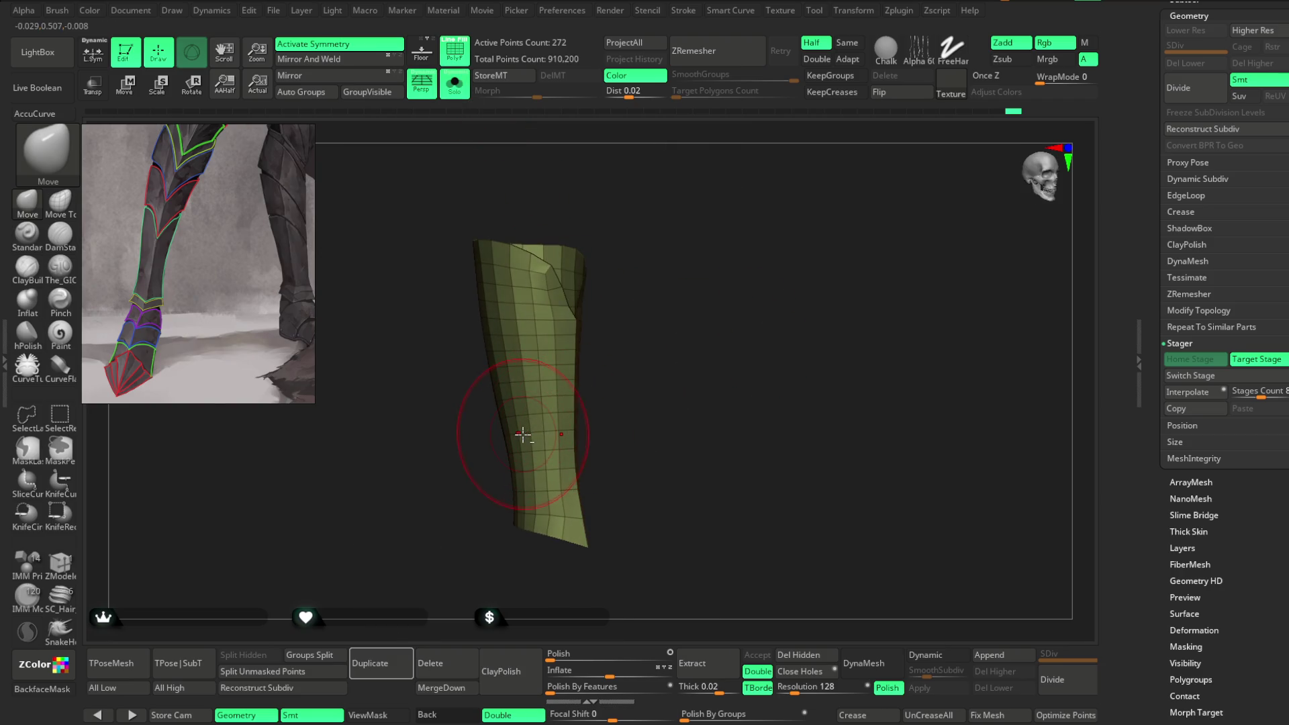
{"action": "mouse_move", "coordinate": [518, 439]}
{"action": "left_mouse_down"}
{"action": "mouse_move", "coordinate": [562, 374]}
{"action": "mouse_move", "coordinate": [668, 329]}
{"action": "mouse_move", "coordinate": [636, 336]}
{"action": "mouse_move", "coordinate": [650, 364]}
{"action": "mouse_move", "coordinate": [761, 305]}
{"action": "mouse_move", "coordinate": [495, 144]}
{"action": "left_mouse_up"}
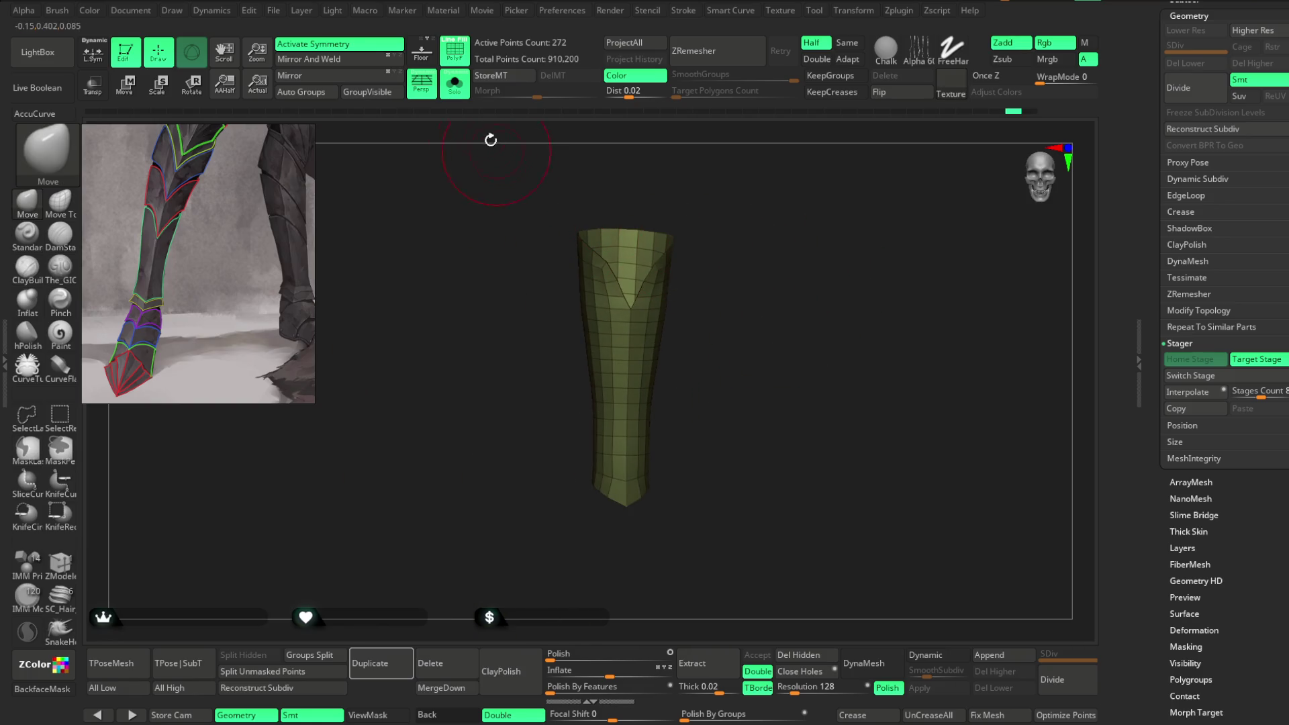
{"action": "left_click", "coordinate": [455, 84]}
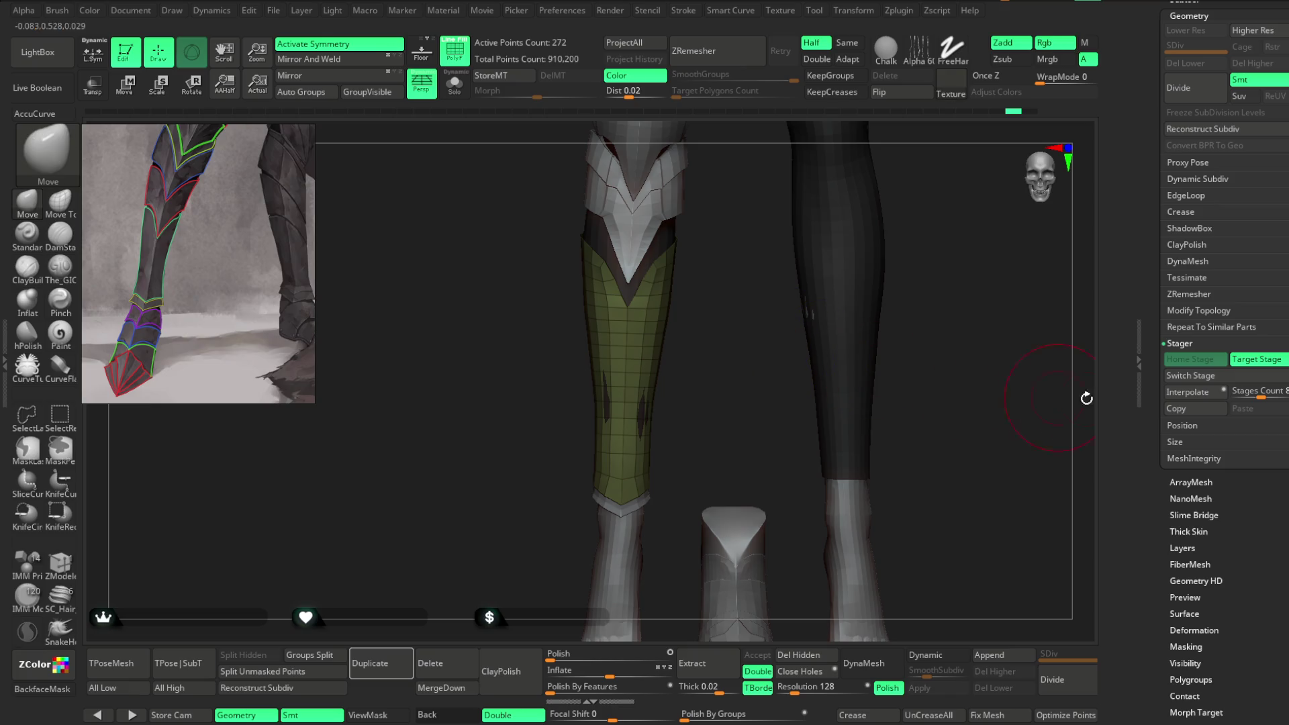
{"action": "left_click", "coordinate": [1191, 376]}
{"action": "key", "text": "shift+s"}
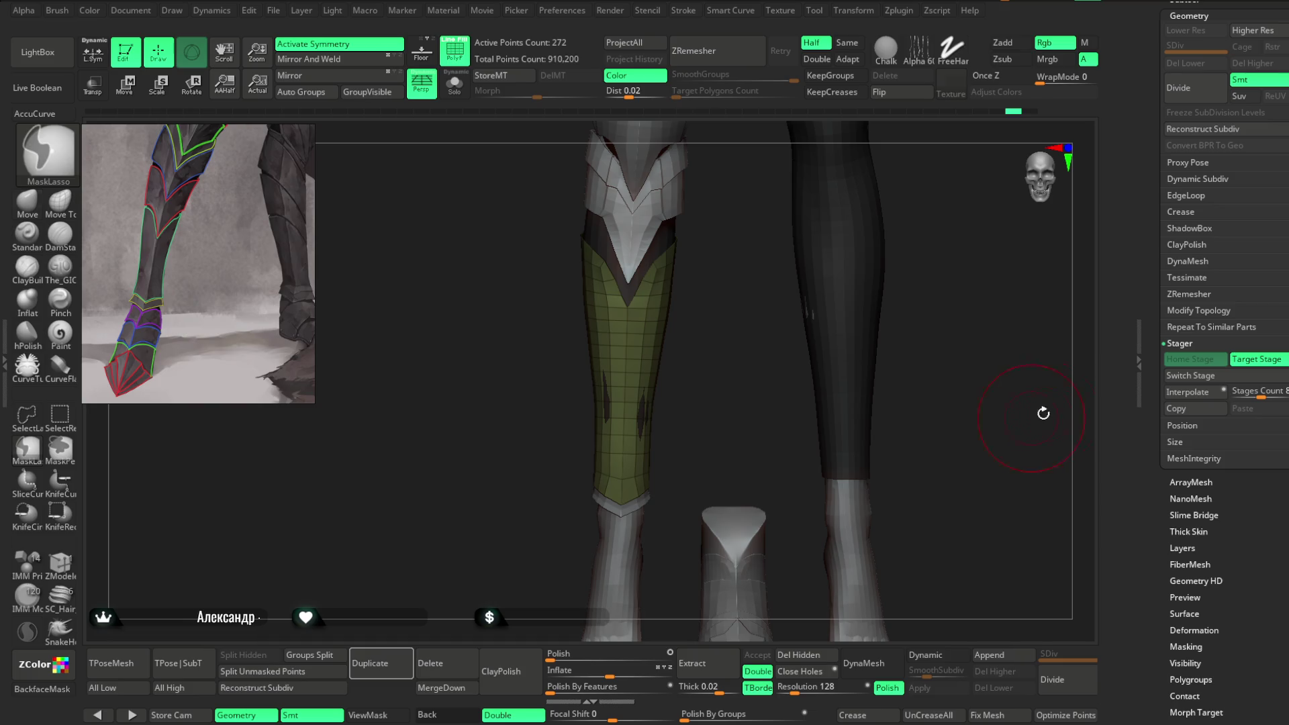
{"action": "left_click", "coordinate": [1189, 375]}
{"action": "mouse_move", "coordinate": [1101, 413]}
{"action": "left_mouse_down"}
{"action": "mouse_move", "coordinate": [1054, 432]}
{"action": "mouse_move", "coordinate": [854, 360]}
{"action": "left_mouse_up"}
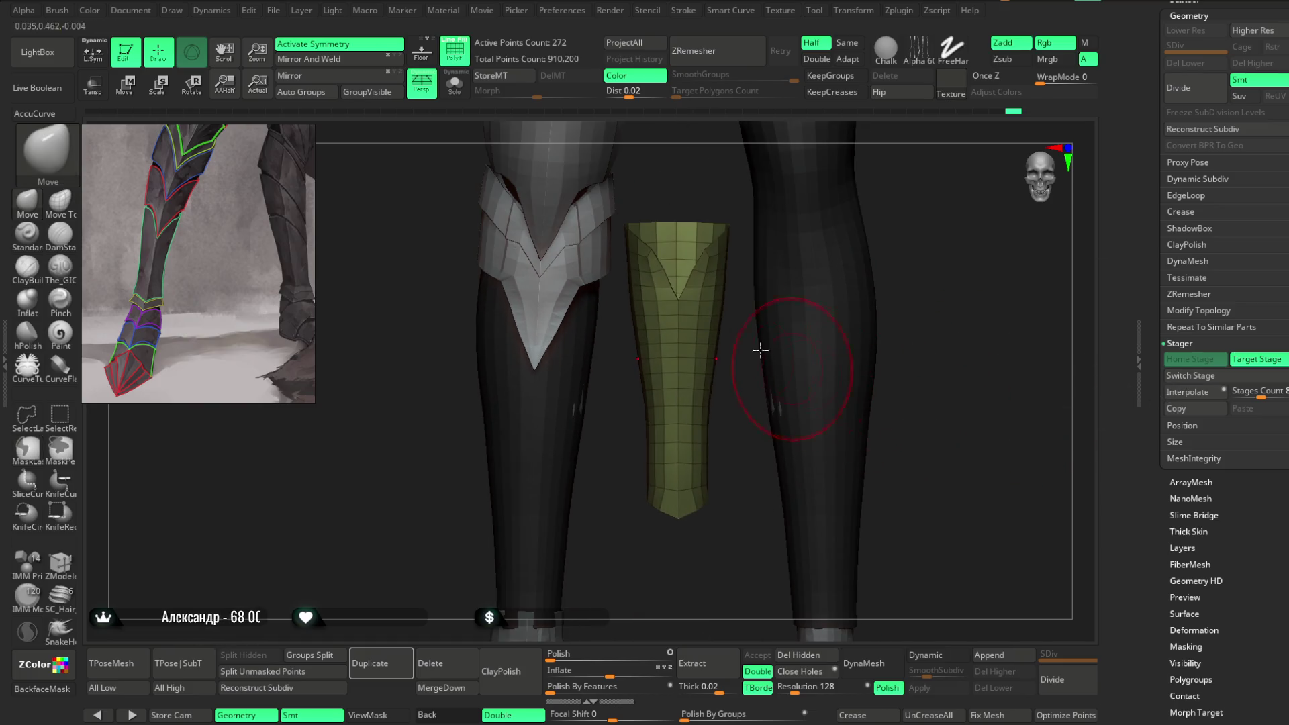
{"action": "left_click", "coordinate": [454, 84]}
{"action": "mouse_move", "coordinate": [538, 156]}
{"action": "left_mouse_down"}
{"action": "mouse_move", "coordinate": [797, 351]}
{"action": "mouse_move", "coordinate": [667, 373]}
{"action": "mouse_move", "coordinate": [655, 403]}
{"action": "mouse_move", "coordinate": [780, 345]}
{"action": "mouse_move", "coordinate": [771, 334]}
{"action": "mouse_move", "coordinate": [627, 400]}
{"action": "mouse_move", "coordinate": [676, 340]}
{"action": "mouse_move", "coordinate": [747, 345]}
{"action": "mouse_move", "coordinate": [699, 457]}
{"action": "left_mouse_up"}
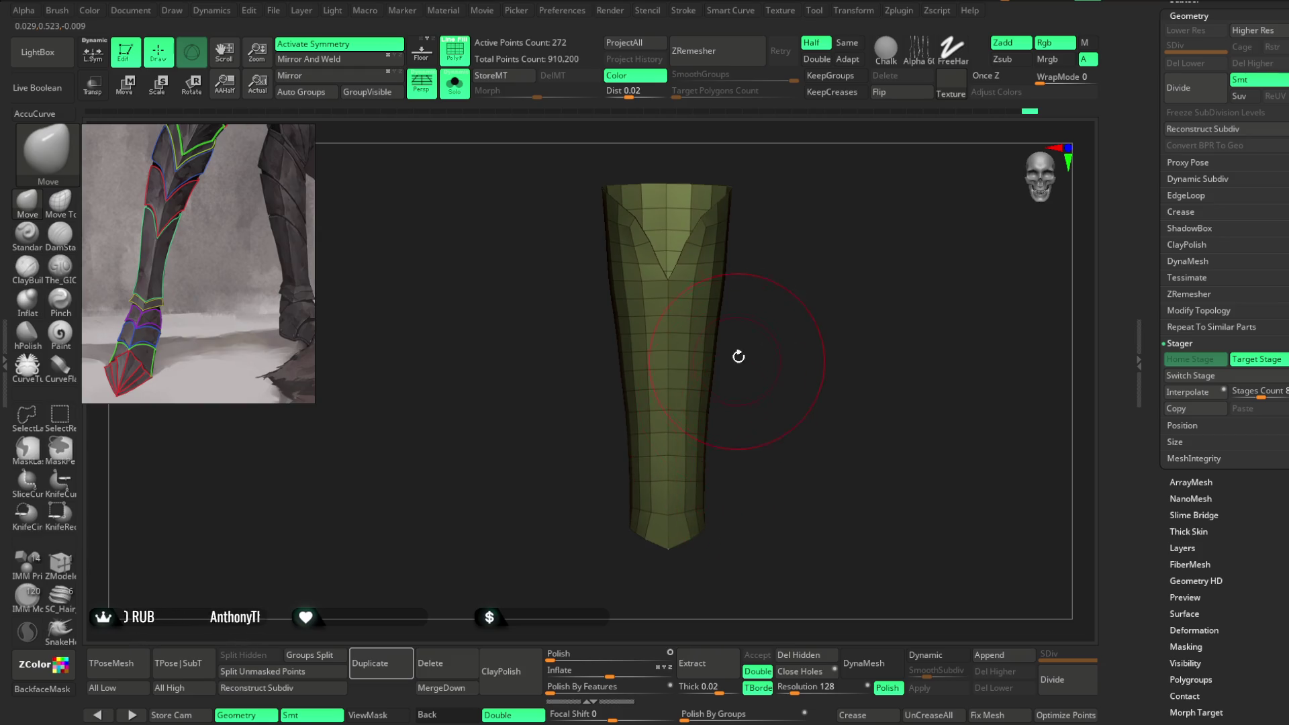
{"action": "left_click_drag", "start_coordinate": [737, 359], "coordinate": [745, 349]}
{"action": "key", "text": "space"}
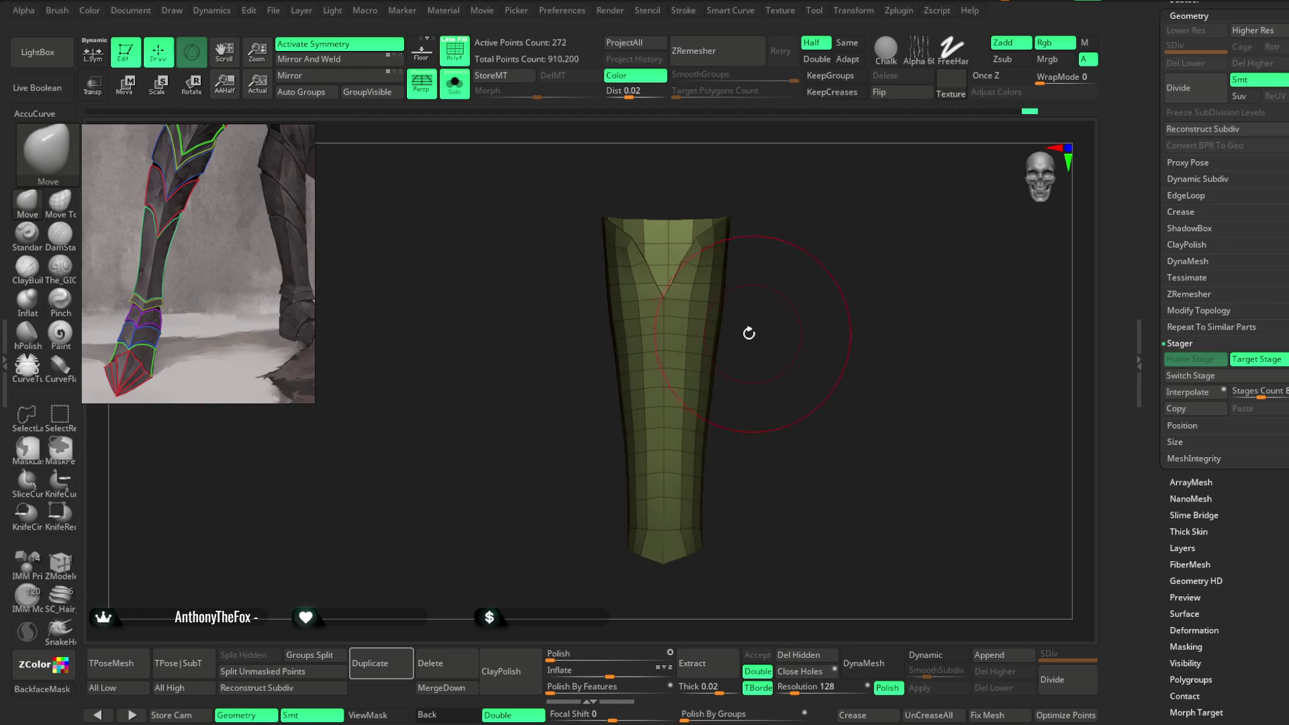
{"action": "left_click_drag", "start_coordinate": [767, 351], "coordinate": [759, 365]}
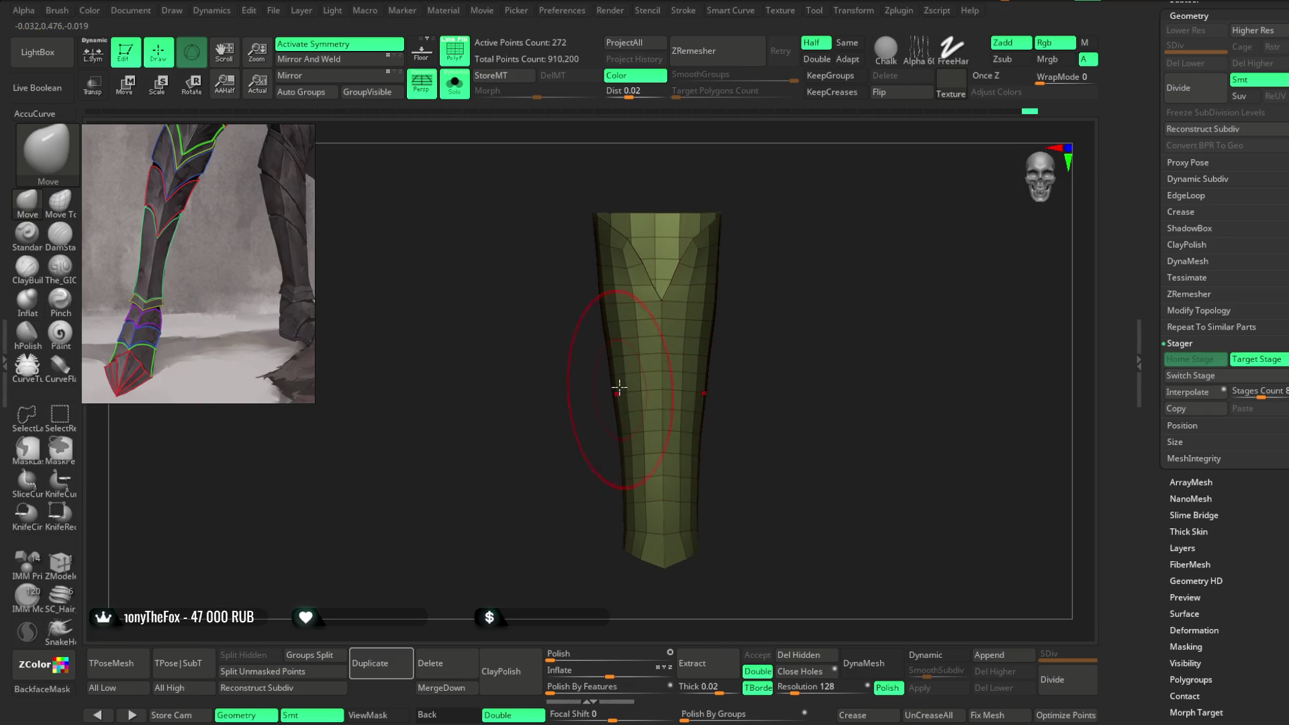
{"action": "key", "text": "shift"}
{"action": "left_click_drag", "start_coordinate": [599, 506], "coordinate": [578, 376]}
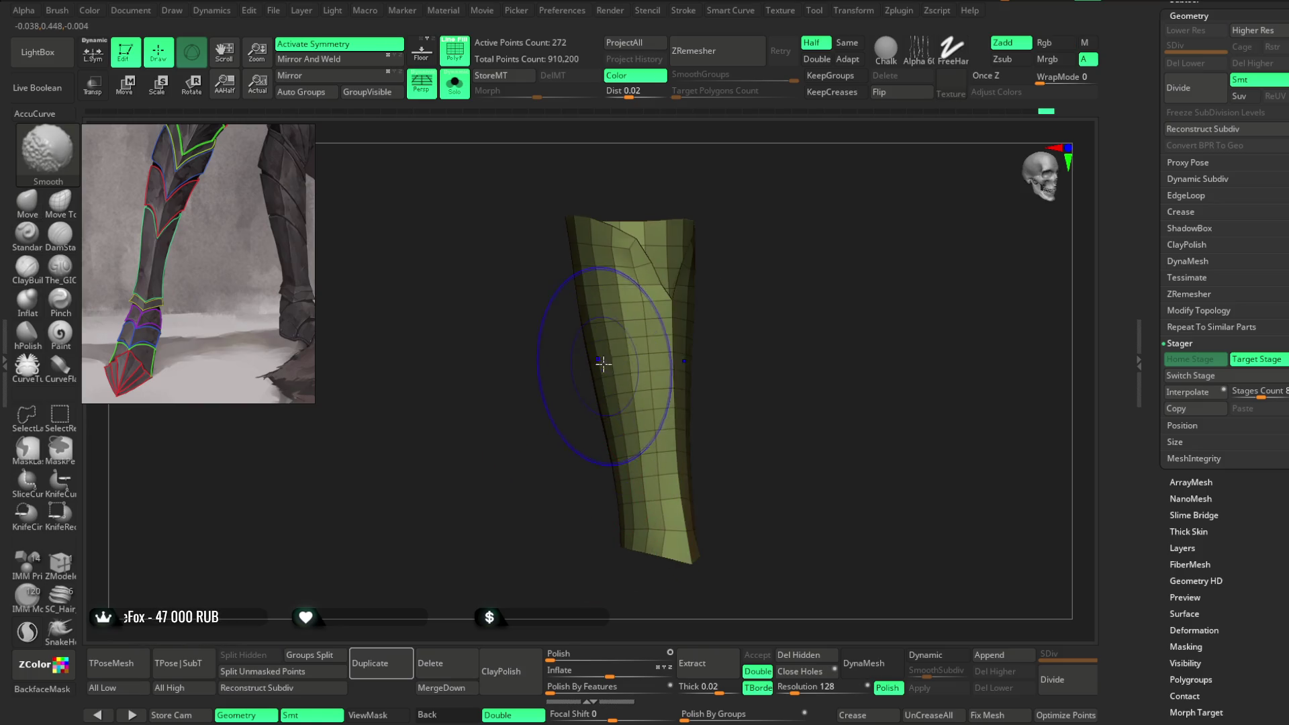
{"action": "mouse_move", "coordinate": [751, 389]}
{"action": "left_mouse_down", "text": "shift"}
{"action": "mouse_move", "coordinate": [745, 340]}
{"action": "mouse_move", "coordinate": [771, 331]}
{"action": "mouse_move", "coordinate": [716, 356]}
{"action": "mouse_move", "coordinate": [777, 279]}
{"action": "mouse_move", "coordinate": [754, 323]}
{"action": "left_mouse_up", "text": "shift"}
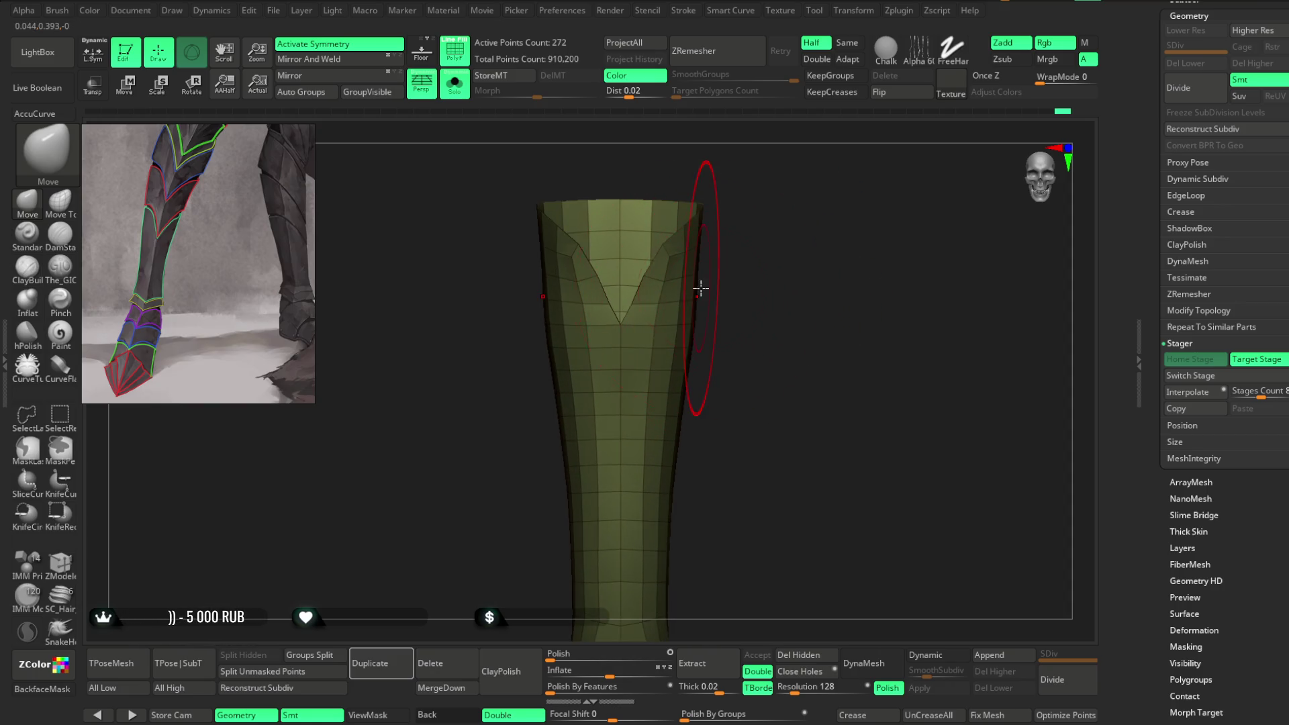
{"action": "mouse_move", "coordinate": [700, 286]}
{"action": "left_mouse_down"}
{"action": "mouse_move", "coordinate": [756, 291]}
{"action": "mouse_move", "coordinate": [694, 284]}
{"action": "mouse_move", "coordinate": [877, 224]}
{"action": "mouse_move", "coordinate": [682, 265]}
{"action": "left_mouse_up"}
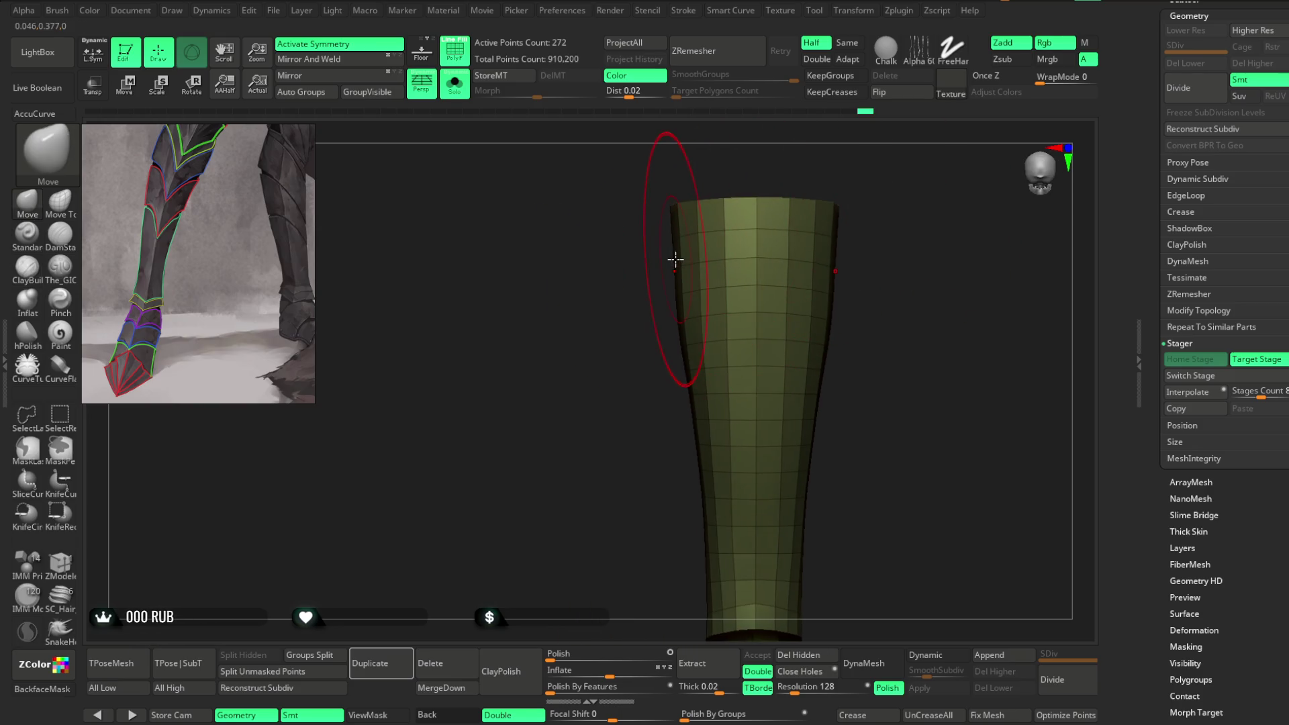
{"action": "left_click_drag", "start_coordinate": [871, 243], "coordinate": [820, 230]}
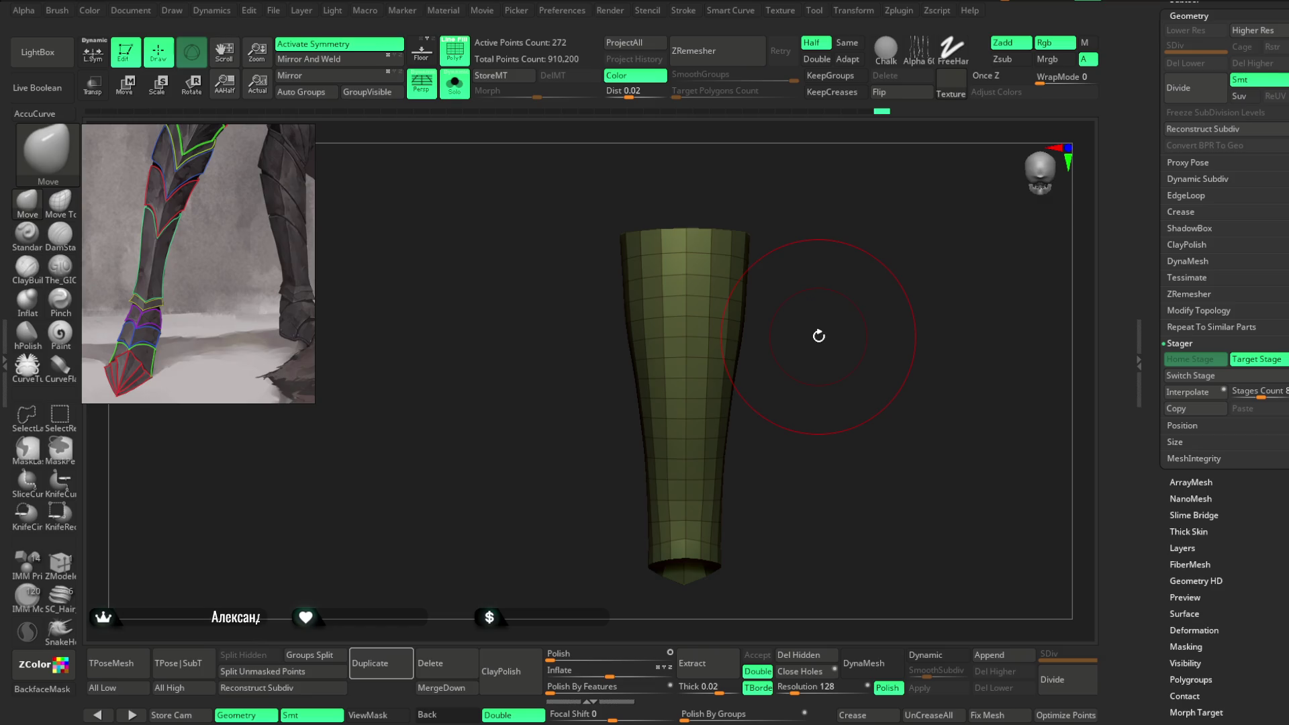
{"action": "mouse_move", "coordinate": [818, 335]}
{"action": "left_mouse_down"}
{"action": "mouse_move", "coordinate": [822, 253]}
{"action": "mouse_move", "coordinate": [799, 259]}
{"action": "mouse_move", "coordinate": [799, 279]}
{"action": "left_mouse_up"}
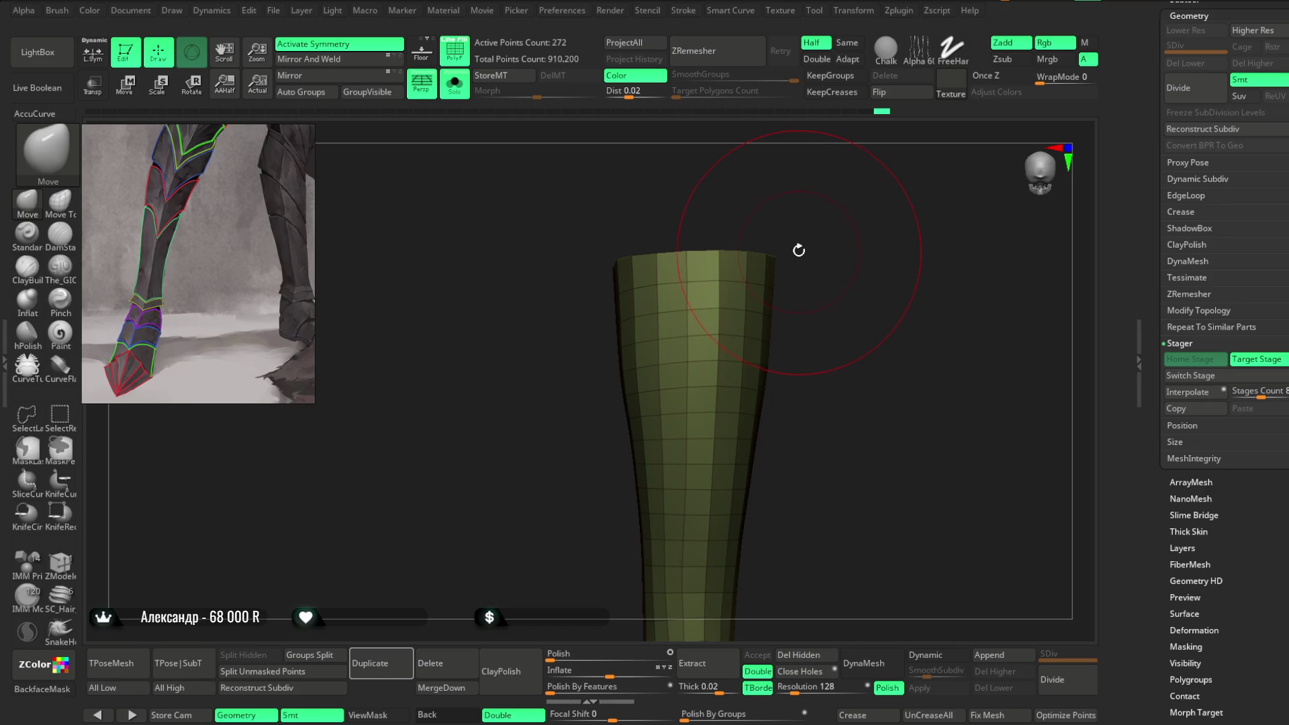
{"action": "key", "text": "space"}
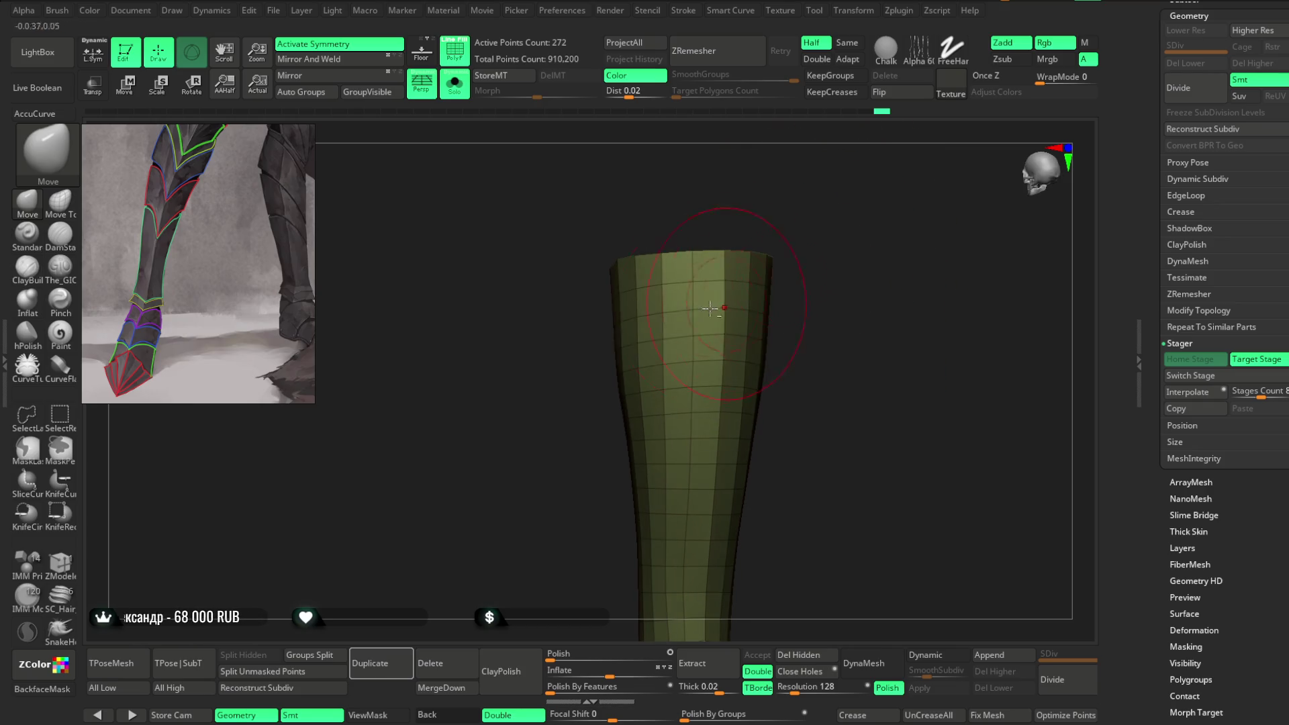
{"action": "mouse_move", "coordinate": [608, 303]}
{"action": "left_mouse_down"}
{"action": "mouse_move", "coordinate": [575, 403]}
{"action": "mouse_move", "coordinate": [638, 311]}
{"action": "mouse_move", "coordinate": [595, 406]}
{"action": "mouse_move", "coordinate": [626, 408]}
{"action": "left_mouse_up"}
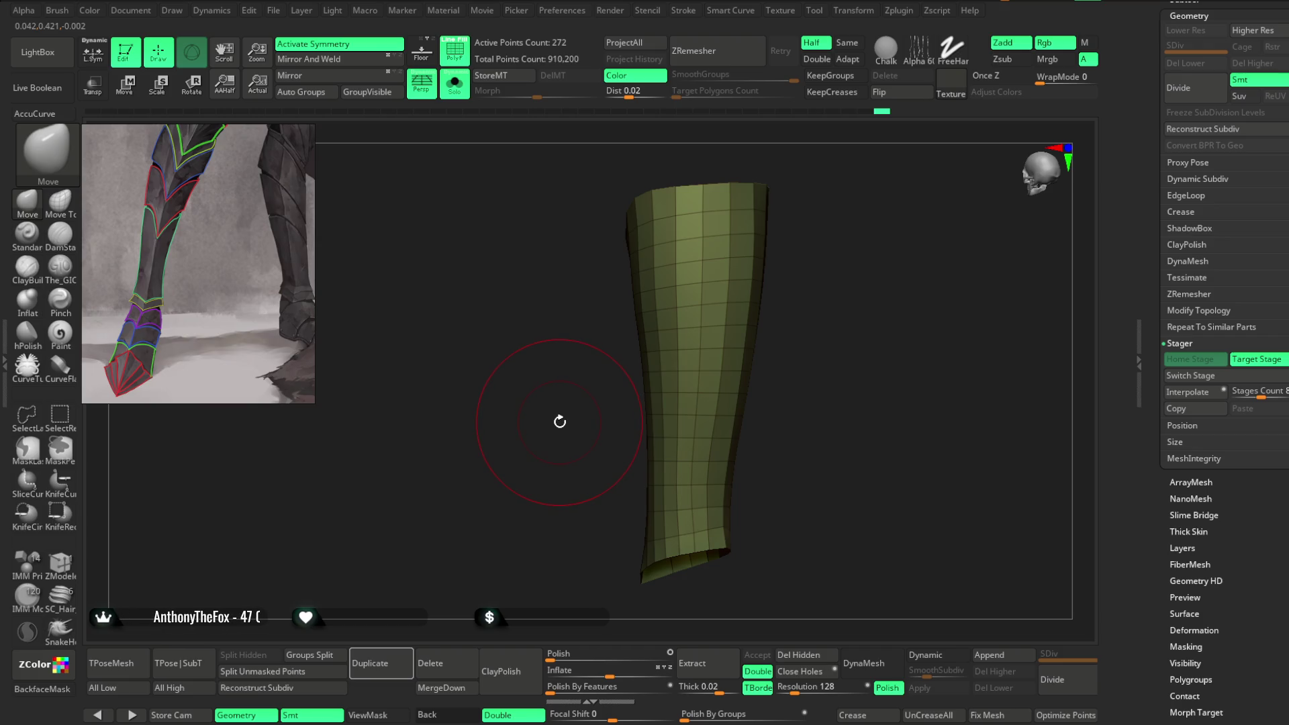
{"action": "mouse_move", "coordinate": [556, 421]}
{"action": "left_mouse_down"}
{"action": "mouse_move", "coordinate": [711, 426]}
{"action": "mouse_move", "coordinate": [691, 315]}
{"action": "left_mouse_up"}
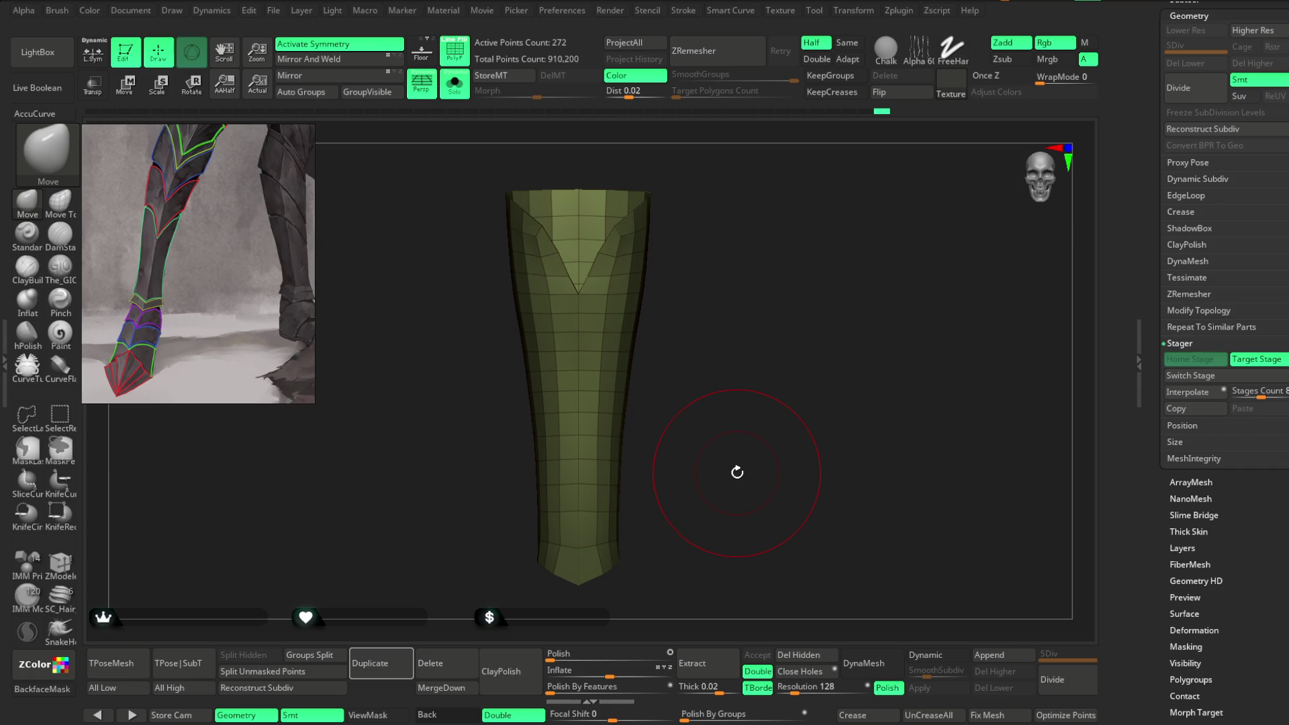
{"action": "mouse_move", "coordinate": [737, 304]}
{"action": "left_mouse_down"}
{"action": "mouse_move", "coordinate": [754, 316]}
{"action": "mouse_move", "coordinate": [719, 308]}
{"action": "left_mouse_up"}
{"action": "mouse_move", "coordinate": [533, 318]}
{"action": "left_mouse_down", "text": "shift"}
{"action": "mouse_move", "coordinate": [518, 302]}
{"action": "mouse_move", "coordinate": [702, 259]}
{"action": "left_mouse_up", "text": "shift"}
{"action": "mouse_move", "coordinate": [671, 311]}
{"action": "left_mouse_down", "text": "alt"}
{"action": "mouse_move", "coordinate": [777, 343]}
{"action": "mouse_move", "coordinate": [734, 334]}
{"action": "left_mouse_up", "text": "alt"}
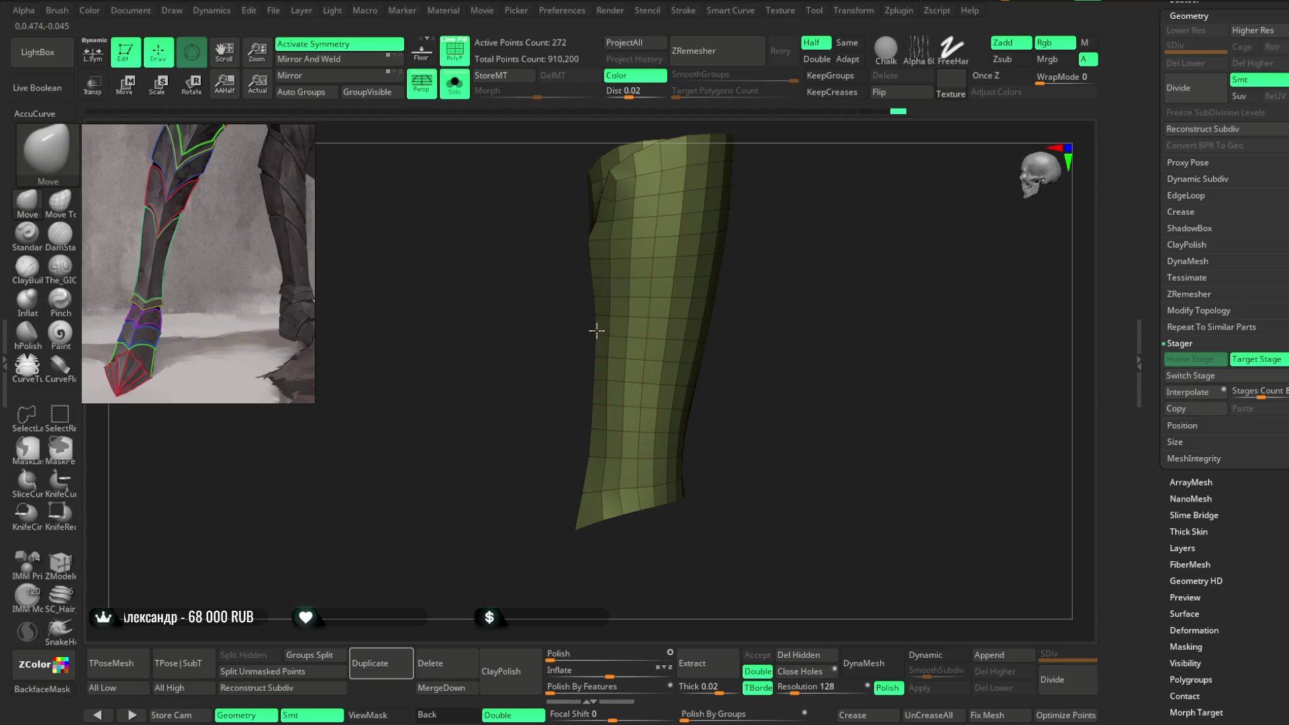
{"action": "mouse_move", "coordinate": [748, 318]}
{"action": "left_mouse_down"}
{"action": "mouse_move", "coordinate": [743, 288]}
{"action": "mouse_move", "coordinate": [788, 292]}
{"action": "mouse_move", "coordinate": [771, 291]}
{"action": "mouse_move", "coordinate": [748, 336]}
{"action": "mouse_move", "coordinate": [749, 428]}
{"action": "left_mouse_up"}
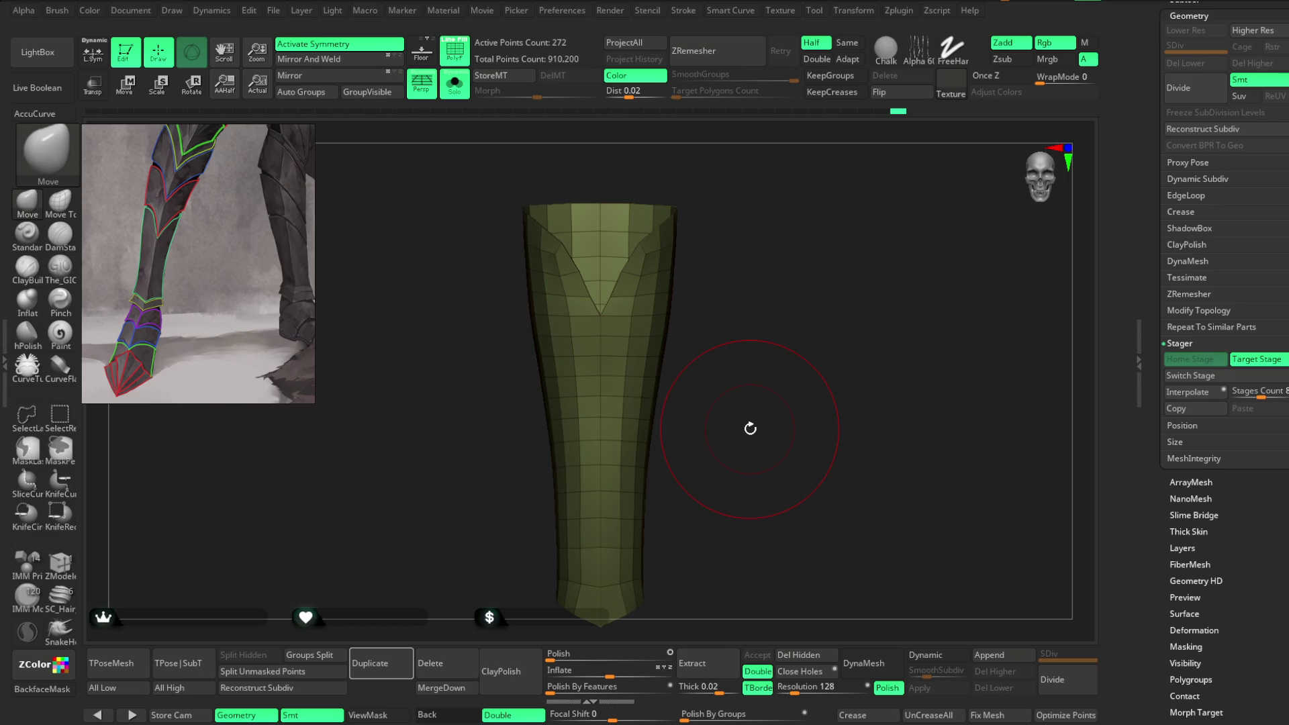
{"action": "mouse_move", "coordinate": [742, 427]}
{"action": "left_mouse_down"}
{"action": "mouse_move", "coordinate": [662, 331]}
{"action": "mouse_move", "coordinate": [725, 242]}
{"action": "mouse_move", "coordinate": [748, 242]}
{"action": "mouse_move", "coordinate": [706, 251]}
{"action": "left_mouse_up"}
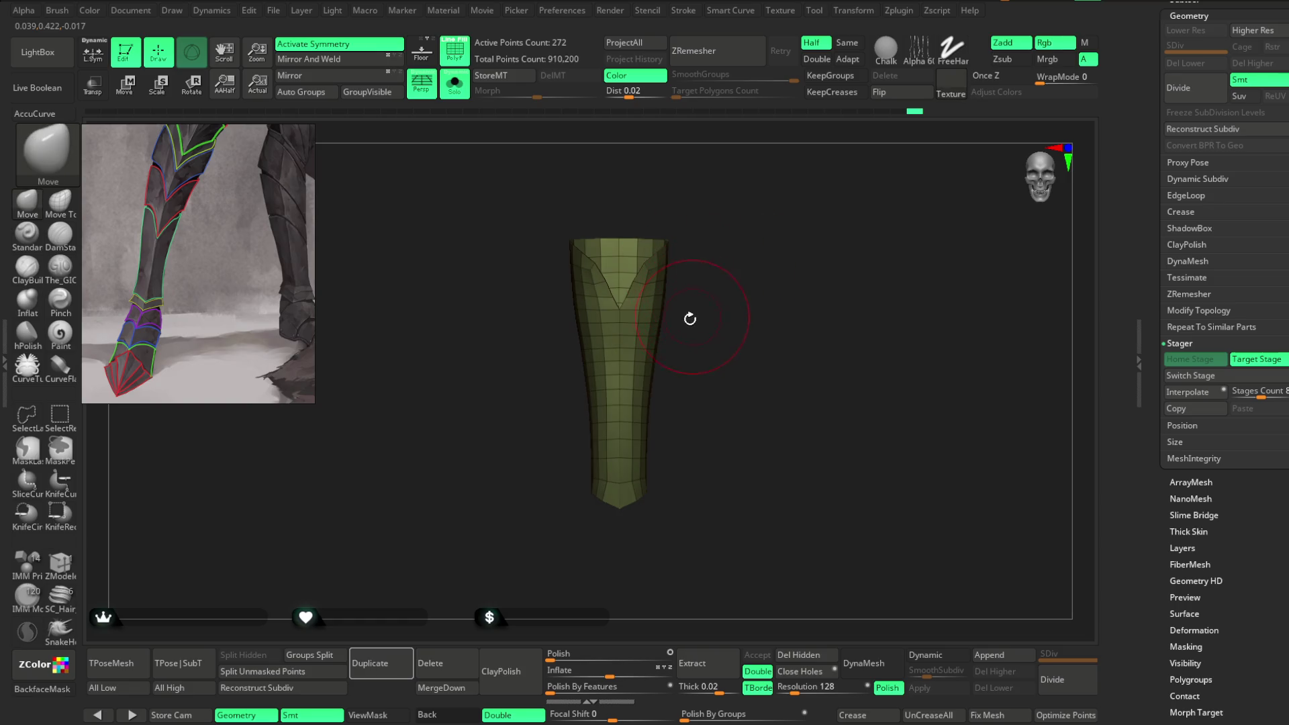
Step: Recentre the Transpose gizmo on Extract1, turn Solo off, and Switch Stage the plate onto the lower leg
{"action": "key", "text": "w"}
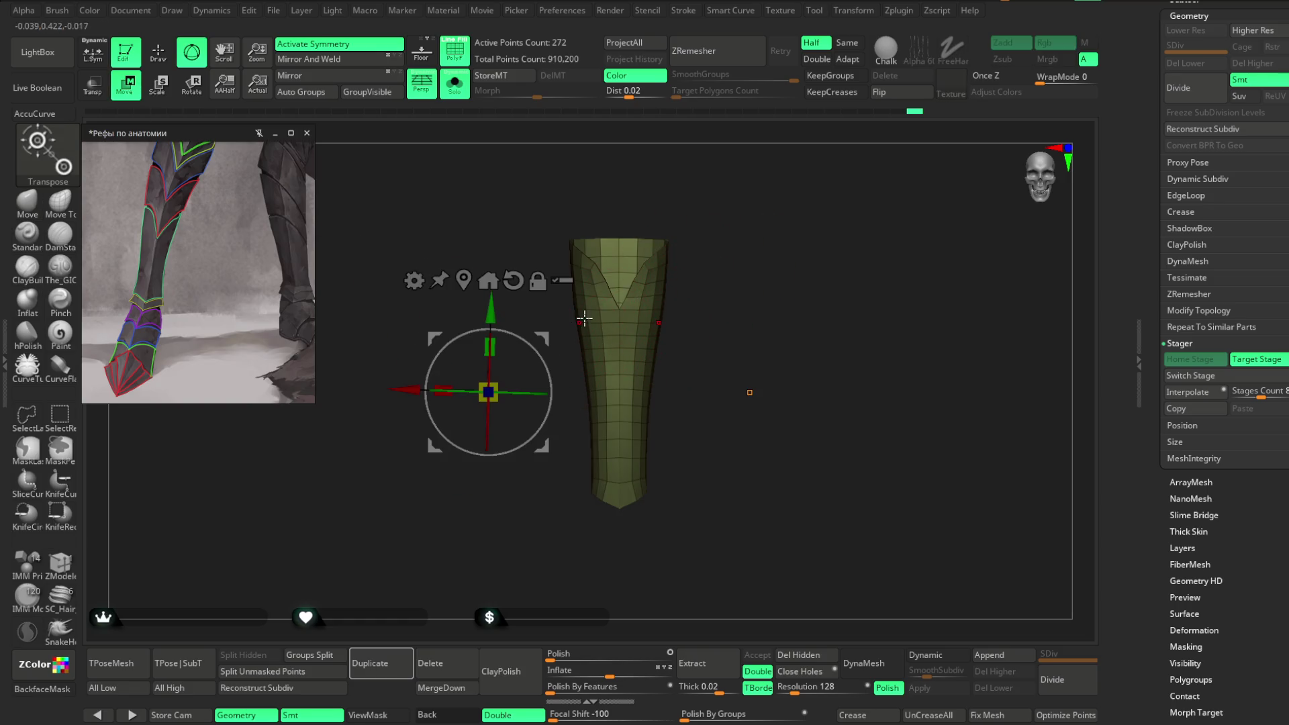
{"action": "left_click", "coordinate": [488, 281]}
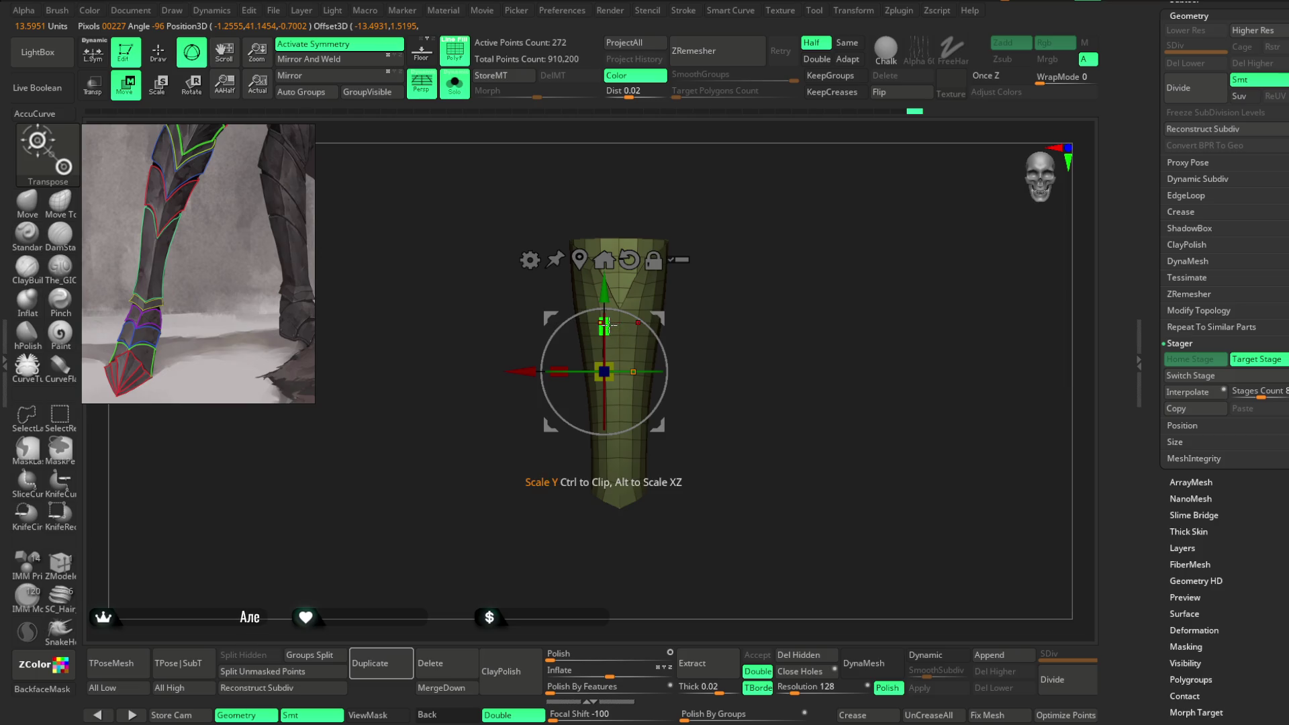
{"action": "mouse_move", "coordinate": [719, 253]}
{"action": "left_mouse_down"}
{"action": "mouse_move", "coordinate": [785, 243]}
{"action": "mouse_move", "coordinate": [759, 245]}
{"action": "left_mouse_up"}
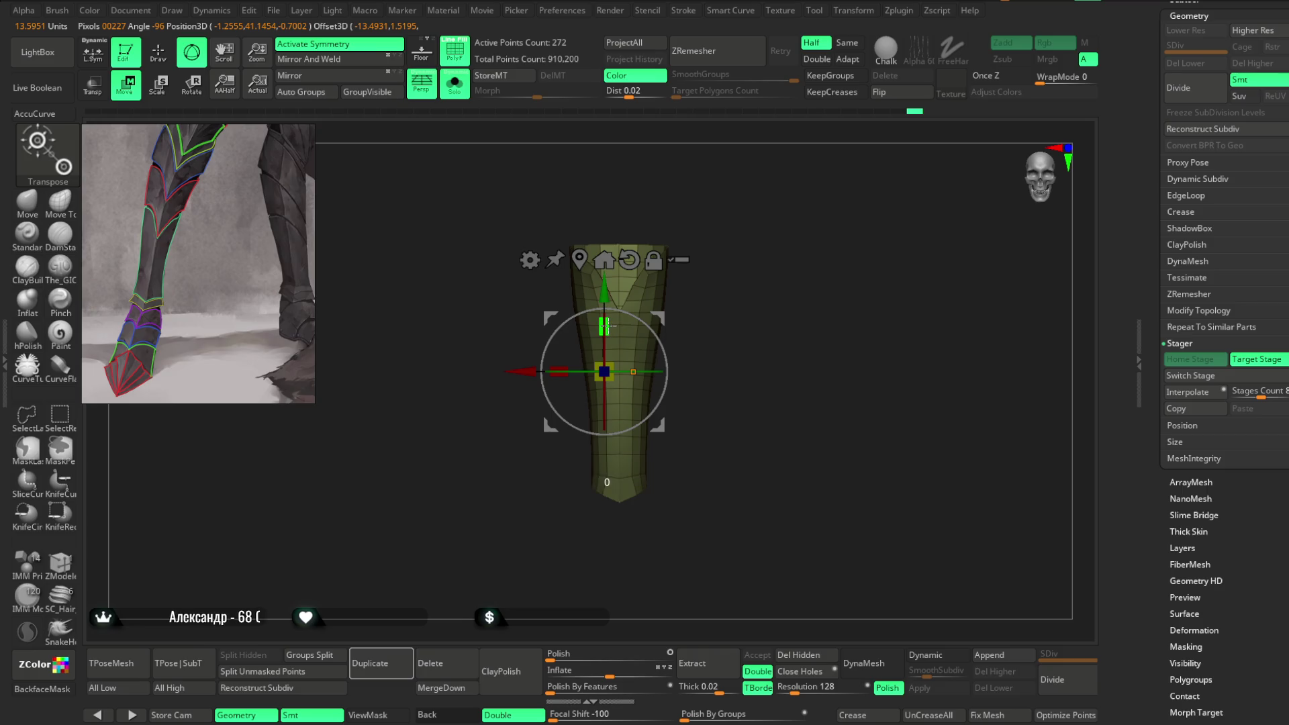
{"action": "left_click", "coordinate": [454, 83]}
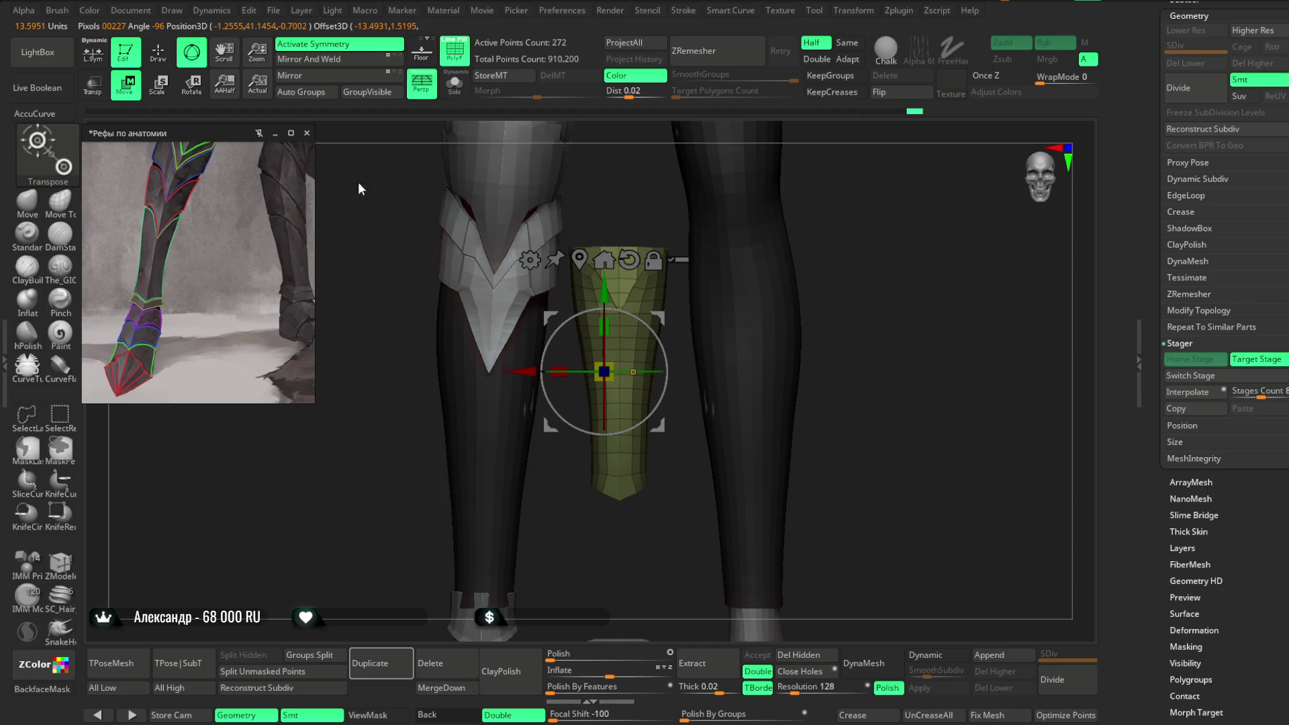
{"action": "left_click_drag", "start_coordinate": [863, 287], "coordinate": [864, 232]}
{"action": "key", "text": "q"}
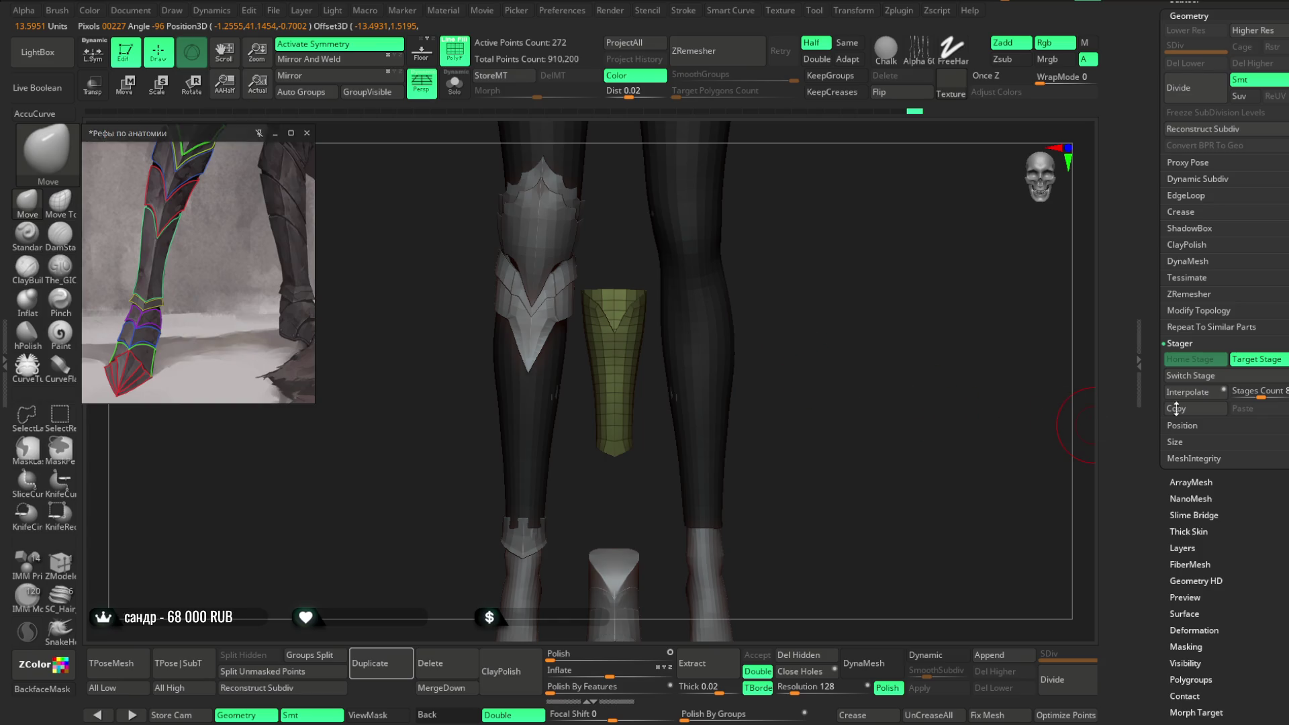
{"action": "left_click", "coordinate": [1190, 376]}
{"action": "mouse_move", "coordinate": [771, 417]}
{"action": "left_mouse_down"}
{"action": "mouse_move", "coordinate": [776, 345]}
{"action": "mouse_move", "coordinate": [912, 333]}
{"action": "mouse_move", "coordinate": [882, 343]}
{"action": "left_mouse_up"}
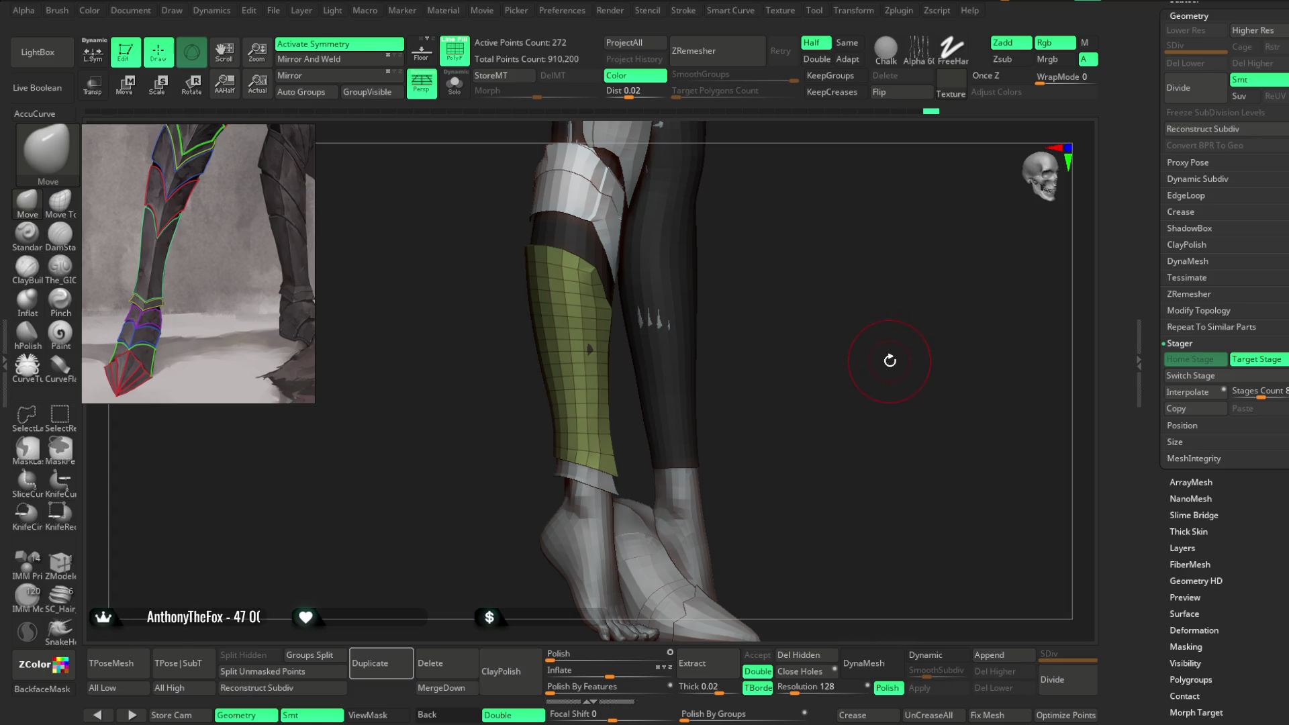
Step: Enable local symmetry (L.Sym) so shin plate edits mirror about its own centre
{"action": "left_click_drag", "start_coordinate": [888, 362], "coordinate": [880, 364]}
{"action": "mouse_move", "coordinate": [757, 329]}
{"action": "left_mouse_down"}
{"action": "mouse_move", "coordinate": [854, 322]}
{"action": "mouse_move", "coordinate": [571, 339]}
{"action": "mouse_move", "coordinate": [613, 344]}
{"action": "mouse_move", "coordinate": [587, 369]}
{"action": "mouse_move", "coordinate": [621, 357]}
{"action": "mouse_move", "coordinate": [627, 308]}
{"action": "mouse_move", "coordinate": [610, 306]}
{"action": "mouse_move", "coordinate": [664, 290]}
{"action": "mouse_move", "coordinate": [539, 300]}
{"action": "mouse_move", "coordinate": [799, 253]}
{"action": "mouse_move", "coordinate": [802, 302]}
{"action": "left_mouse_up"}
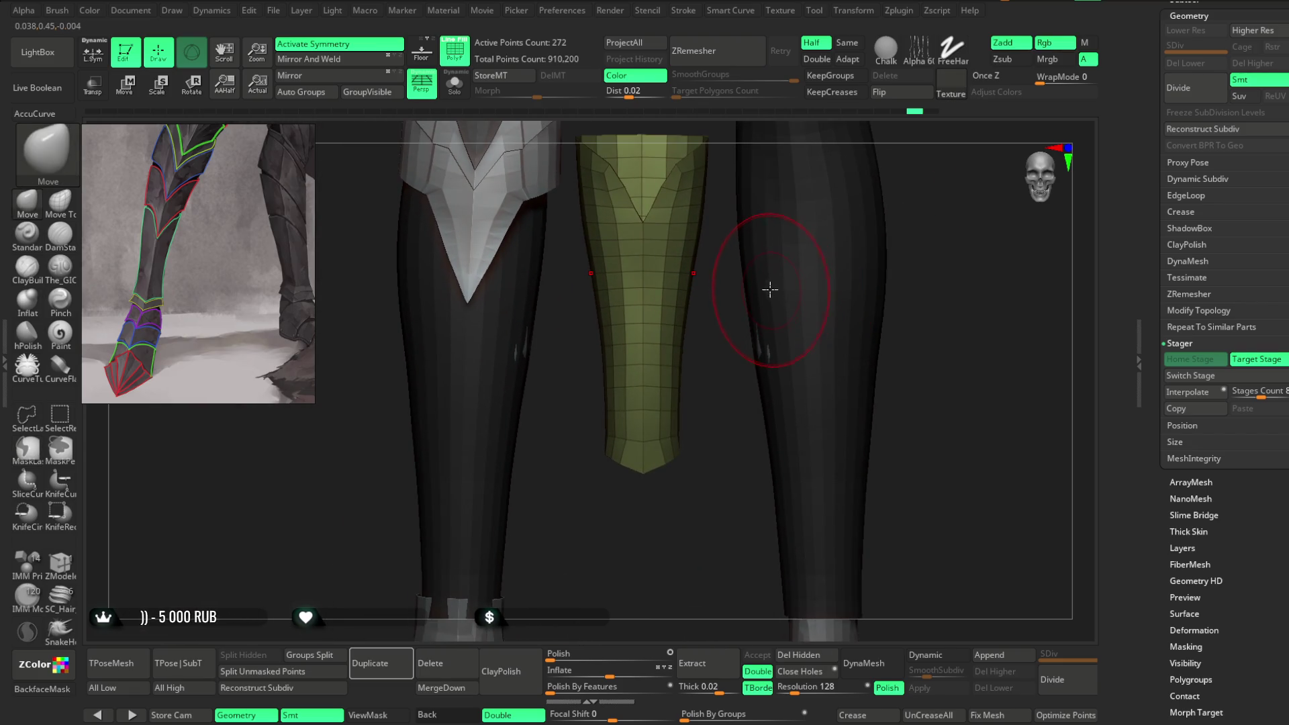
{"action": "left_click", "coordinate": [93, 54]}
Step: Return the shin plate onto the leg with Switch Stage and turn off Activate Symmetry
{"action": "left_click_drag", "start_coordinate": [869, 374], "coordinate": [826, 362]}
{"action": "left_click", "coordinate": [1195, 378]}
{"action": "mouse_move", "coordinate": [831, 454]}
{"action": "left_mouse_down"}
{"action": "mouse_move", "coordinate": [653, 320]}
{"action": "mouse_move", "coordinate": [662, 340]}
{"action": "left_mouse_up"}
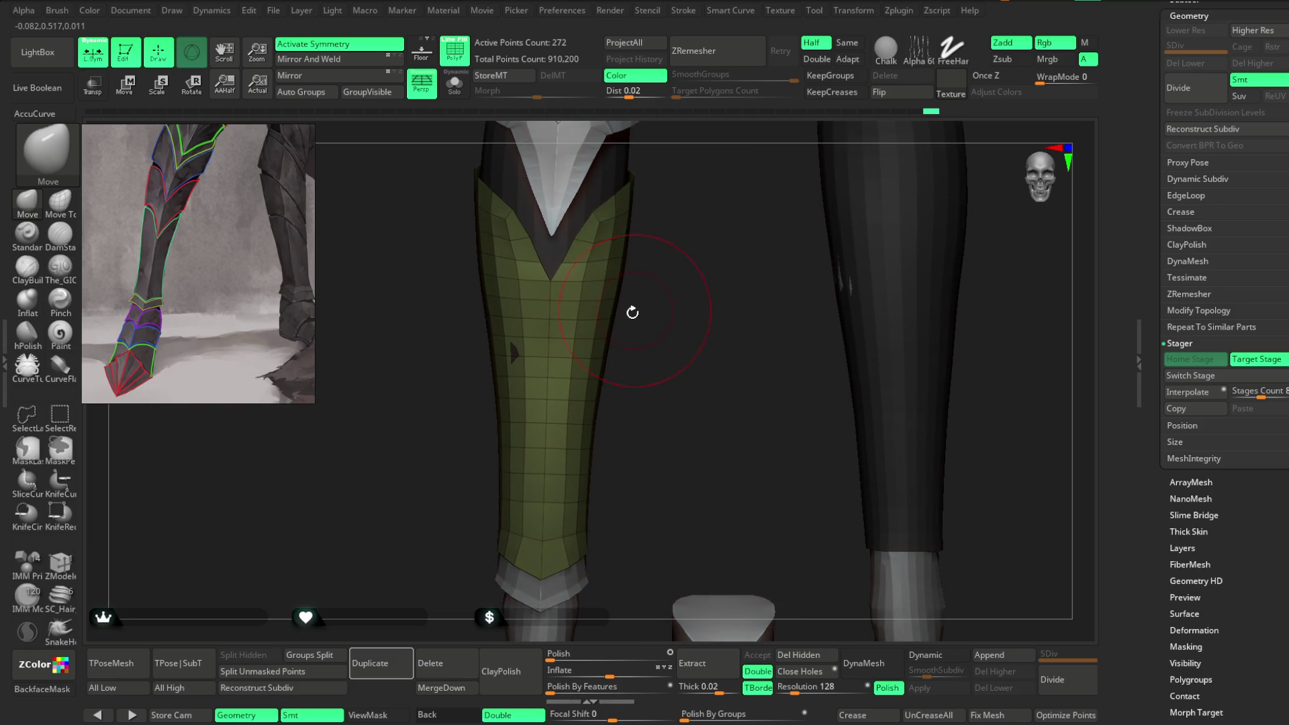
{"action": "left_click_drag", "start_coordinate": [695, 333], "coordinate": [692, 326]}
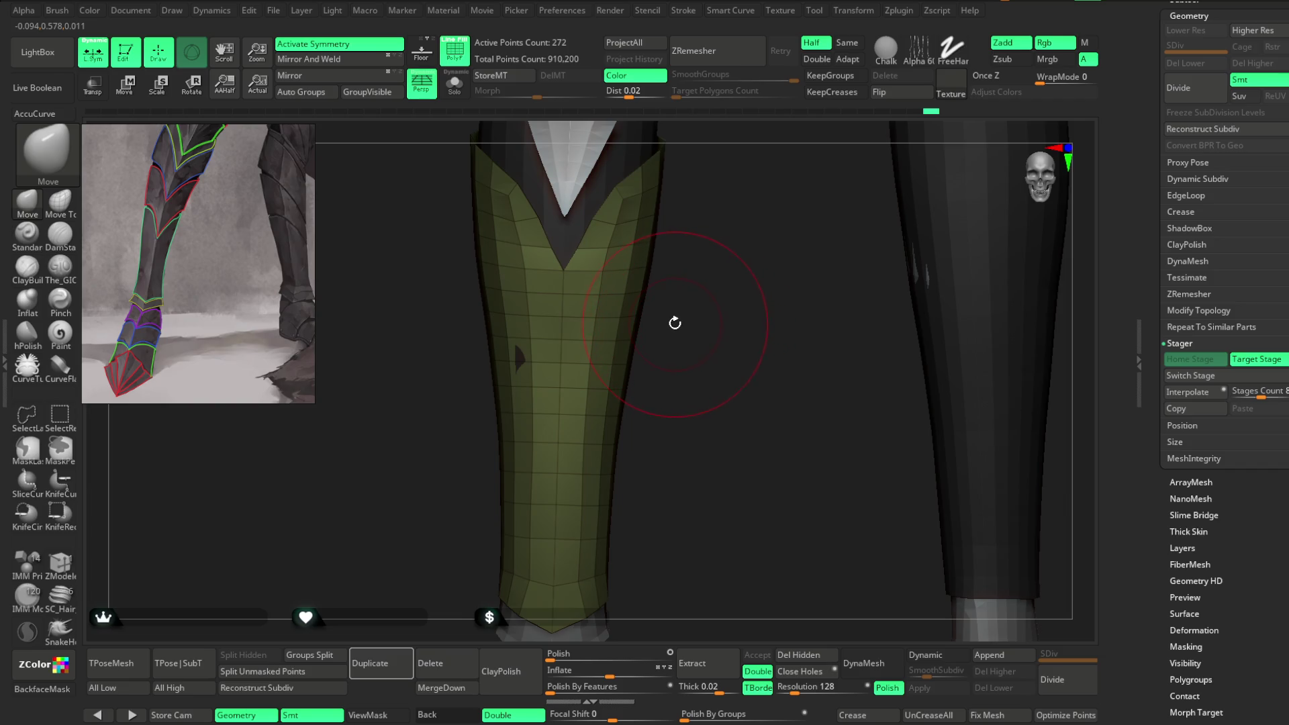
{"action": "left_click", "coordinate": [339, 43]}
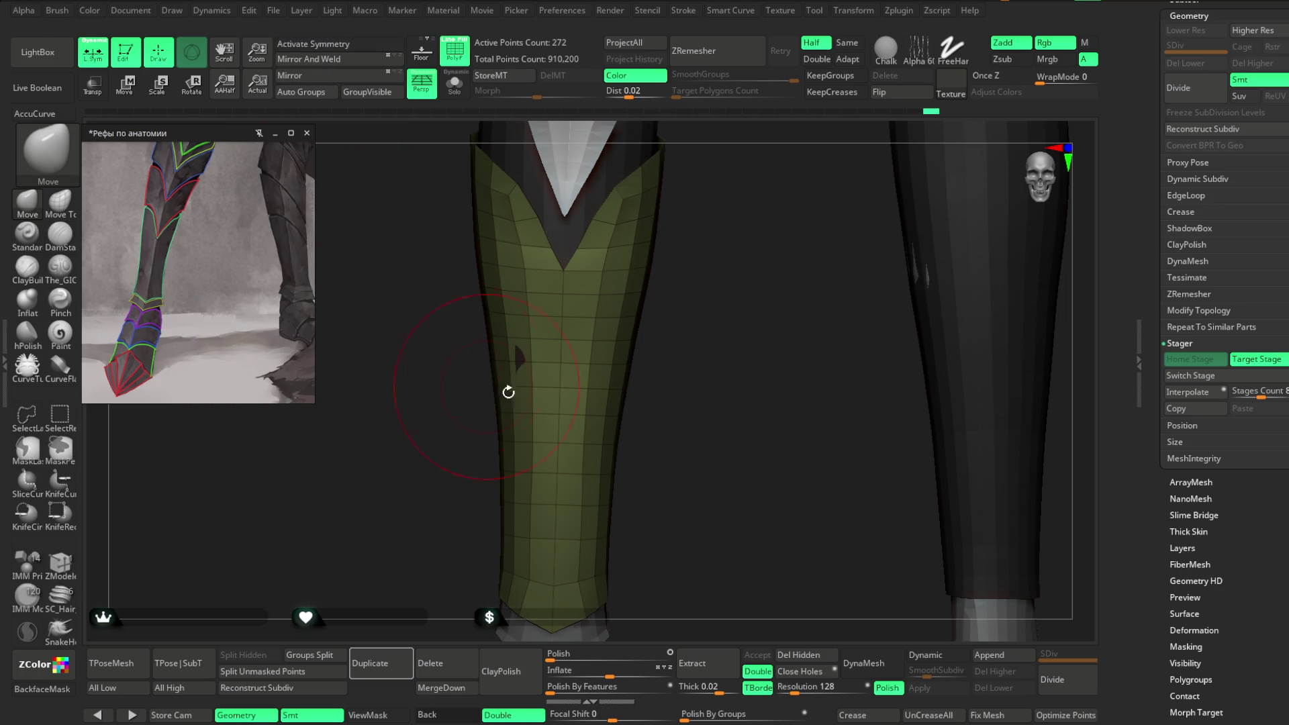
Step: Set the shin plate's symmetry from a mirrored polygon pair in ZModeler, then enable Activate Symmetry
{"action": "key", "text": "b"}
{"action": "key", "text": "z"}
{"action": "key", "text": "m"}
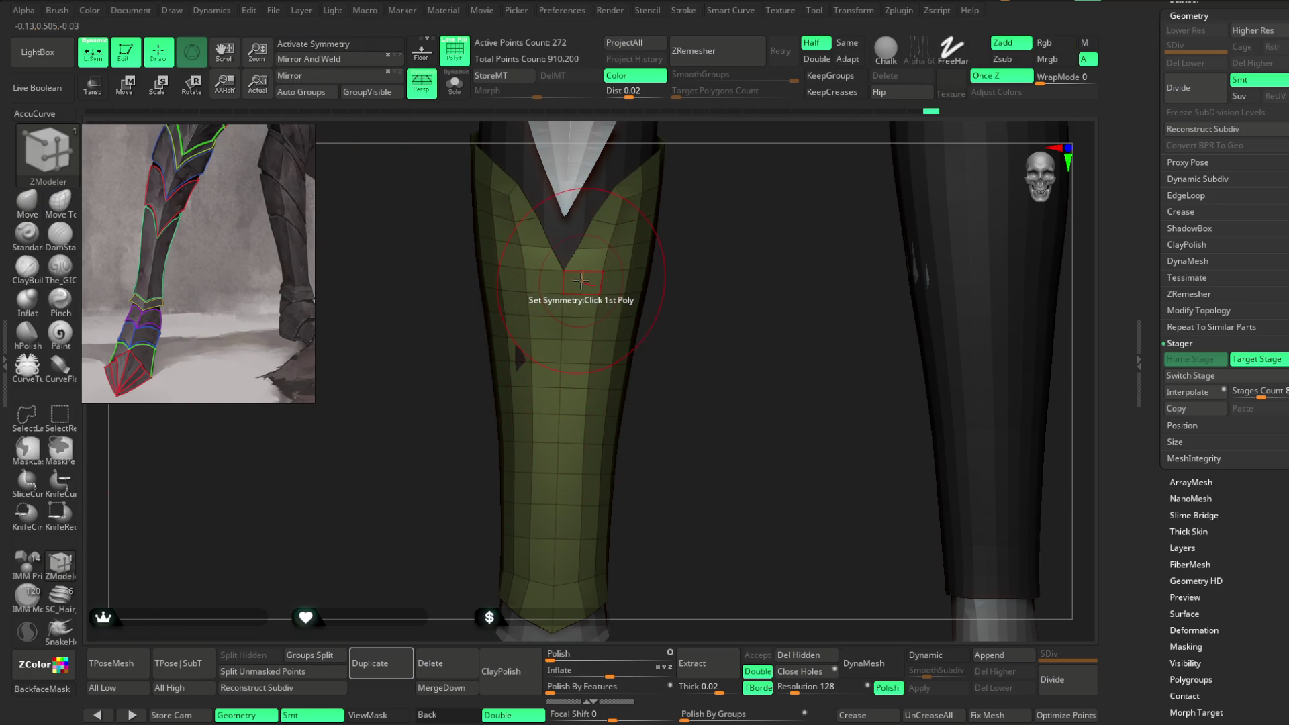
{"action": "key", "text": "space"}
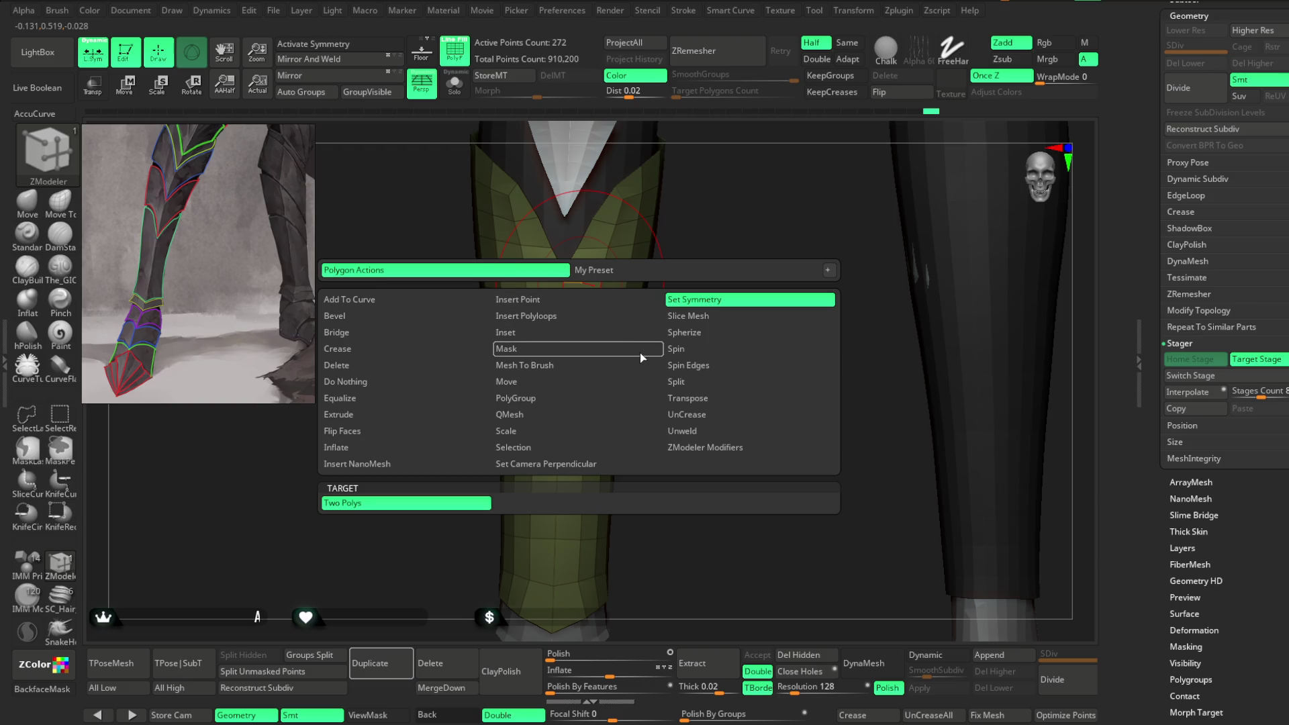
{"action": "left_click", "coordinate": [547, 284]}
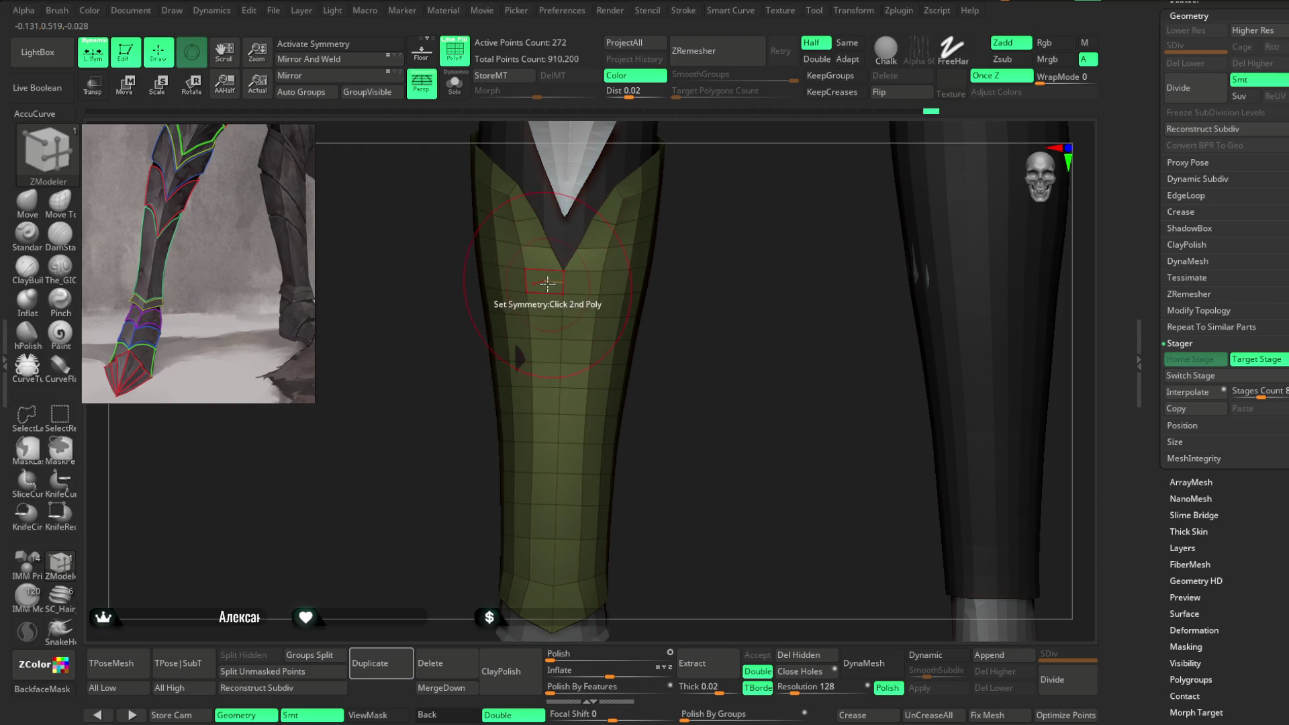
{"action": "left_click", "coordinate": [547, 284]}
{"action": "left_click", "coordinate": [289, 44]}
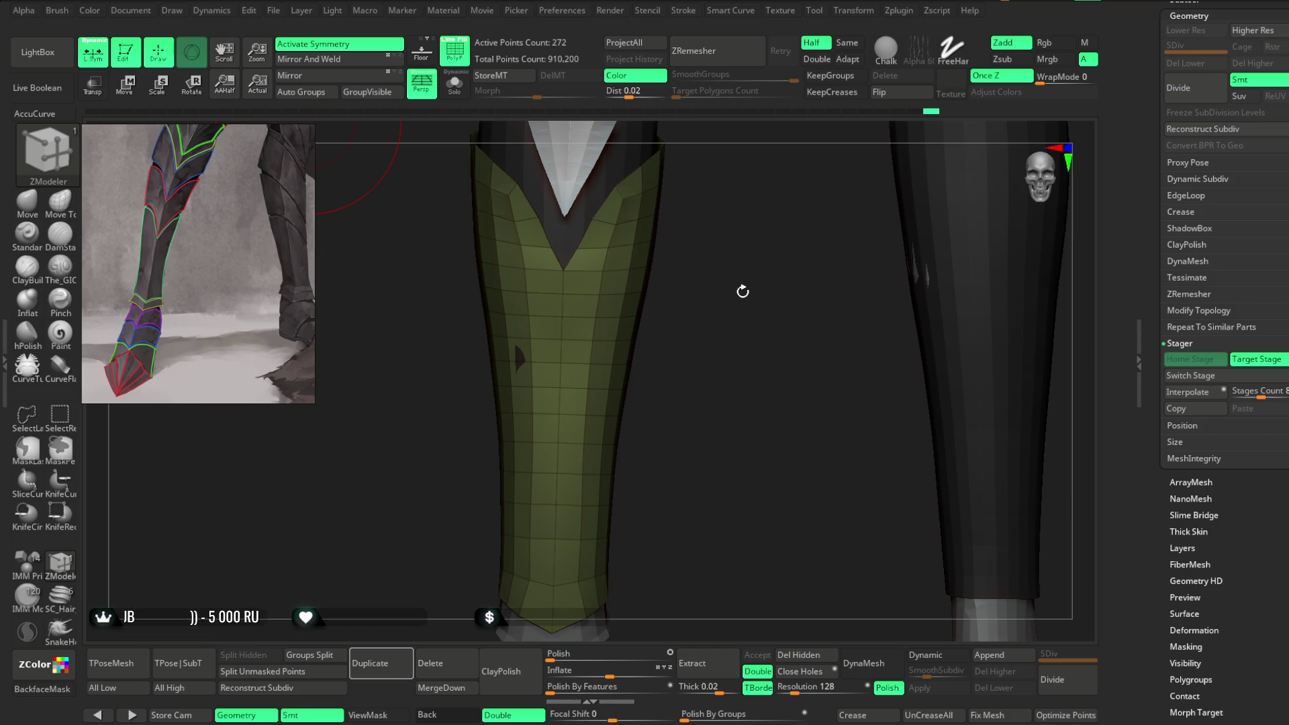
Step: Undo back to the clean V-notch, switch to the Move brush and enlarge its Draw Size
{"action": "key", "text": "space"}
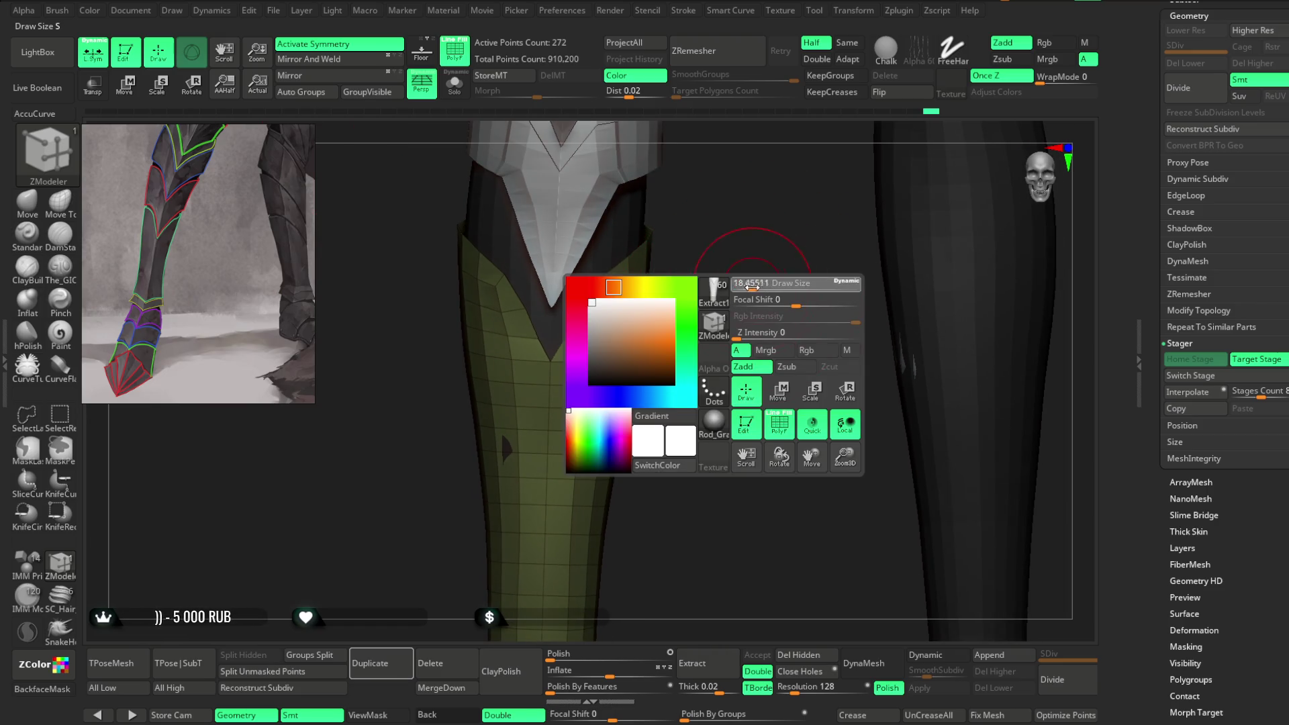
{"action": "key", "text": "ctrl+z"}
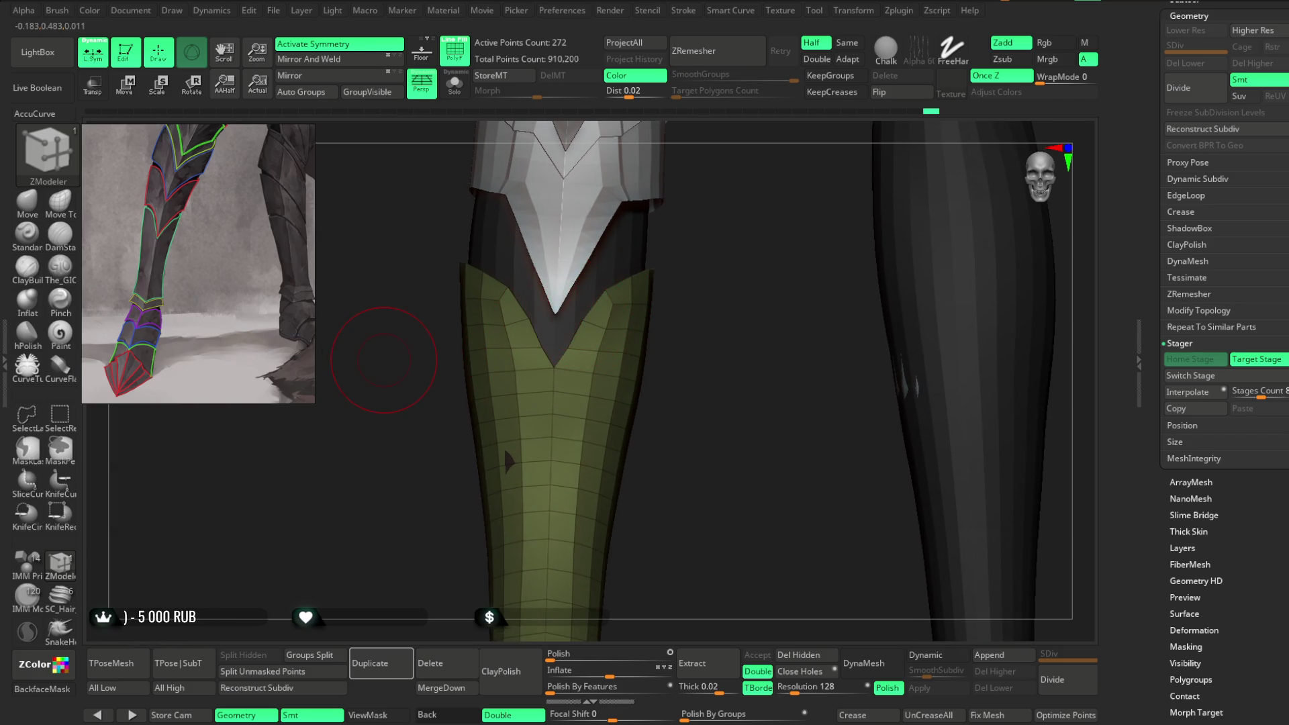
{"action": "left_click", "coordinate": [27, 201]}
{"action": "mouse_move", "coordinate": [701, 264]}
{"action": "left_mouse_down"}
{"action": "mouse_move", "coordinate": [712, 254]}
{"action": "mouse_move", "coordinate": [710, 282]}
{"action": "left_mouse_up"}
{"action": "key", "text": "space"}
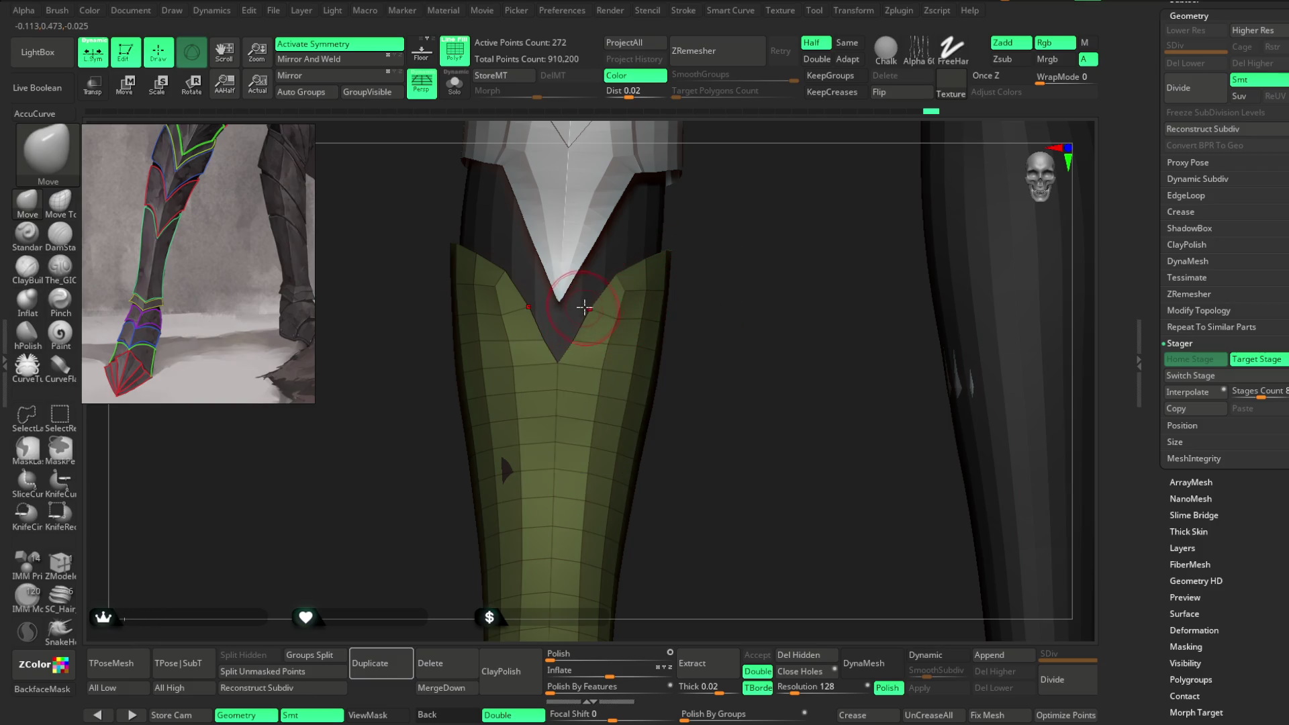
{"action": "mouse_move", "coordinate": [702, 328]}
{"action": "left_mouse_down"}
{"action": "mouse_move", "coordinate": [694, 320]}
{"action": "mouse_move", "coordinate": [694, 347]}
{"action": "mouse_move", "coordinate": [691, 315]}
{"action": "mouse_move", "coordinate": [680, 325]}
{"action": "mouse_move", "coordinate": [727, 315]}
{"action": "left_mouse_up"}
{"action": "key", "text": "space"}
{"action": "mouse_move", "coordinate": [699, 235]}
{"action": "left_mouse_down", "text": "shift"}
{"action": "mouse_move", "coordinate": [728, 244]}
{"action": "mouse_move", "coordinate": [670, 245]}
{"action": "left_mouse_up", "text": "shift"}
{"action": "key", "text": "space"}
{"action": "left_click_drag", "start_coordinate": [604, 339], "coordinate": [665, 339]}
Step: Pull the shin plate's vertices with the Move brush, checking the V-notch from front, side and back
{"action": "mouse_move", "coordinate": [586, 414]}
{"action": "left_mouse_down"}
{"action": "mouse_move", "coordinate": [670, 316]}
{"action": "mouse_move", "coordinate": [598, 342]}
{"action": "left_mouse_up"}
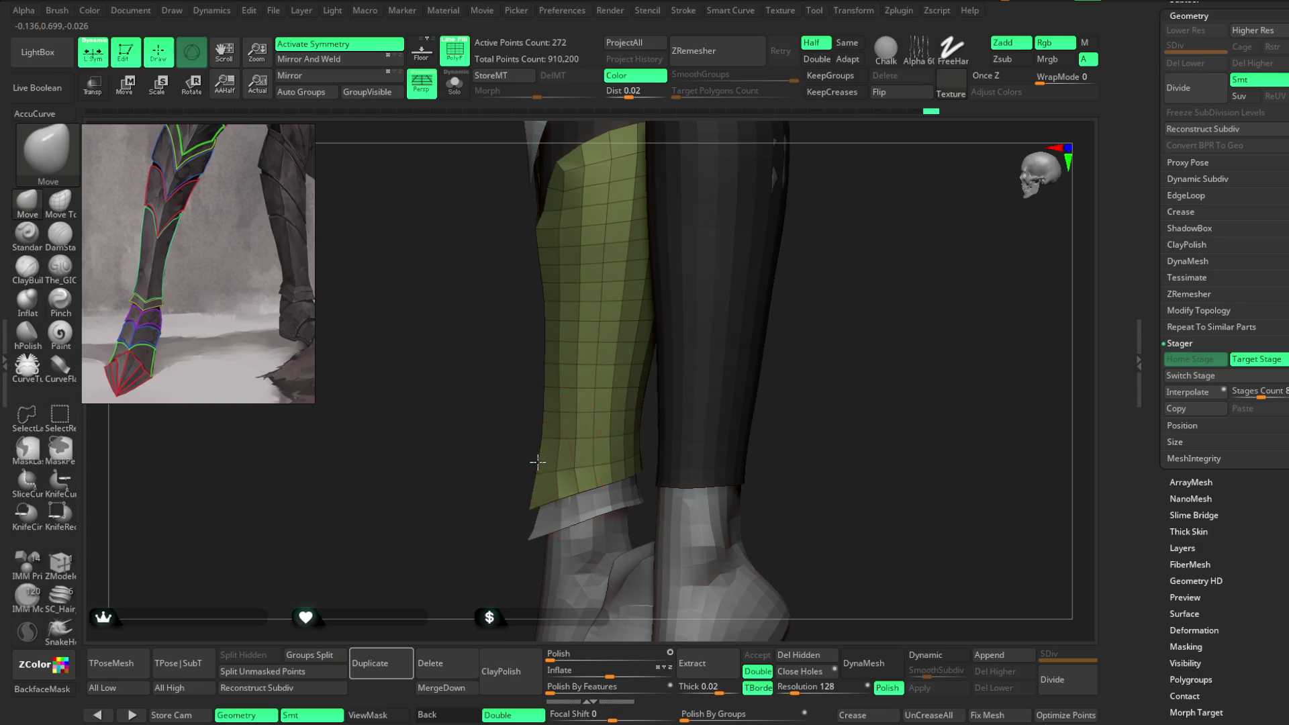
{"action": "mouse_move", "coordinate": [538, 469]}
{"action": "left_mouse_down"}
{"action": "mouse_move", "coordinate": [513, 495]}
{"action": "mouse_move", "coordinate": [651, 290]}
{"action": "mouse_move", "coordinate": [759, 265]}
{"action": "mouse_move", "coordinate": [858, 215]}
{"action": "mouse_move", "coordinate": [779, 210]}
{"action": "mouse_move", "coordinate": [664, 276]}
{"action": "mouse_move", "coordinate": [714, 264]}
{"action": "left_mouse_up"}
{"action": "key", "text": "space"}
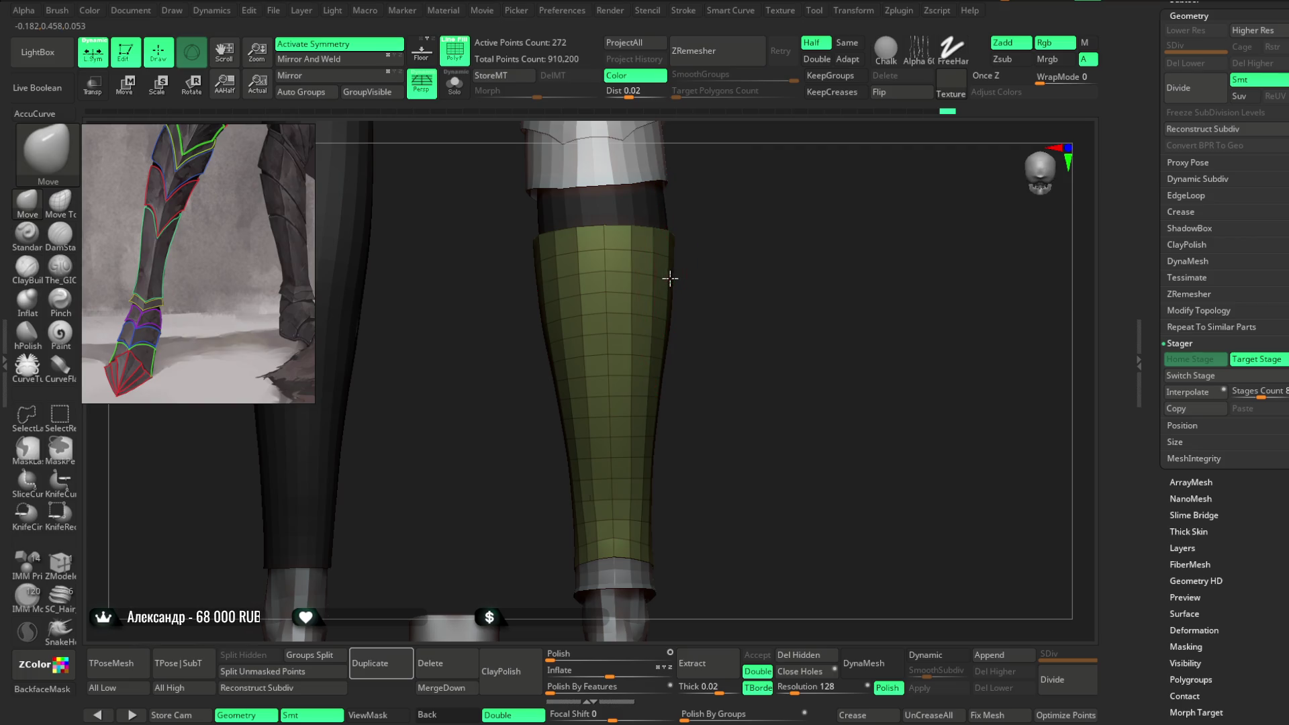
{"action": "mouse_move", "coordinate": [785, 302]}
{"action": "left_mouse_down"}
{"action": "mouse_move", "coordinate": [738, 287]}
{"action": "mouse_move", "coordinate": [722, 262]}
{"action": "mouse_move", "coordinate": [767, 218]}
{"action": "mouse_move", "coordinate": [816, 220]}
{"action": "mouse_move", "coordinate": [809, 239]}
{"action": "mouse_move", "coordinate": [739, 241]}
{"action": "mouse_move", "coordinate": [676, 325]}
{"action": "mouse_move", "coordinate": [728, 273]}
{"action": "mouse_move", "coordinate": [678, 316]}
{"action": "mouse_move", "coordinate": [765, 259]}
{"action": "mouse_move", "coordinate": [676, 359]}
{"action": "mouse_move", "coordinate": [743, 276]}
{"action": "mouse_move", "coordinate": [780, 272]}
{"action": "mouse_move", "coordinate": [734, 264]}
{"action": "mouse_move", "coordinate": [792, 245]}
{"action": "mouse_move", "coordinate": [772, 268]}
{"action": "mouse_move", "coordinate": [770, 314]}
{"action": "mouse_move", "coordinate": [763, 279]}
{"action": "mouse_move", "coordinate": [772, 308]}
{"action": "mouse_move", "coordinate": [808, 283]}
{"action": "left_mouse_up"}
{"action": "key", "text": "space"}
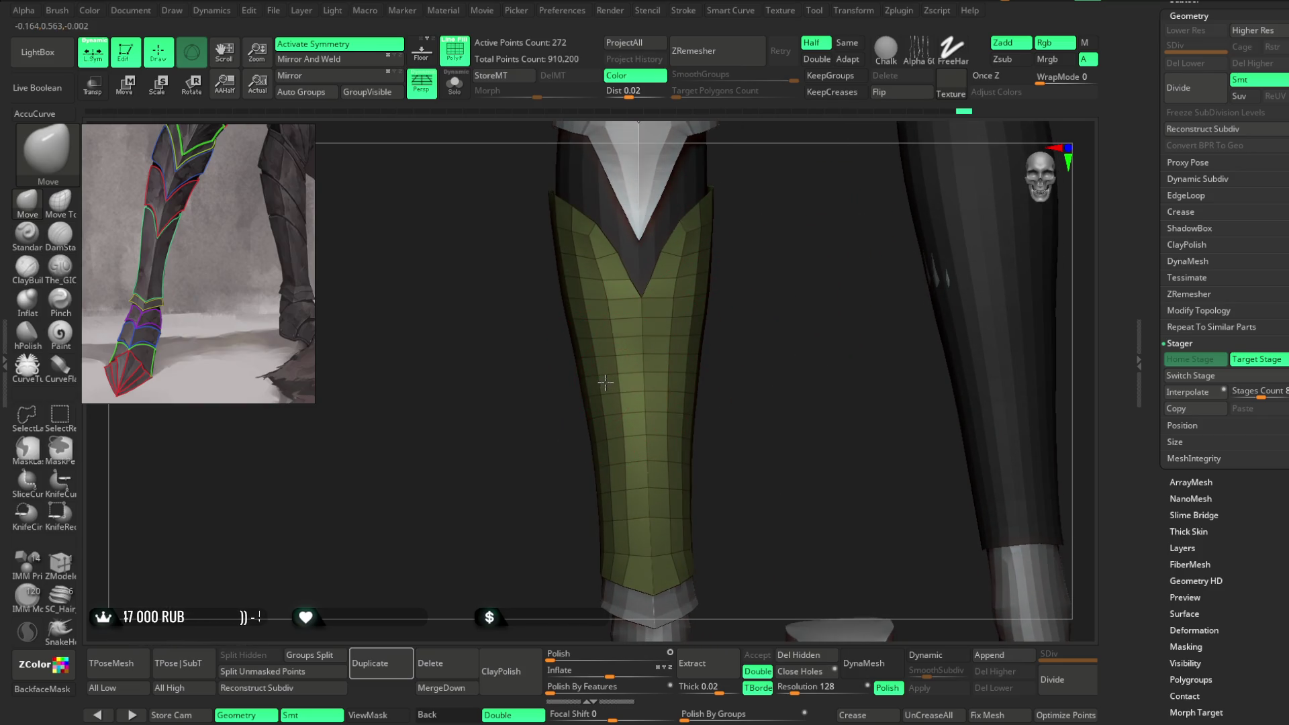
{"action": "mouse_move", "coordinate": [728, 274]}
{"action": "left_mouse_down"}
{"action": "mouse_move", "coordinate": [834, 252]}
{"action": "mouse_move", "coordinate": [639, 282]}
{"action": "mouse_move", "coordinate": [665, 346]}
{"action": "left_mouse_up"}
{"action": "key", "text": "space"}
{"action": "left_click_drag", "start_coordinate": [738, 318], "coordinate": [676, 374]}
{"action": "mouse_move", "coordinate": [691, 310]}
{"action": "left_mouse_down"}
{"action": "mouse_move", "coordinate": [627, 331]}
{"action": "mouse_move", "coordinate": [780, 268]}
{"action": "mouse_move", "coordinate": [707, 284]}
{"action": "mouse_move", "coordinate": [756, 264]}
{"action": "left_mouse_up"}
{"action": "key", "text": "space"}
{"action": "left_click_drag", "start_coordinate": [672, 363], "coordinate": [664, 363]}
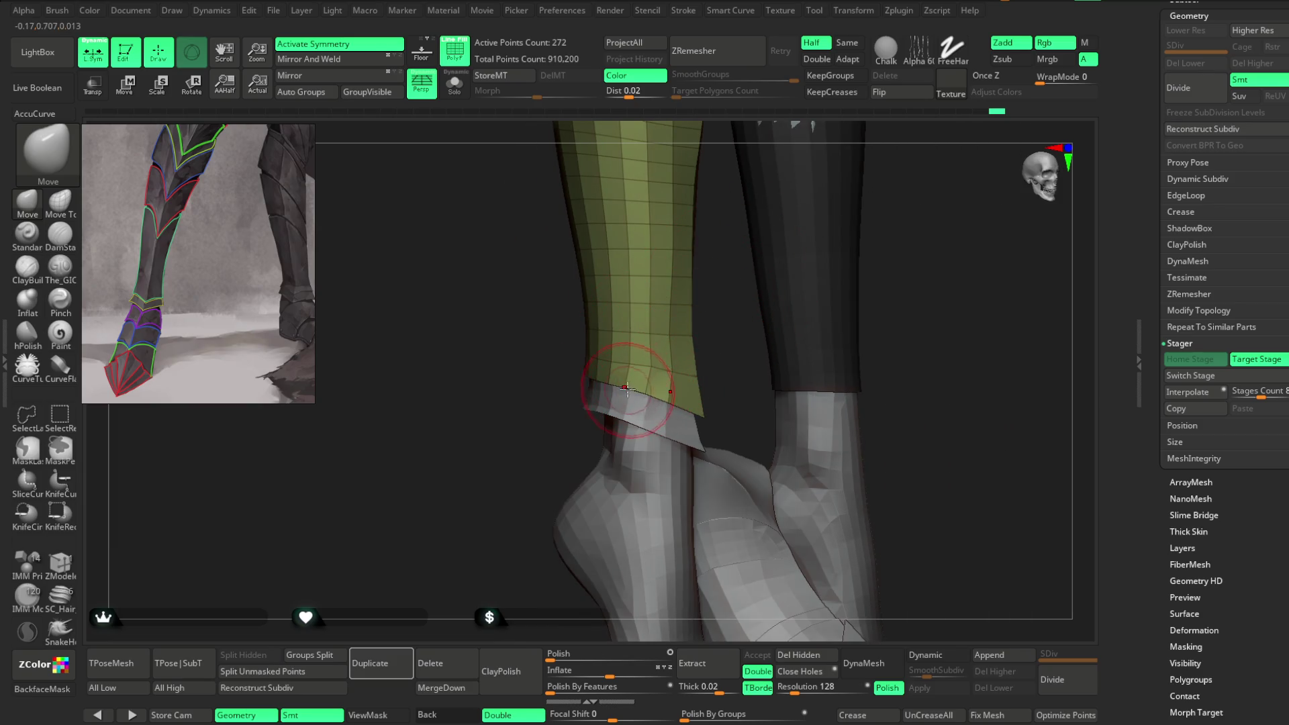
Step: Increase the brush size and pull the plate's sides to follow the lower leg's contour
{"action": "mouse_move", "coordinate": [538, 471]}
{"action": "left_mouse_down"}
{"action": "mouse_move", "coordinate": [536, 488]}
{"action": "mouse_move", "coordinate": [589, 375]}
{"action": "left_mouse_up"}
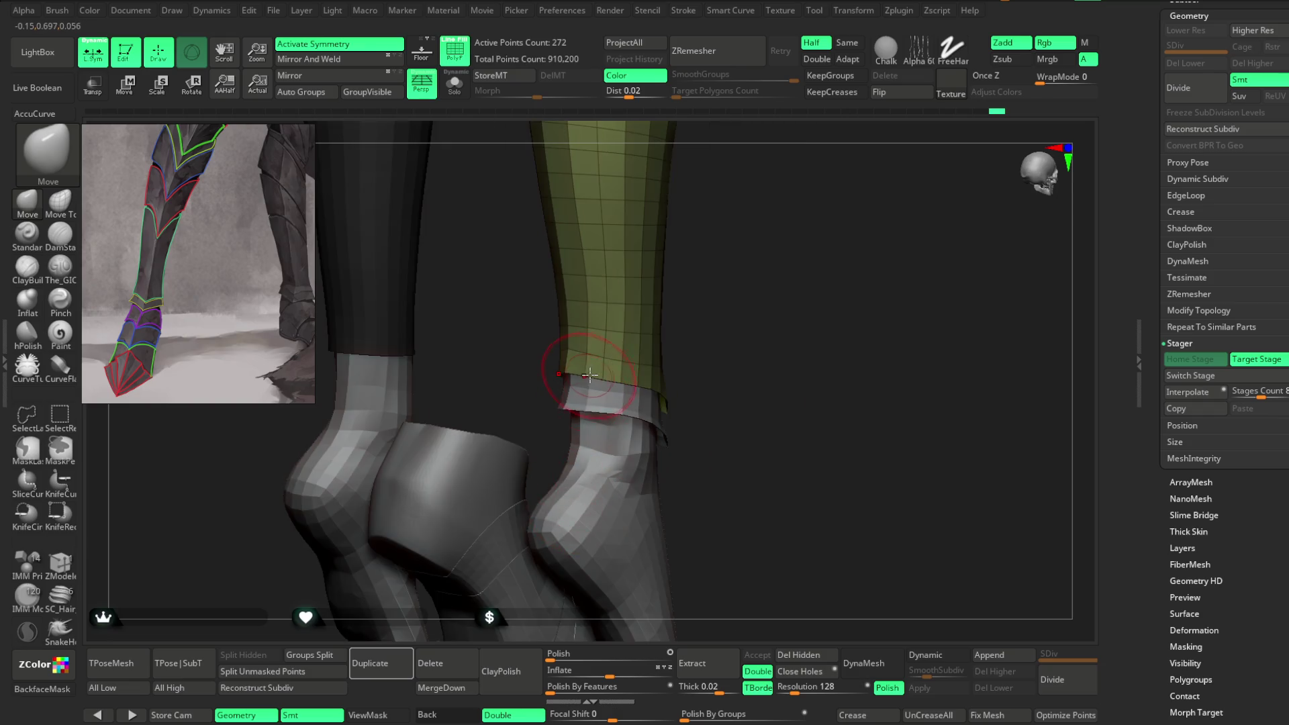
{"action": "mouse_move", "coordinate": [717, 277]}
{"action": "left_mouse_down"}
{"action": "mouse_move", "coordinate": [682, 363]}
{"action": "mouse_move", "coordinate": [742, 215]}
{"action": "mouse_move", "coordinate": [679, 279]}
{"action": "mouse_move", "coordinate": [627, 275]}
{"action": "mouse_move", "coordinate": [658, 276]}
{"action": "mouse_move", "coordinate": [633, 299]}
{"action": "mouse_move", "coordinate": [627, 334]}
{"action": "left_mouse_up"}
{"action": "key", "text": "space"}
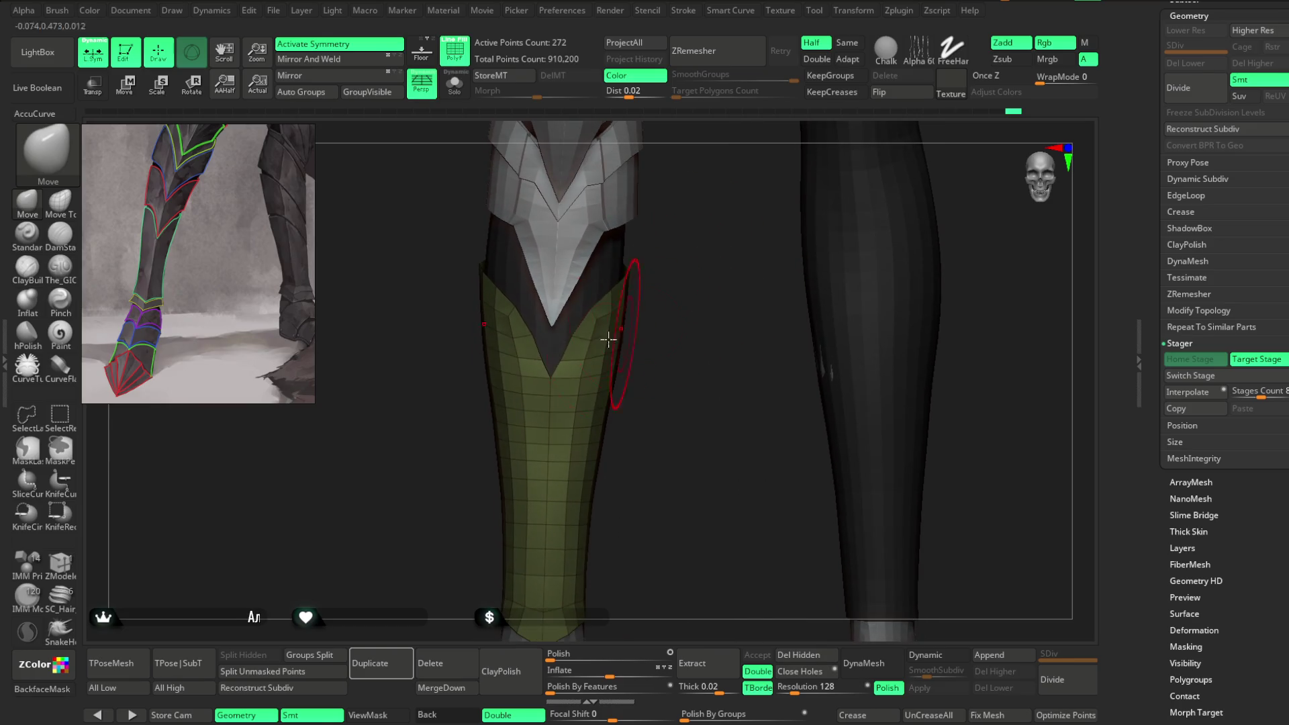
{"action": "left_click_drag", "start_coordinate": [673, 371], "coordinate": [665, 276]}
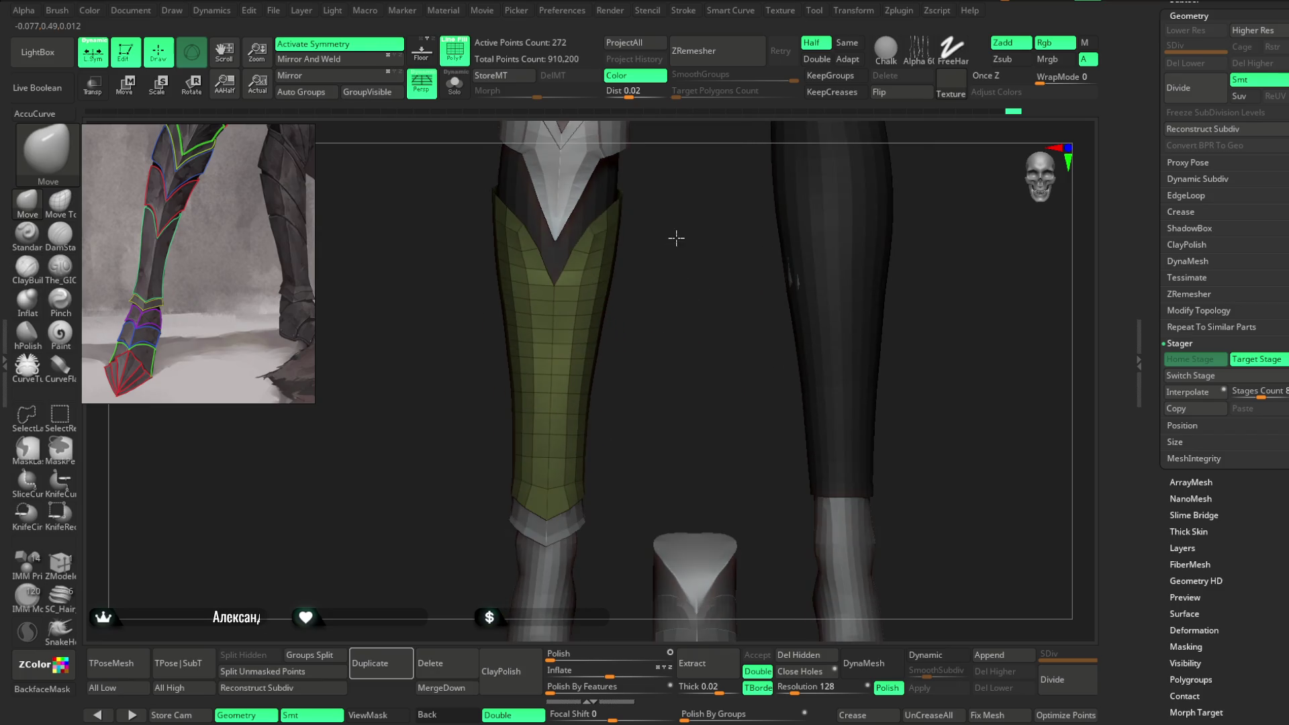
{"action": "key", "text": "space"}
{"action": "left_click_drag", "start_coordinate": [604, 348], "coordinate": [645, 347]}
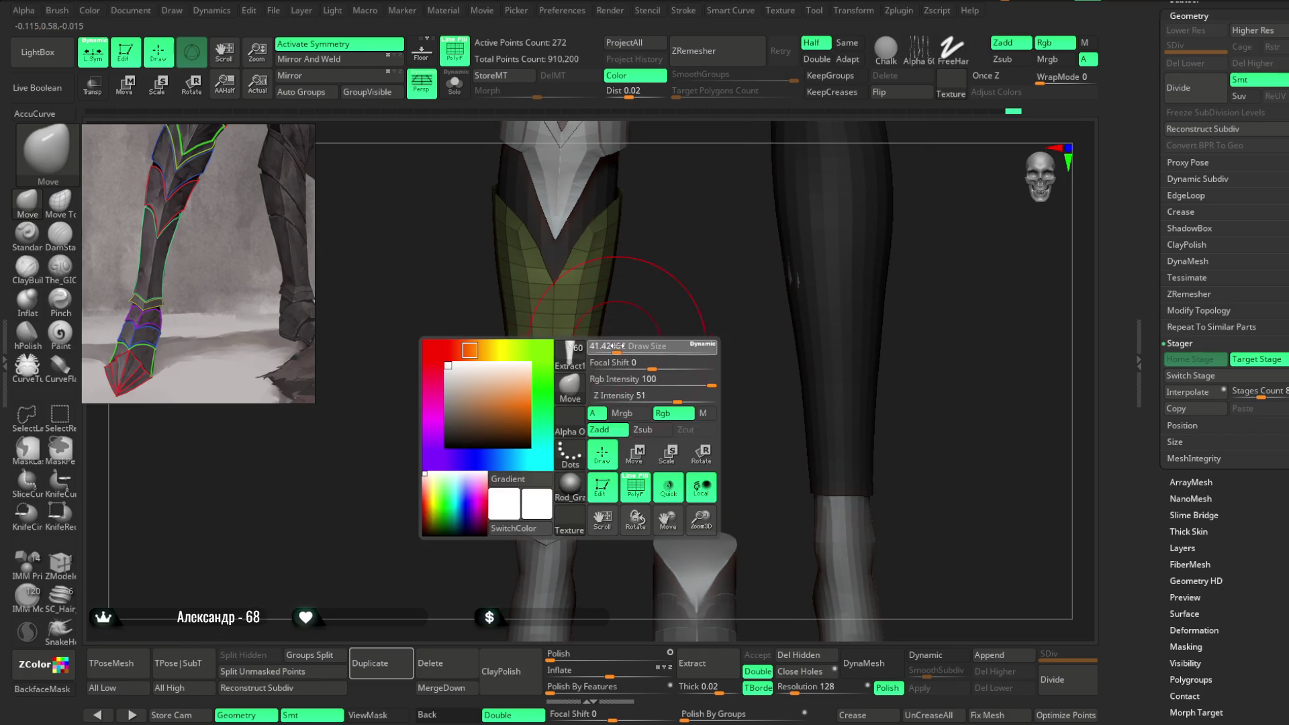
{"action": "mouse_move", "coordinate": [587, 397]}
{"action": "left_mouse_down"}
{"action": "mouse_move", "coordinate": [650, 336]}
{"action": "mouse_move", "coordinate": [618, 259]}
{"action": "mouse_move", "coordinate": [564, 370]}
{"action": "mouse_move", "coordinate": [571, 302]}
{"action": "left_mouse_up"}
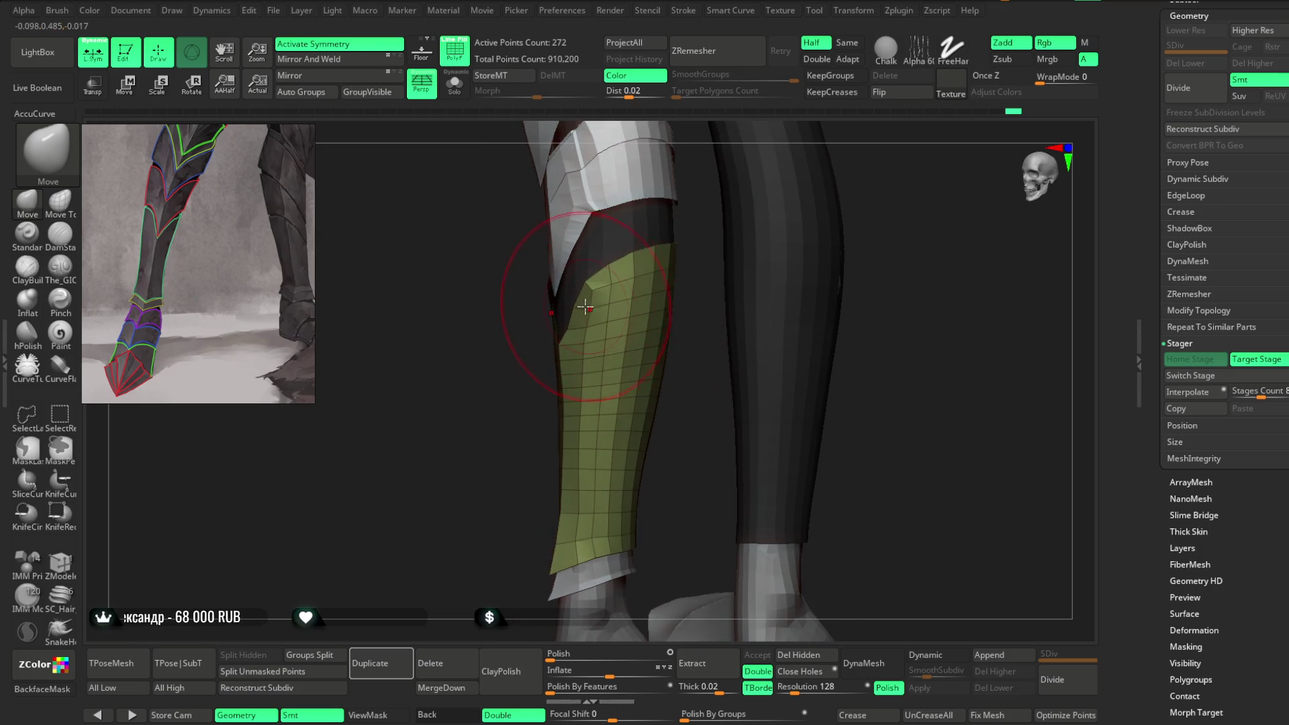
{"action": "mouse_move", "coordinate": [523, 350]}
{"action": "left_mouse_down"}
{"action": "mouse_move", "coordinate": [519, 428]}
{"action": "mouse_move", "coordinate": [622, 279]}
{"action": "mouse_move", "coordinate": [748, 291]}
{"action": "mouse_move", "coordinate": [748, 273]}
{"action": "mouse_move", "coordinate": [712, 269]}
{"action": "mouse_move", "coordinate": [657, 297]}
{"action": "left_mouse_up"}
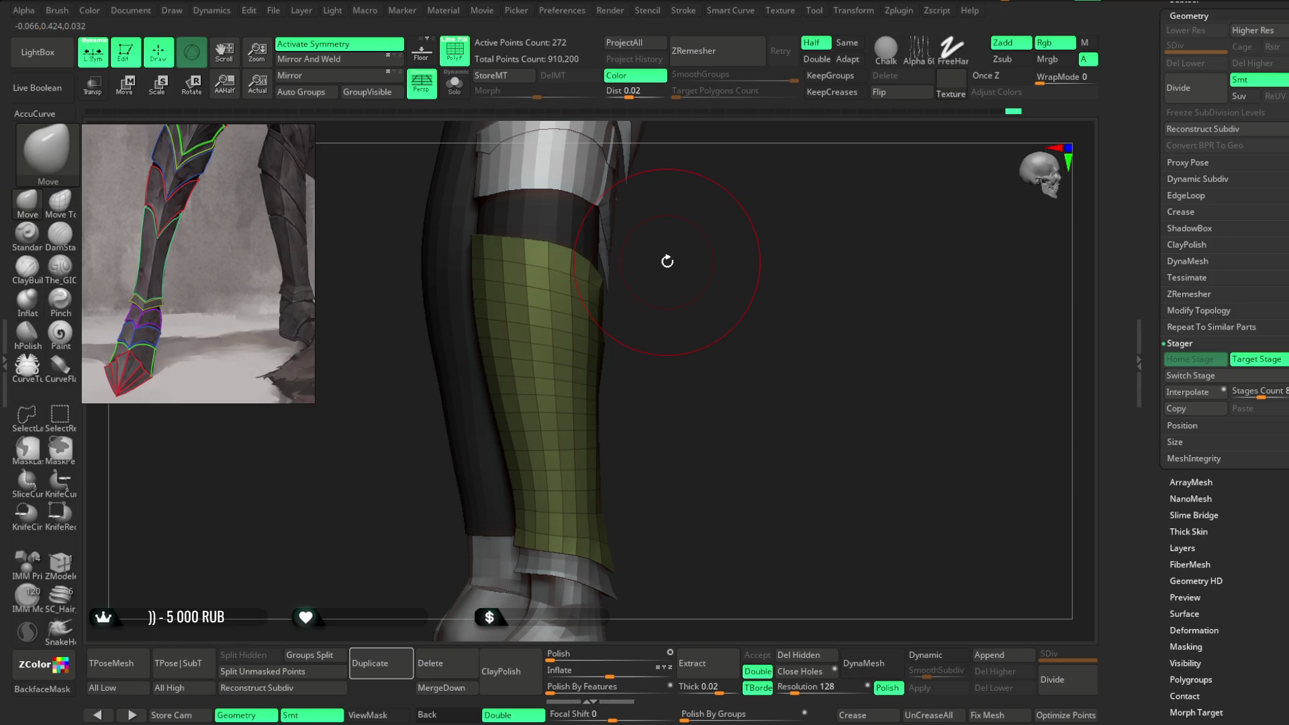
{"action": "left_click_drag", "start_coordinate": [739, 316], "coordinate": [583, 269]}
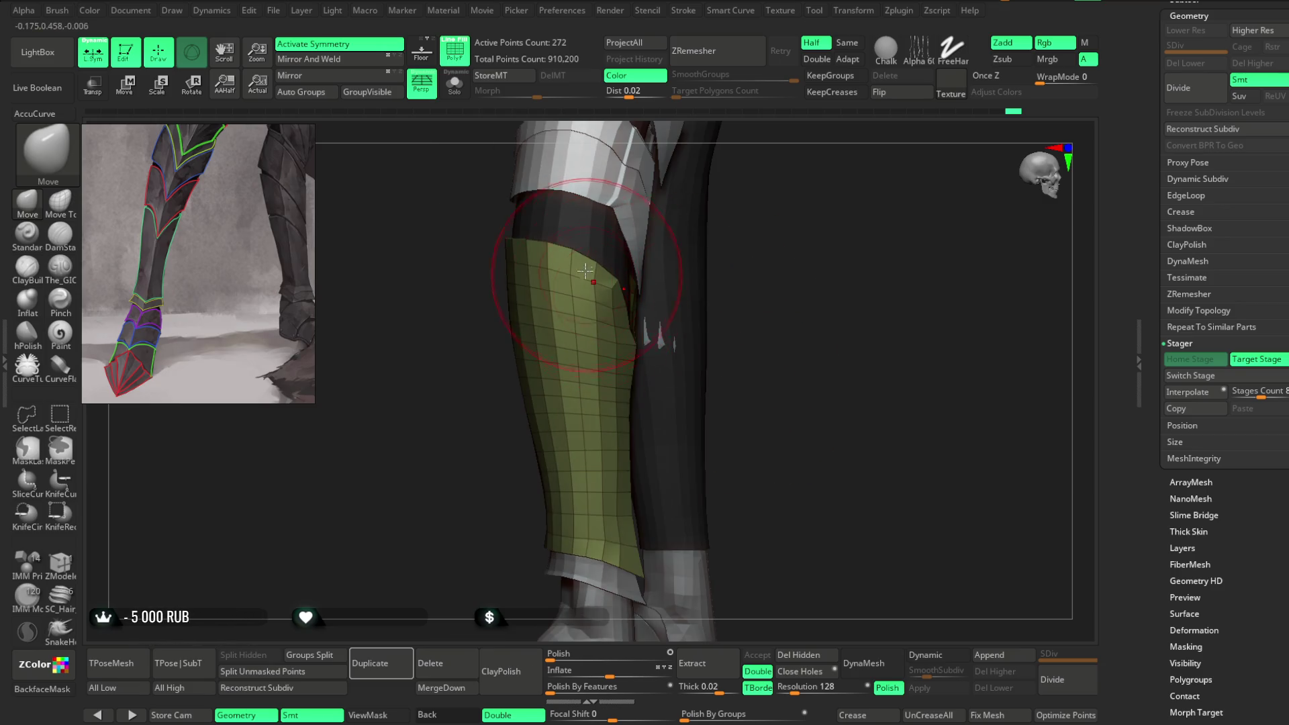
{"action": "mouse_move", "coordinate": [792, 268]}
{"action": "left_mouse_down"}
{"action": "mouse_move", "coordinate": [772, 222]}
{"action": "mouse_move", "coordinate": [739, 325]}
{"action": "mouse_move", "coordinate": [705, 310]}
{"action": "left_mouse_up"}
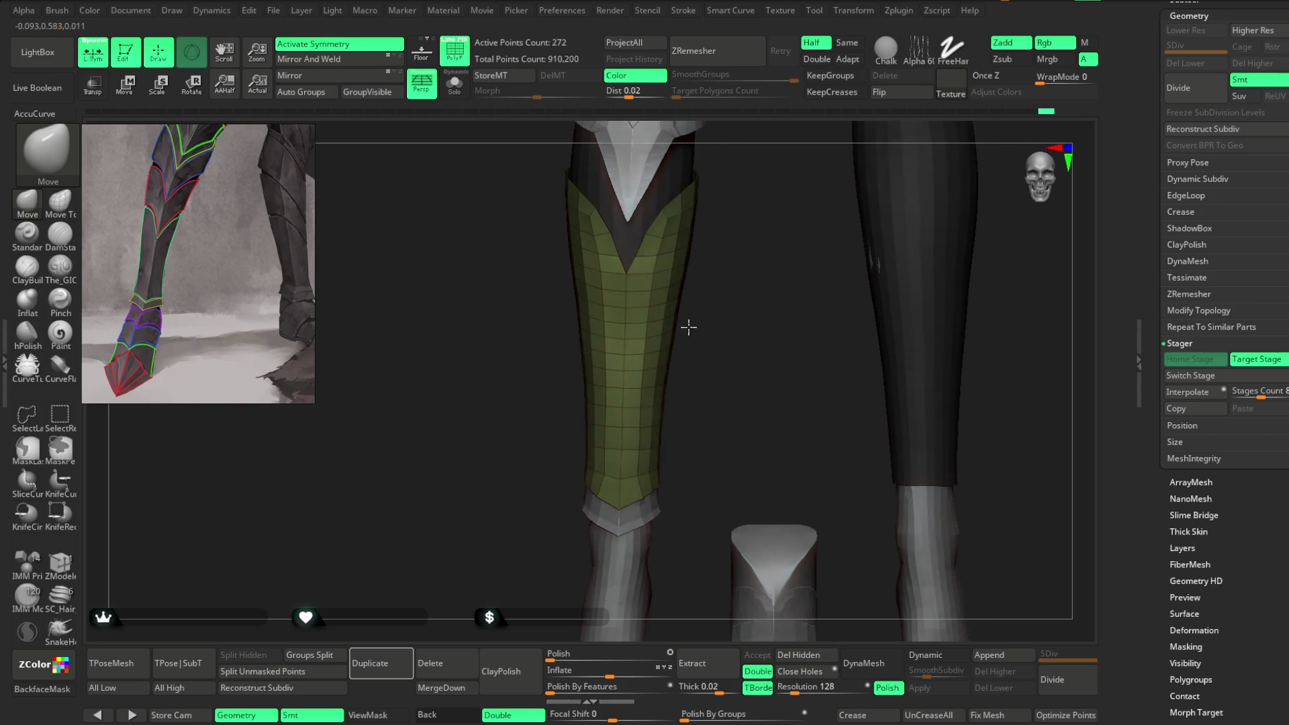
Step: Orbit around the shin plate to inspect its fit from the sides and front
{"action": "left_click_drag", "start_coordinate": [768, 325], "coordinate": [665, 321]}
{"action": "mouse_move", "coordinate": [737, 296]}
{"action": "left_mouse_down"}
{"action": "mouse_move", "coordinate": [753, 292]}
{"action": "mouse_move", "coordinate": [739, 293]}
{"action": "mouse_move", "coordinate": [705, 363]}
{"action": "left_mouse_up"}
{"action": "right_click_drag", "start_coordinate": [682, 369], "coordinate": [679, 411]}
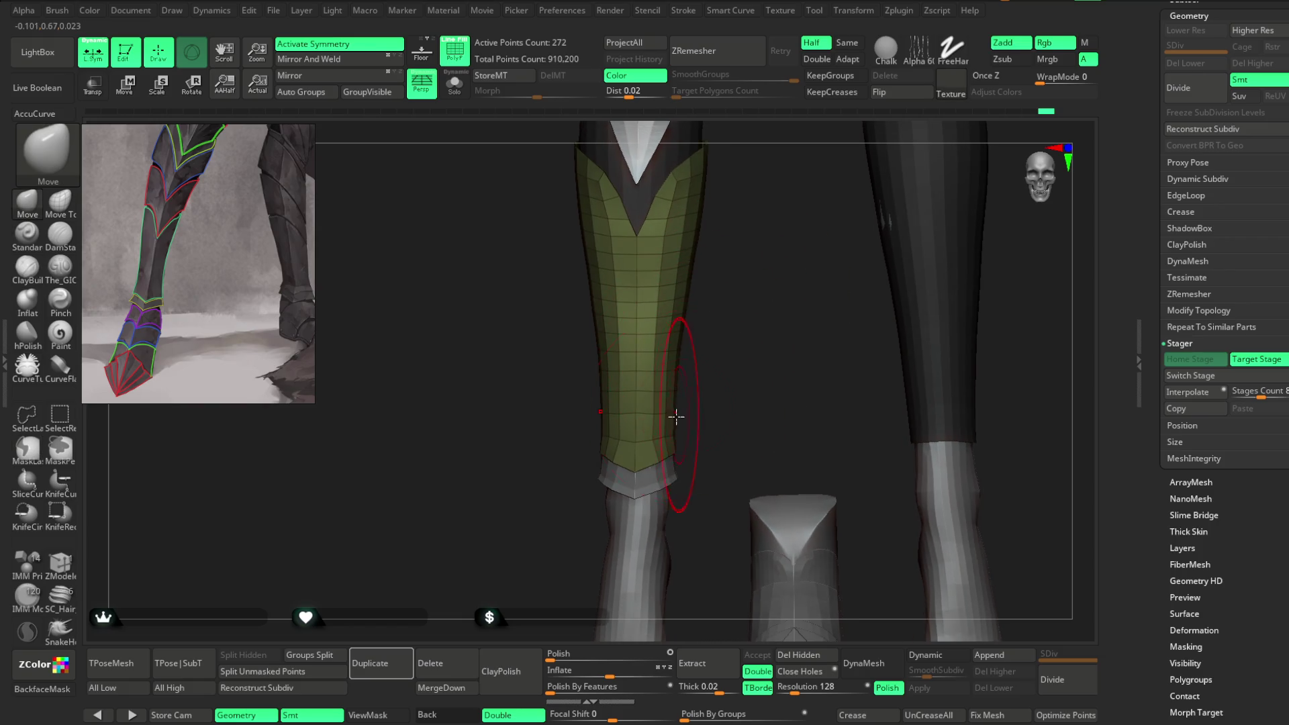
{"action": "right_click_drag", "start_coordinate": [728, 308], "coordinate": [667, 313]}
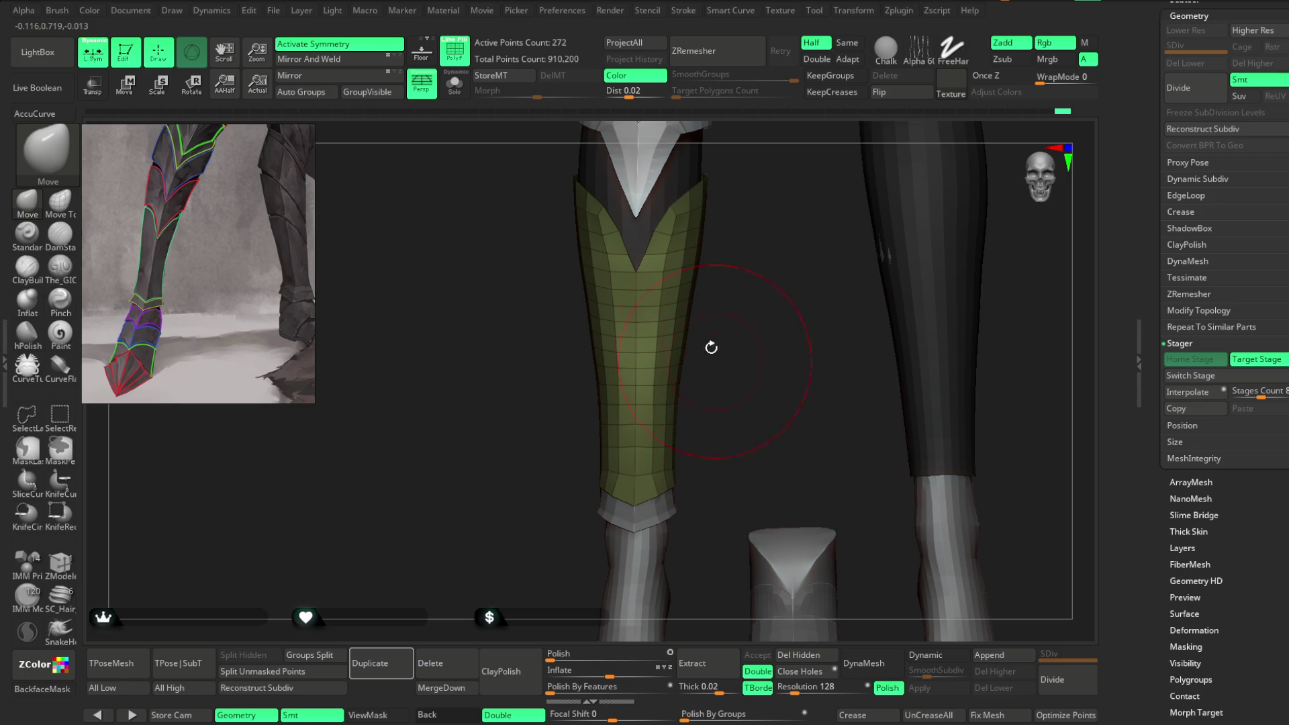
{"action": "mouse_move", "coordinate": [754, 269]}
{"action": "left_mouse_down"}
{"action": "mouse_move", "coordinate": [709, 304]}
{"action": "mouse_move", "coordinate": [696, 224]}
{"action": "mouse_move", "coordinate": [691, 280]}
{"action": "mouse_move", "coordinate": [709, 231]}
{"action": "left_mouse_up"}
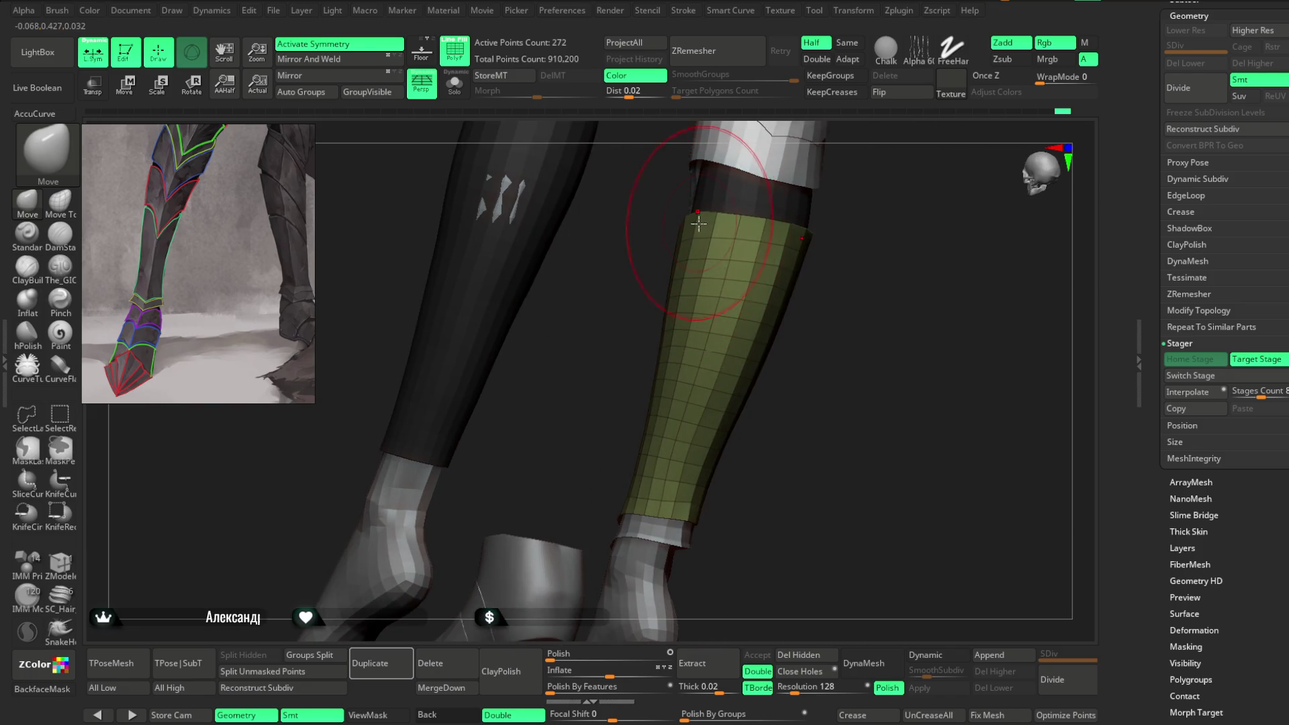
{"action": "mouse_move", "coordinate": [831, 259]}
{"action": "left_mouse_down", "text": "shift"}
{"action": "mouse_move", "coordinate": [794, 201]}
{"action": "mouse_move", "coordinate": [760, 200]}
{"action": "mouse_move", "coordinate": [811, 210]}
{"action": "mouse_move", "coordinate": [688, 201]}
{"action": "mouse_move", "coordinate": [823, 200]}
{"action": "mouse_move", "coordinate": [763, 194]}
{"action": "mouse_move", "coordinate": [912, 268]}
{"action": "mouse_move", "coordinate": [805, 246]}
{"action": "left_mouse_up", "text": "shift"}
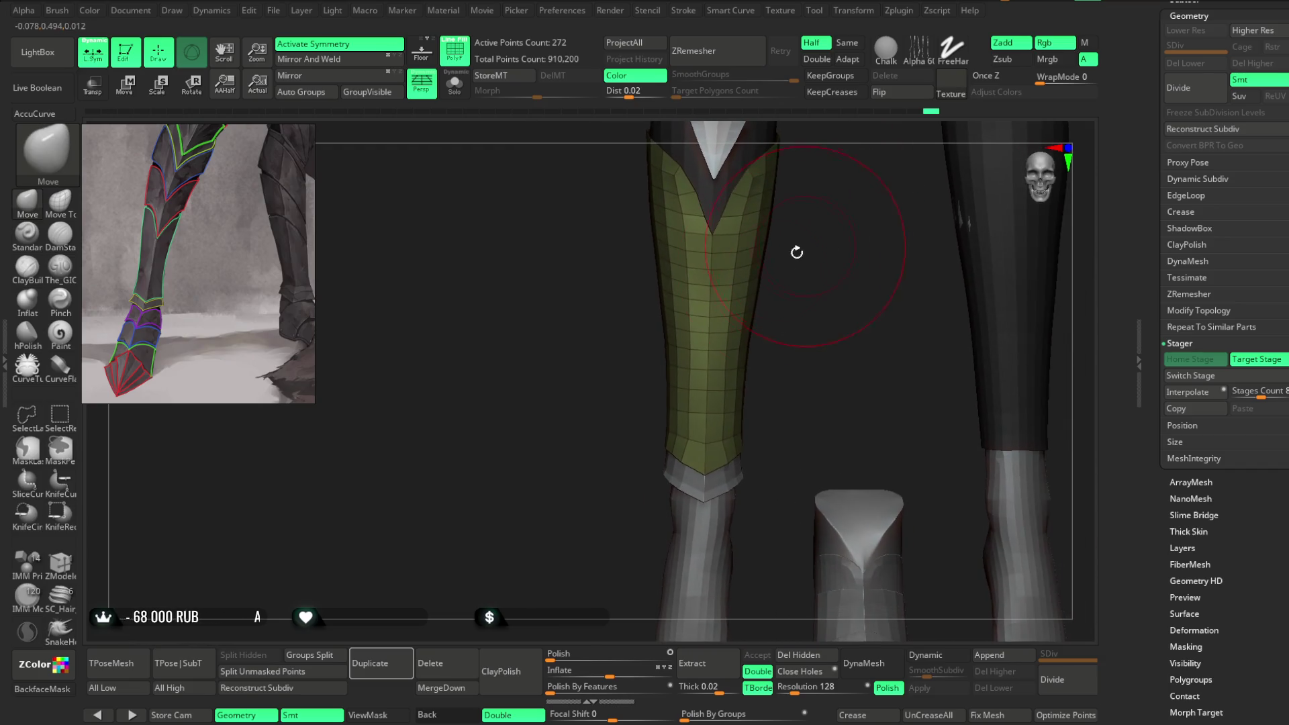
{"action": "left_click_drag", "start_coordinate": [777, 295], "coordinate": [710, 343]}
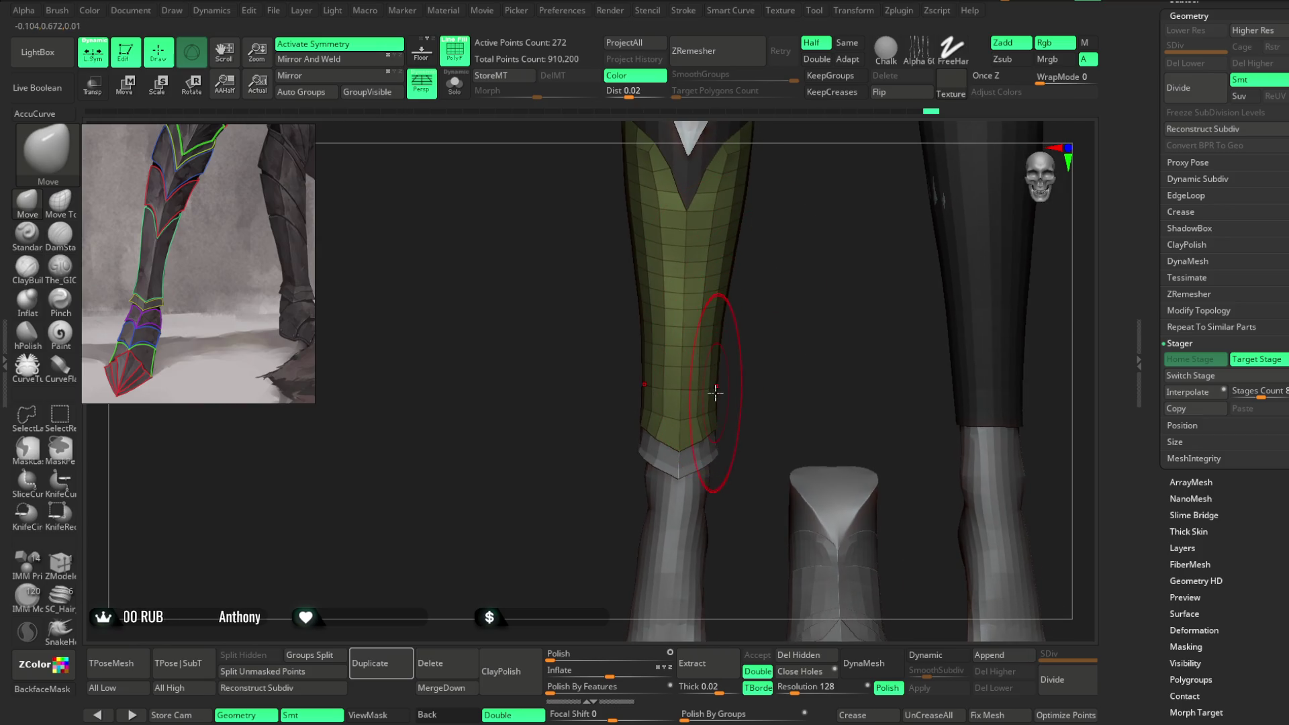
Step: Check the upper V-notch, then zoom out to a front view of both legs without wireframe
{"action": "left_click_drag", "start_coordinate": [713, 396], "coordinate": [730, 328]}
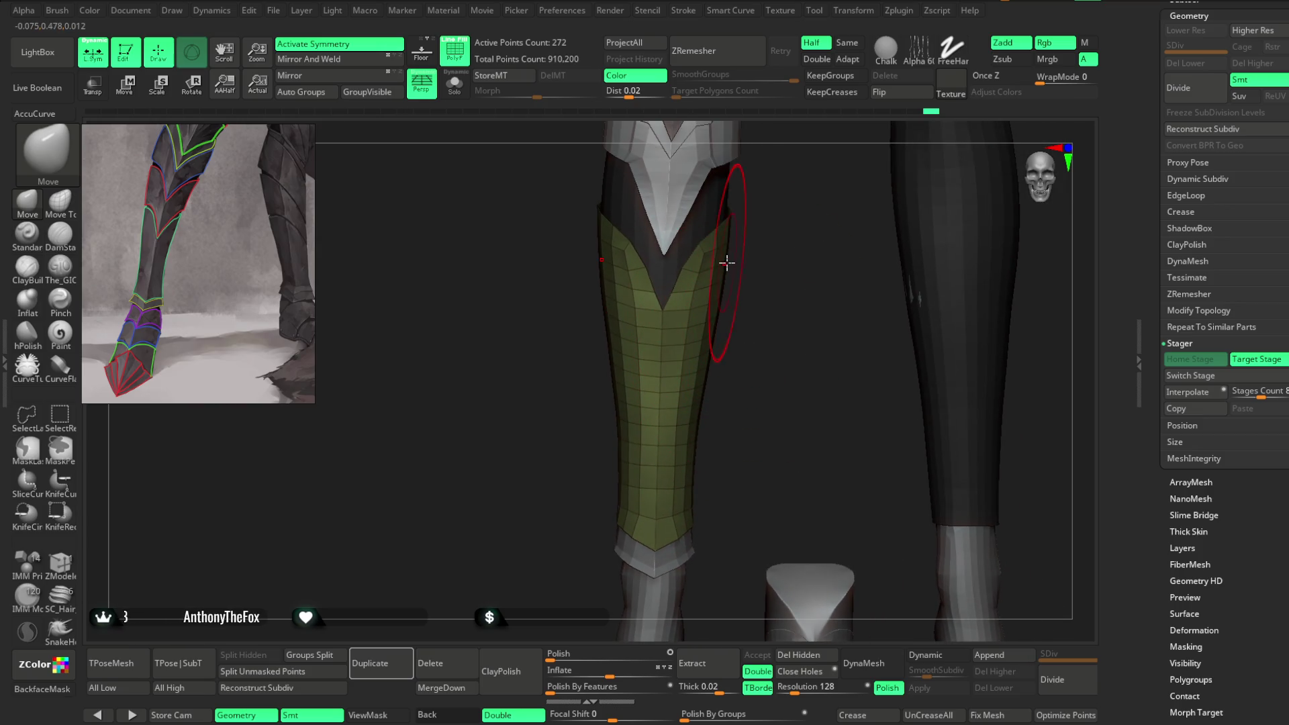
{"action": "mouse_move", "coordinate": [755, 232]}
{"action": "left_mouse_down"}
{"action": "mouse_move", "coordinate": [686, 270]}
{"action": "mouse_move", "coordinate": [658, 313]}
{"action": "left_mouse_up"}
{"action": "left_click_drag", "start_coordinate": [668, 250], "coordinate": [727, 240]}
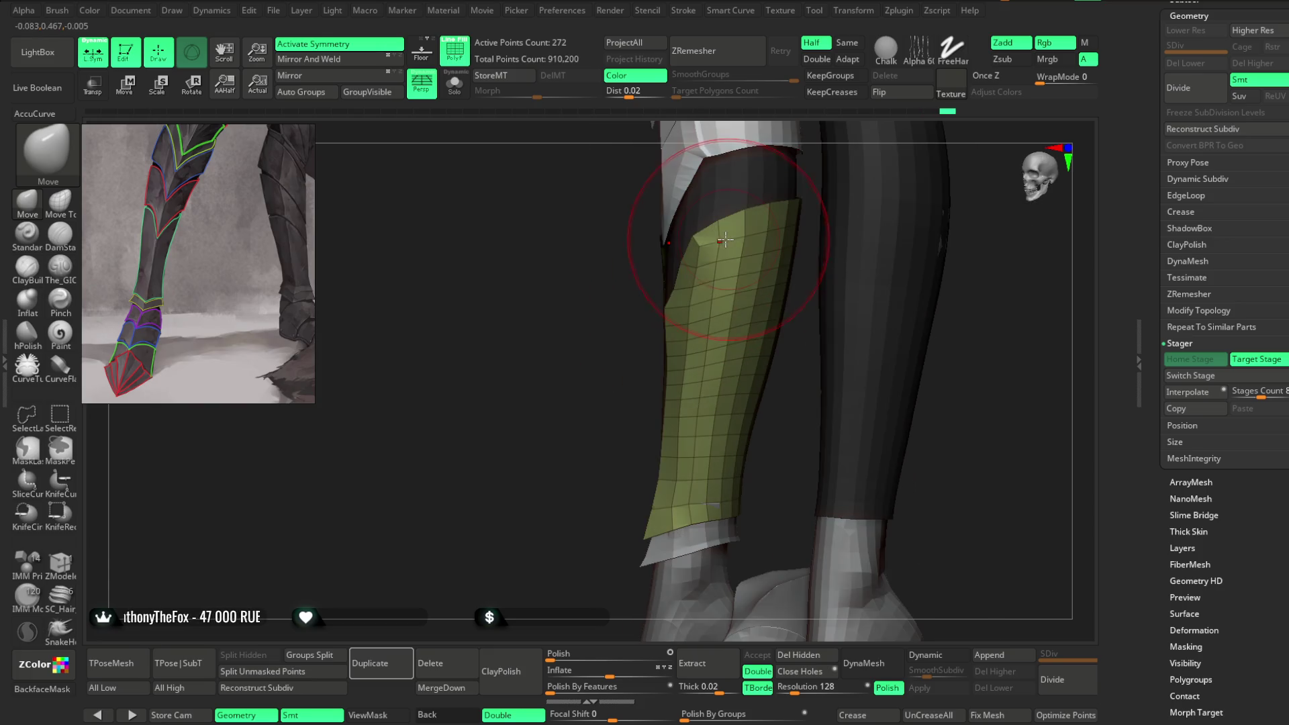
{"action": "left_click_drag", "start_coordinate": [574, 409], "coordinate": [537, 445]}
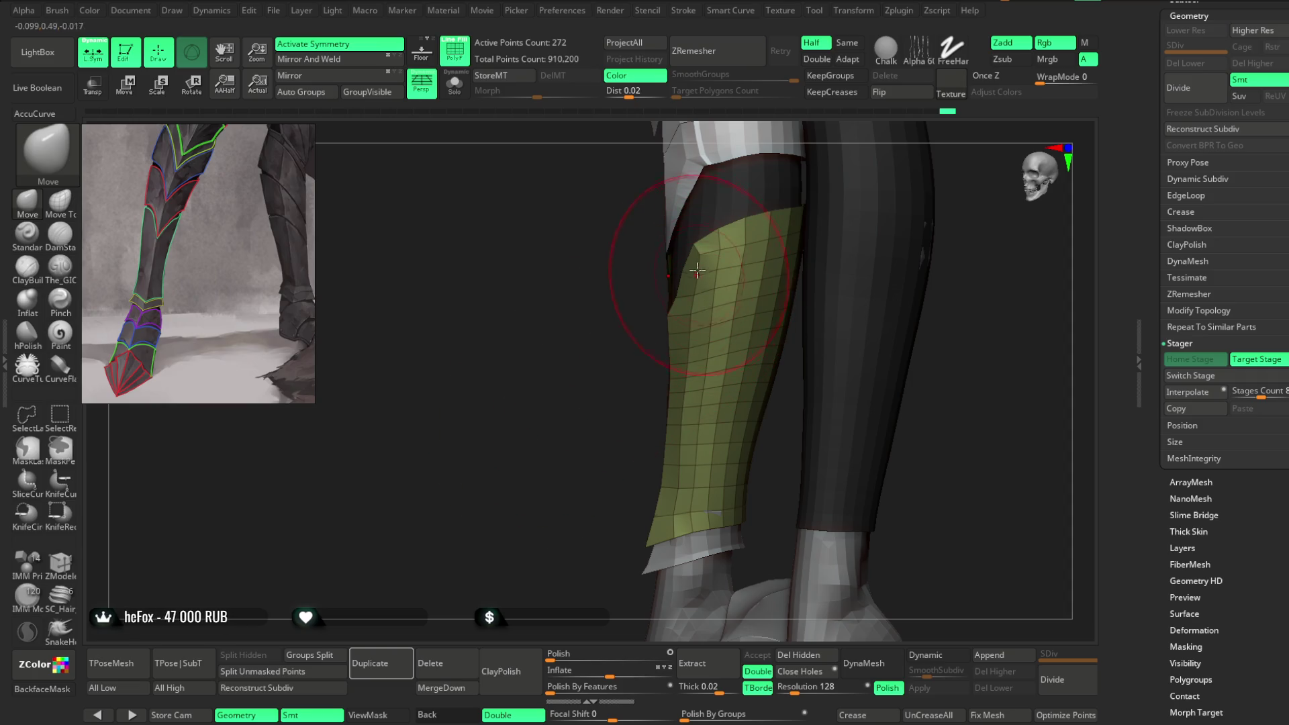
{"action": "mouse_move", "coordinate": [715, 260]}
{"action": "left_mouse_down"}
{"action": "mouse_move", "coordinate": [644, 360]}
{"action": "mouse_move", "coordinate": [832, 244]}
{"action": "mouse_move", "coordinate": [777, 273]}
{"action": "mouse_move", "coordinate": [830, 293]}
{"action": "mouse_move", "coordinate": [824, 222]}
{"action": "left_mouse_up"}
{"action": "key", "text": "shift+f"}
{"action": "mouse_move", "coordinate": [817, 273]}
{"action": "left_mouse_down"}
{"action": "mouse_move", "coordinate": [889, 293]}
{"action": "mouse_move", "coordinate": [825, 281]}
{"action": "left_mouse_up"}
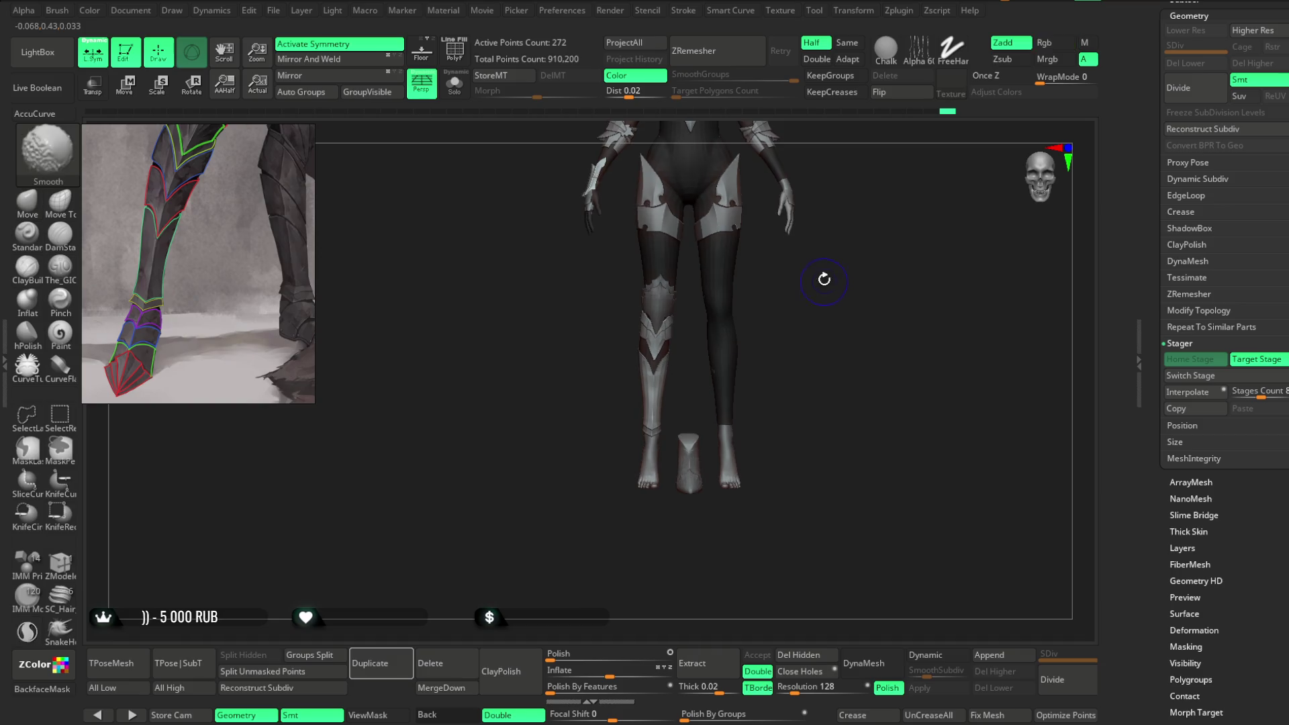
Step: Frame the whole armored figure and save the project with Ctrl+S
{"action": "key", "text": "f"}
{"action": "mouse_move", "coordinate": [803, 334]}
{"action": "left_mouse_down"}
{"action": "mouse_move", "coordinate": [809, 279]}
{"action": "mouse_move", "coordinate": [823, 282]}
{"action": "mouse_move", "coordinate": [790, 298]}
{"action": "mouse_move", "coordinate": [839, 295]}
{"action": "mouse_move", "coordinate": [727, 296]}
{"action": "mouse_move", "coordinate": [757, 299]}
{"action": "mouse_move", "coordinate": [775, 513]}
{"action": "mouse_move", "coordinate": [739, 354]}
{"action": "mouse_move", "coordinate": [760, 433]}
{"action": "left_mouse_up"}
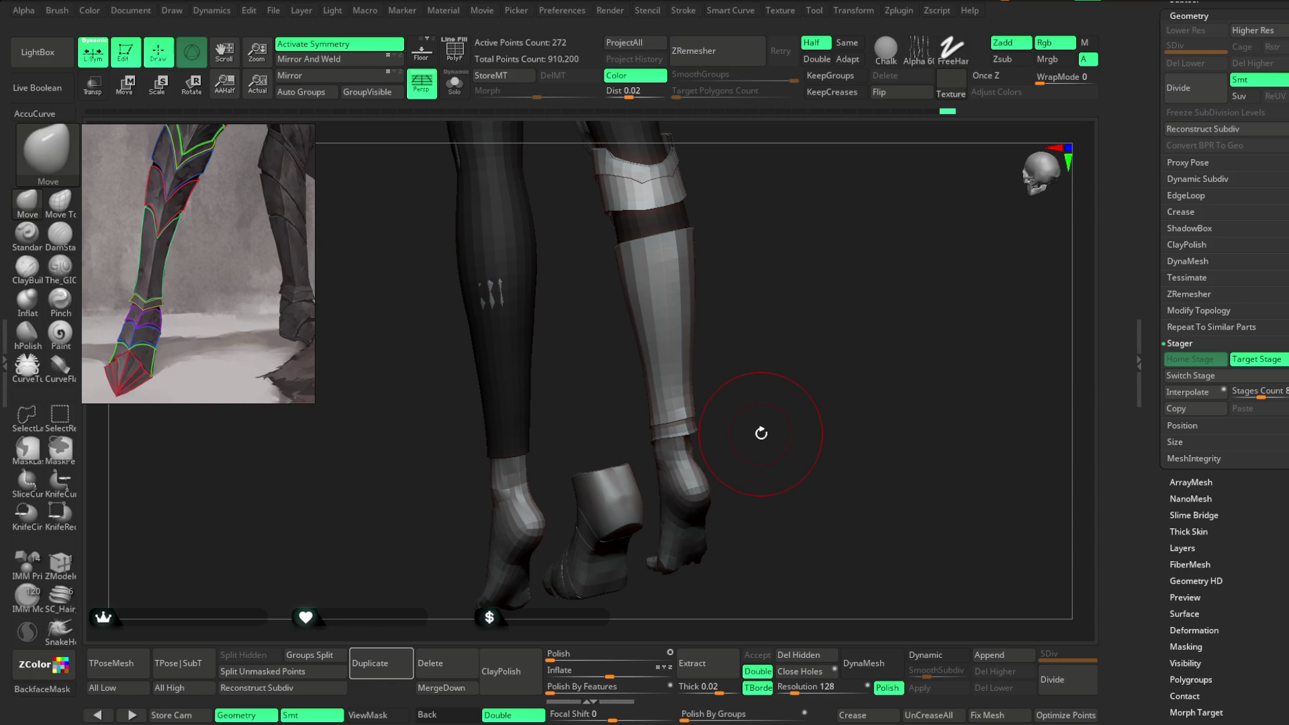
{"action": "left_click", "coordinate": [273, 10]}
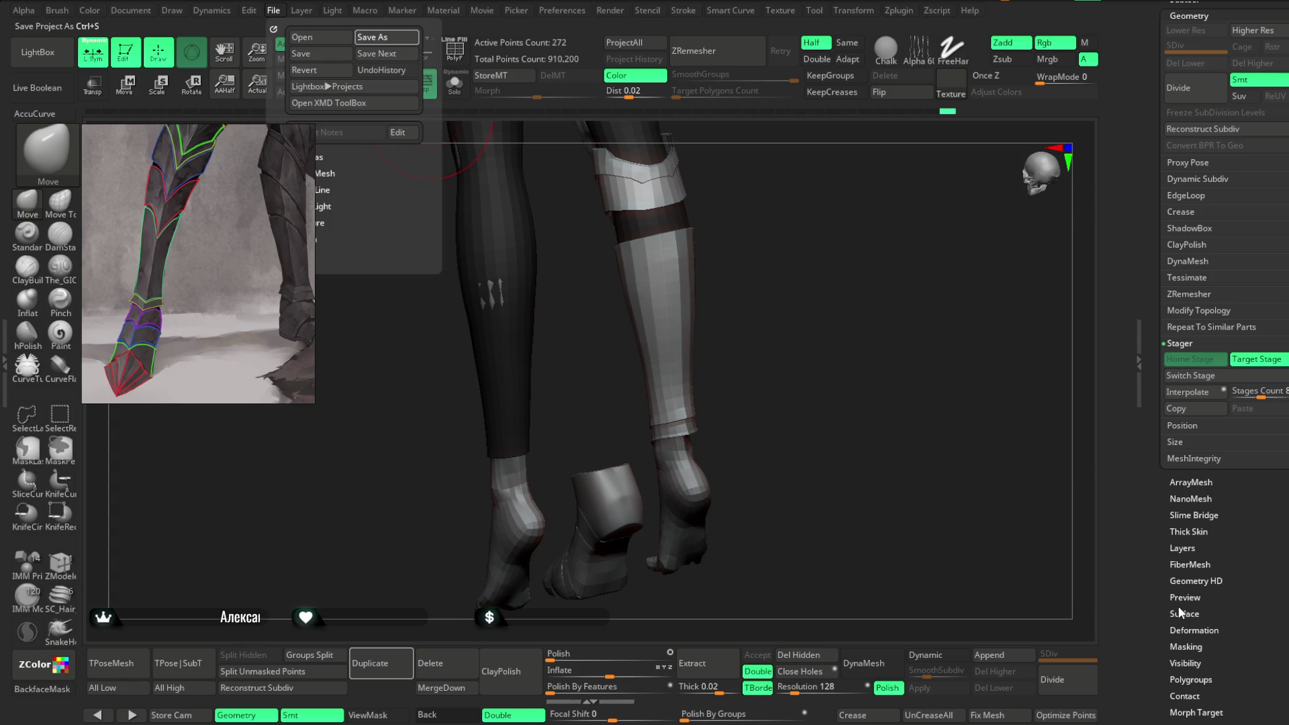
{"action": "key", "text": "ctrl+s"}
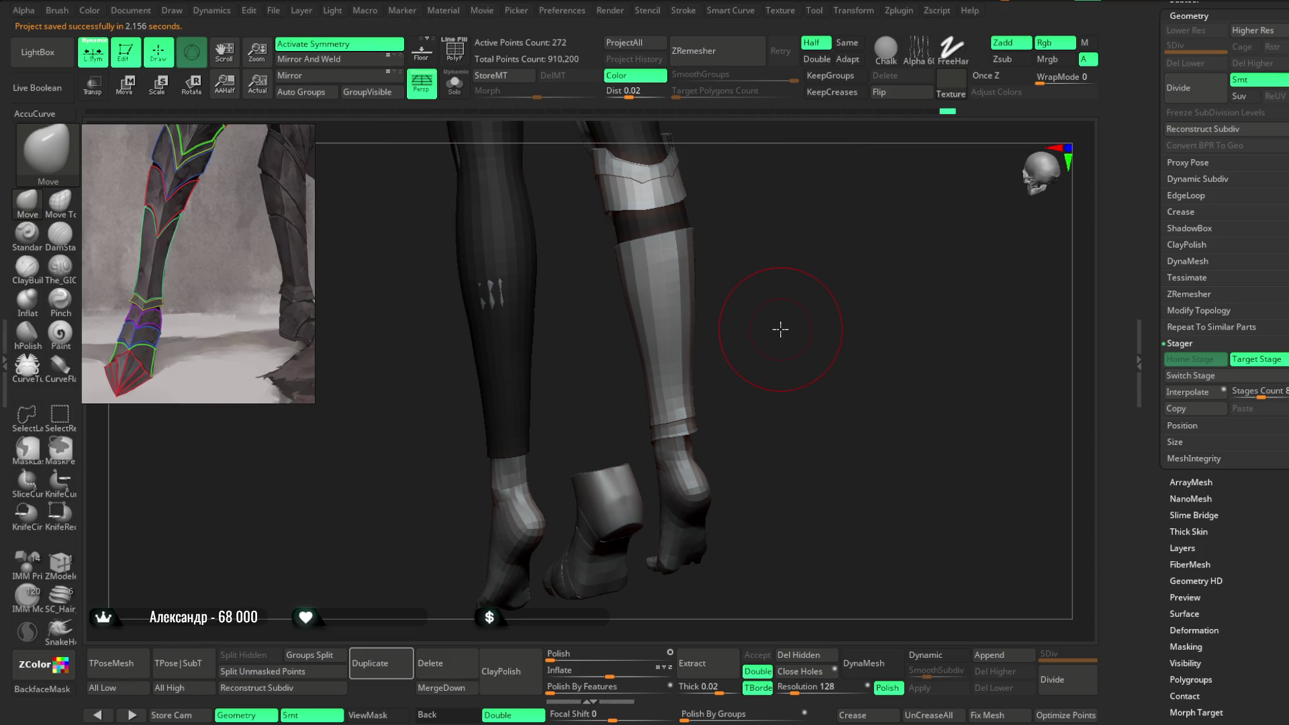
{"action": "mouse_move", "coordinate": [757, 328]}
{"action": "left_mouse_down"}
{"action": "mouse_move", "coordinate": [820, 340]}
{"action": "mouse_move", "coordinate": [821, 309]}
{"action": "left_mouse_up"}
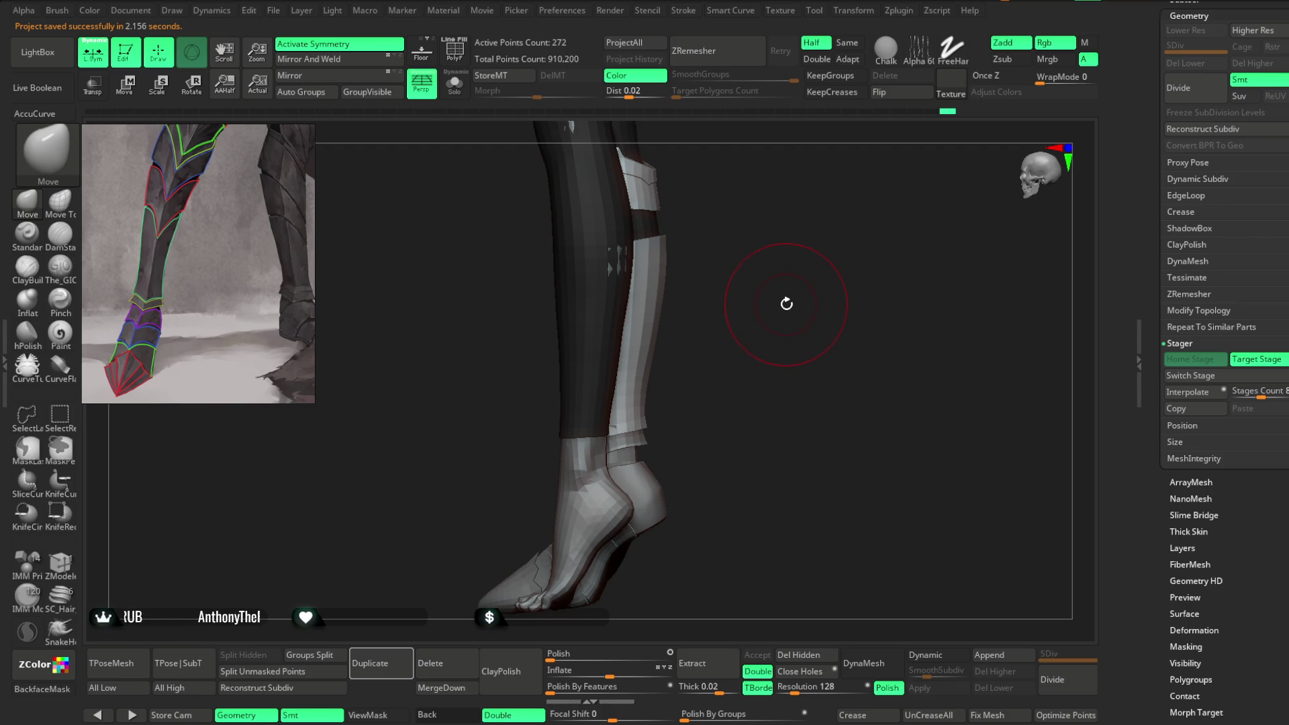
Step: Zoom in on the shin armour and smooth the plate's surface with a Shift-smooth stroke
{"action": "mouse_move", "coordinate": [790, 347]}
{"action": "left_mouse_down"}
{"action": "mouse_move", "coordinate": [826, 359]}
{"action": "mouse_move", "coordinate": [866, 348]}
{"action": "mouse_move", "coordinate": [846, 349]}
{"action": "left_mouse_up"}
{"action": "mouse_move", "coordinate": [696, 395]}
{"action": "left_mouse_down"}
{"action": "mouse_move", "coordinate": [547, 354]}
{"action": "mouse_move", "coordinate": [806, 248]}
{"action": "mouse_move", "coordinate": [610, 395]}
{"action": "left_mouse_up"}
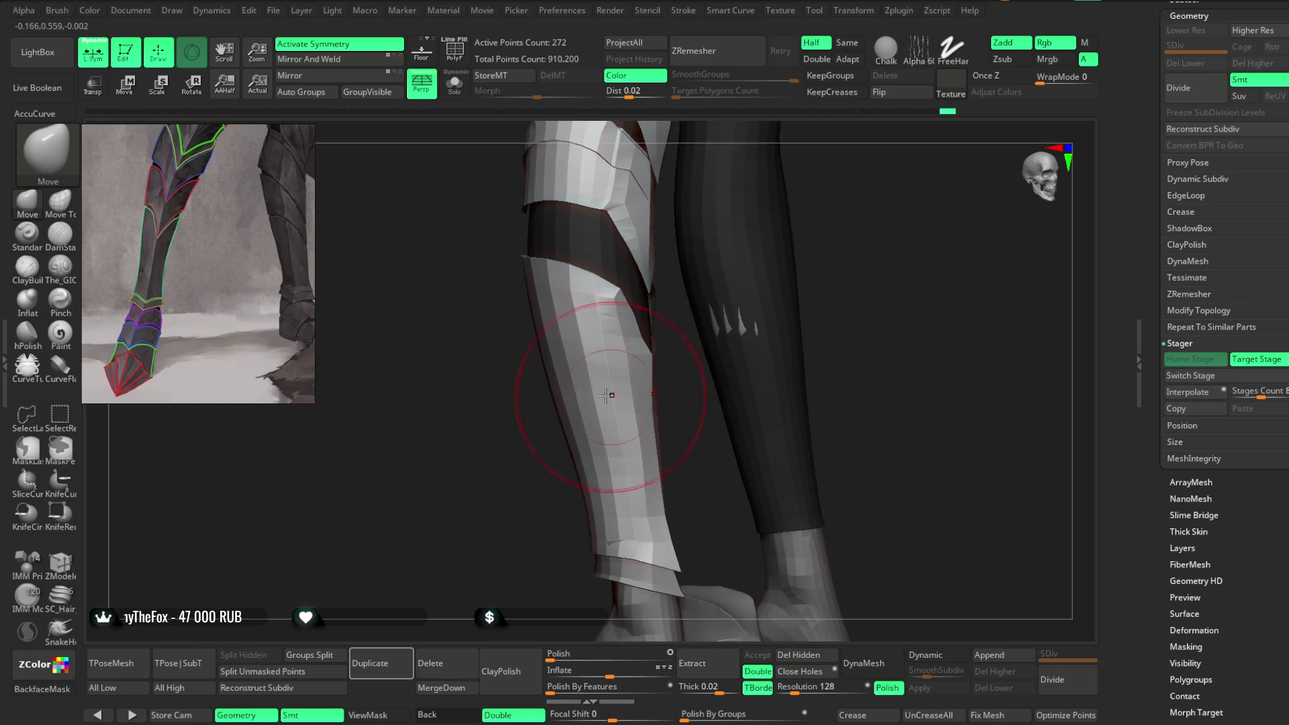
{"action": "left_click_drag", "start_coordinate": [848, 311], "coordinate": [792, 248]}
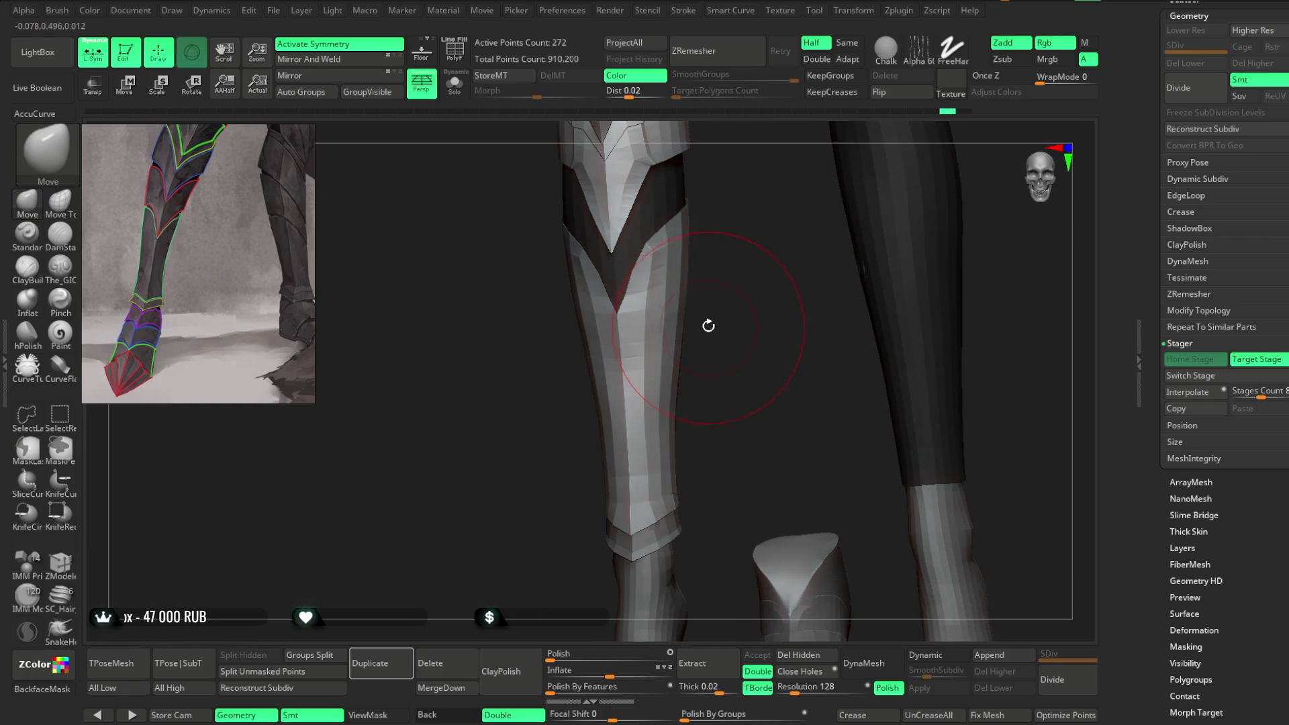
{"action": "key", "text": "shift"}
{"action": "key", "text": "space"}
{"action": "mouse_move", "coordinate": [676, 308]}
{"action": "left_mouse_down", "text": "shift"}
{"action": "mouse_move", "coordinate": [604, 316]}
{"action": "mouse_move", "coordinate": [661, 395]}
{"action": "mouse_move", "coordinate": [728, 345]}
{"action": "mouse_move", "coordinate": [625, 371]}
{"action": "mouse_move", "coordinate": [665, 300]}
{"action": "mouse_move", "coordinate": [674, 336]}
{"action": "mouse_move", "coordinate": [662, 311]}
{"action": "mouse_move", "coordinate": [698, 297]}
{"action": "mouse_move", "coordinate": [616, 295]}
{"action": "left_mouse_up", "text": "shift"}
Step: Orbit around the smoothed shin plate to check it against the calf from front and side
{"action": "key", "text": "space"}
{"action": "left_click_drag", "start_coordinate": [517, 243], "coordinate": [629, 332]}
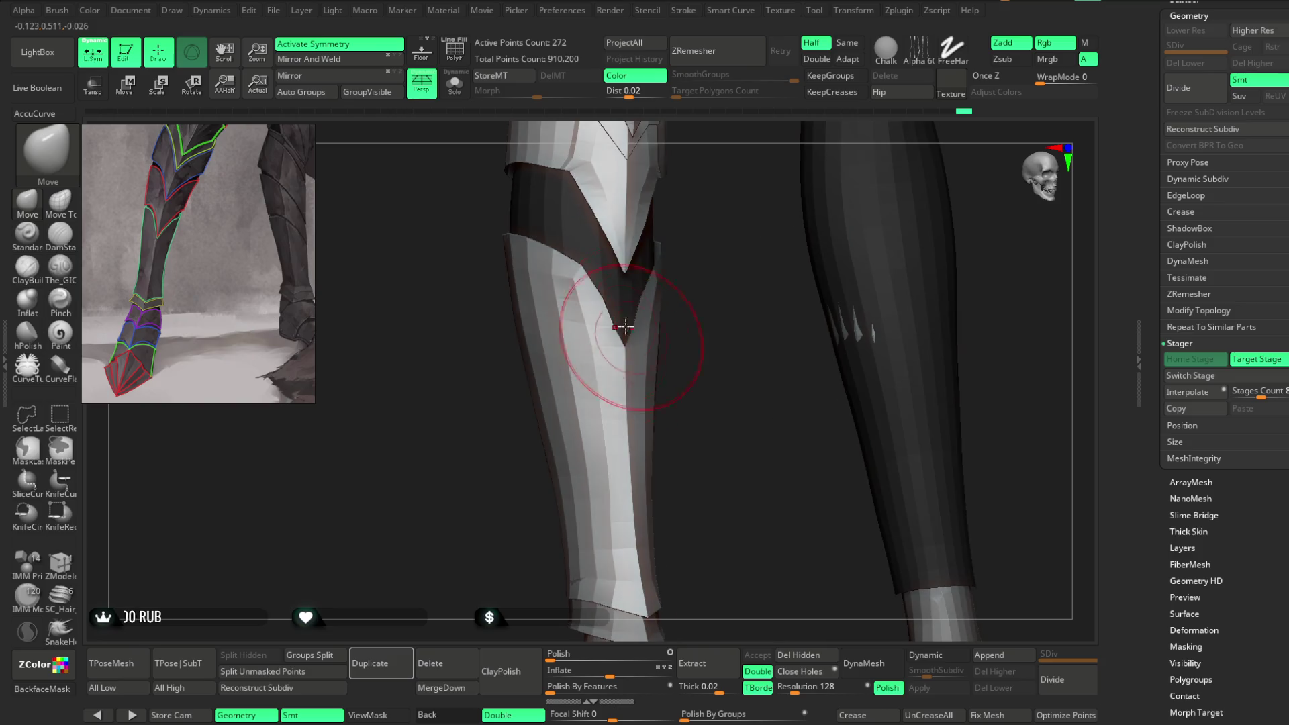
{"action": "mouse_move", "coordinate": [589, 285]}
{"action": "left_mouse_down"}
{"action": "mouse_move", "coordinate": [670, 302]}
{"action": "mouse_move", "coordinate": [679, 241]}
{"action": "mouse_move", "coordinate": [728, 308]}
{"action": "mouse_move", "coordinate": [616, 277]}
{"action": "left_mouse_up"}
{"action": "left_click_drag", "start_coordinate": [703, 257], "coordinate": [587, 293]}
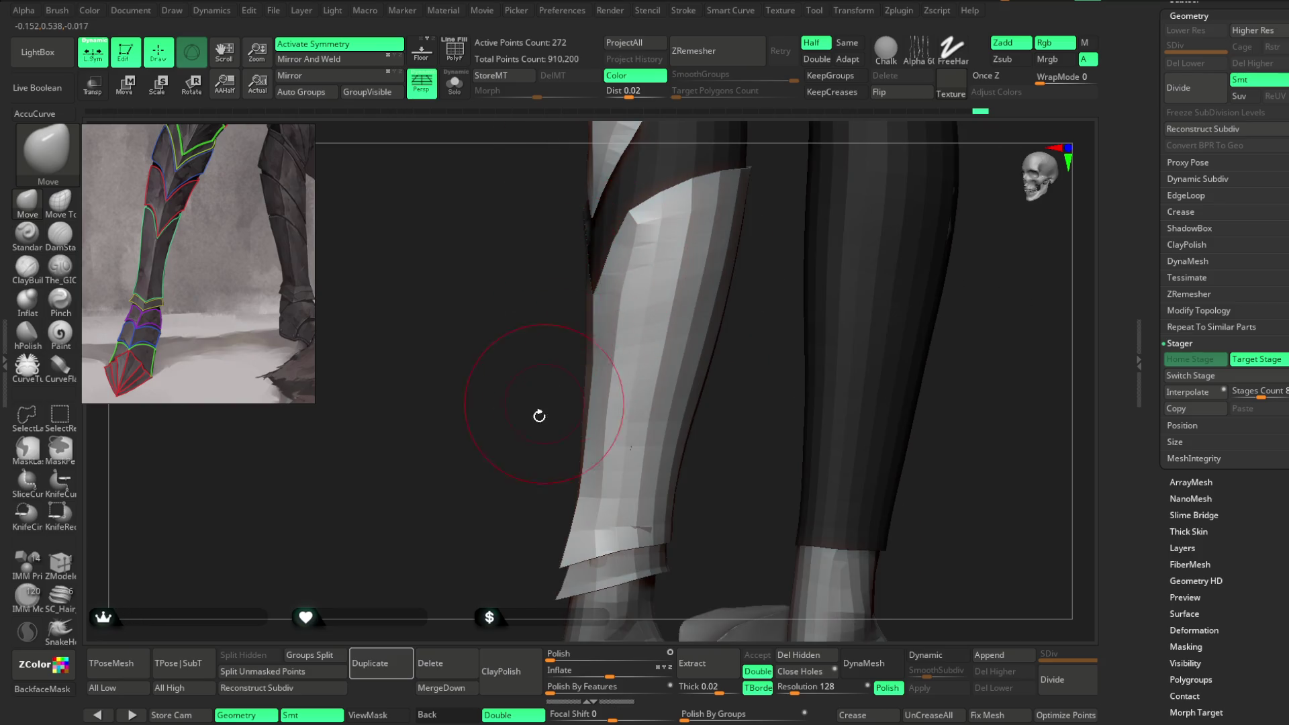
{"action": "left_click_drag", "start_coordinate": [546, 401], "coordinate": [538, 357]}
{"action": "mouse_move", "coordinate": [698, 421]}
{"action": "left_mouse_down"}
{"action": "mouse_move", "coordinate": [694, 437]}
{"action": "mouse_move", "coordinate": [660, 403]}
{"action": "left_mouse_up"}
{"action": "left_click_drag", "start_coordinate": [567, 337], "coordinate": [535, 422]}
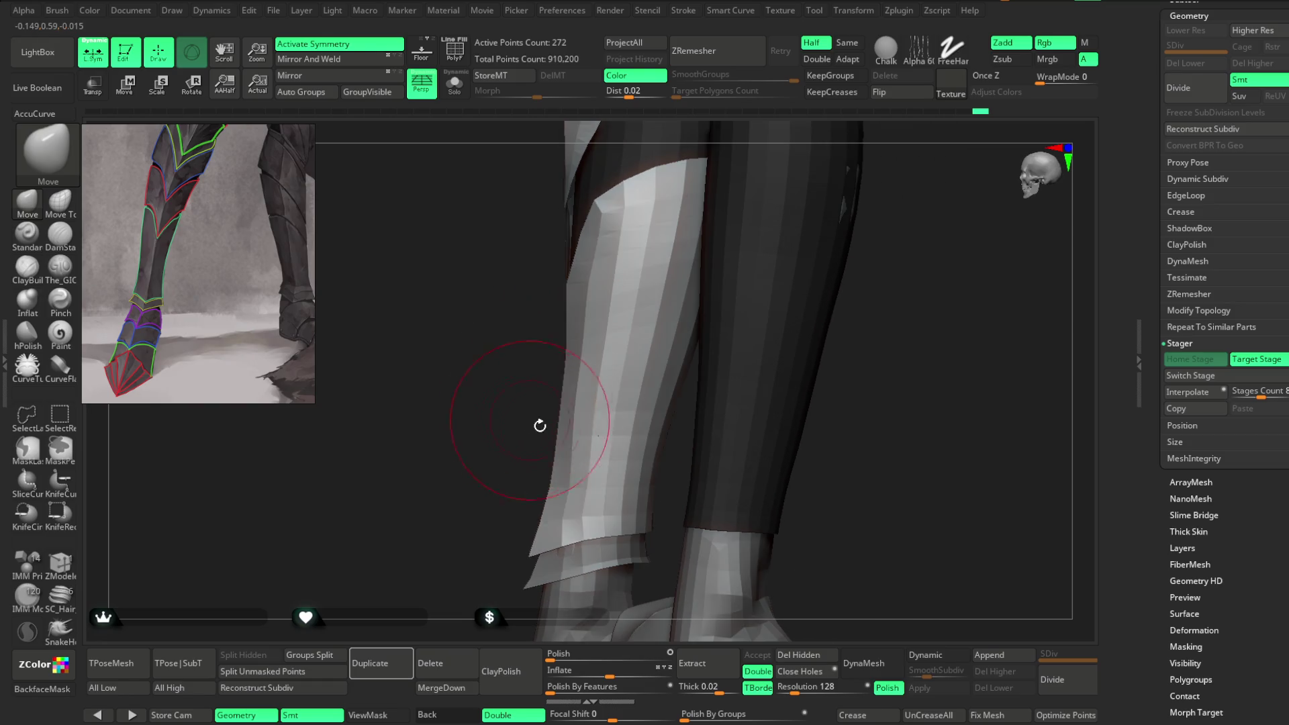
{"action": "mouse_move", "coordinate": [562, 338]}
{"action": "left_mouse_down"}
{"action": "mouse_move", "coordinate": [512, 403]}
{"action": "mouse_move", "coordinate": [515, 426]}
{"action": "mouse_move", "coordinate": [613, 300]}
{"action": "mouse_move", "coordinate": [840, 210]}
{"action": "mouse_move", "coordinate": [671, 245]}
{"action": "left_mouse_up"}
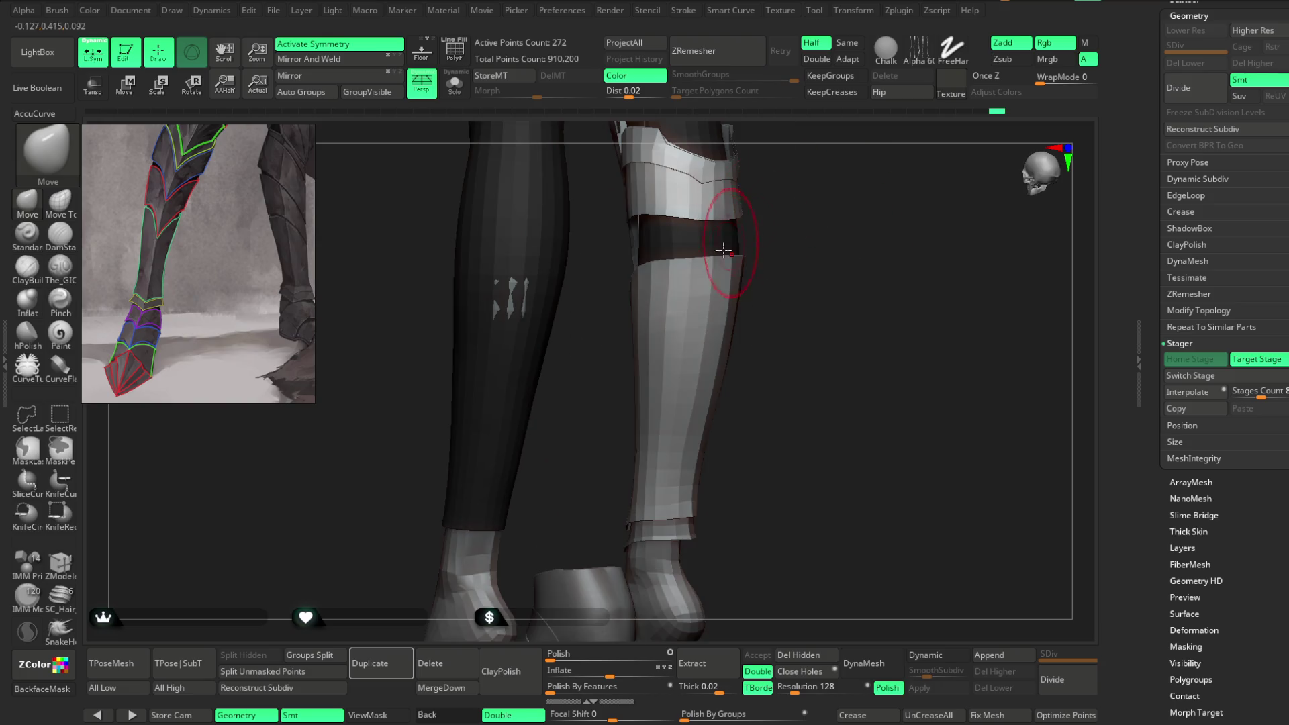
{"action": "mouse_move", "coordinate": [815, 220]}
{"action": "left_mouse_down"}
{"action": "mouse_move", "coordinate": [691, 260]}
{"action": "mouse_move", "coordinate": [639, 328]}
{"action": "mouse_move", "coordinate": [561, 316]}
{"action": "mouse_move", "coordinate": [775, 228]}
{"action": "mouse_move", "coordinate": [586, 334]}
{"action": "mouse_move", "coordinate": [586, 304]}
{"action": "mouse_move", "coordinate": [680, 256]}
{"action": "mouse_move", "coordinate": [607, 340]}
{"action": "mouse_move", "coordinate": [599, 317]}
{"action": "left_mouse_up"}
Step: Rotate around the armoured shin and view both legs from the front against the reference
{"action": "key", "text": "space"}
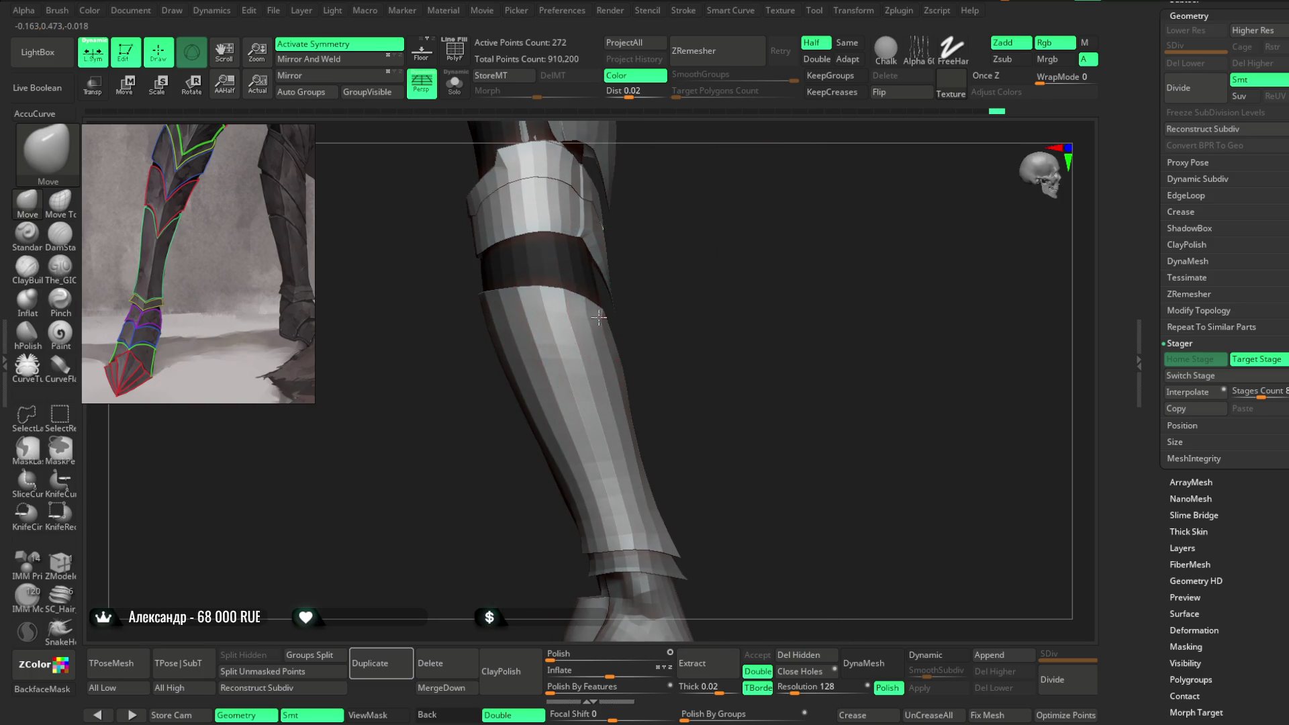
{"action": "left_click_drag", "start_coordinate": [689, 270], "coordinate": [687, 250]}
{"action": "mouse_move", "coordinate": [437, 322]}
{"action": "left_mouse_down"}
{"action": "mouse_move", "coordinate": [566, 258]}
{"action": "mouse_move", "coordinate": [508, 297]}
{"action": "left_mouse_up"}
{"action": "left_click_drag", "start_coordinate": [627, 253], "coordinate": [531, 329]}
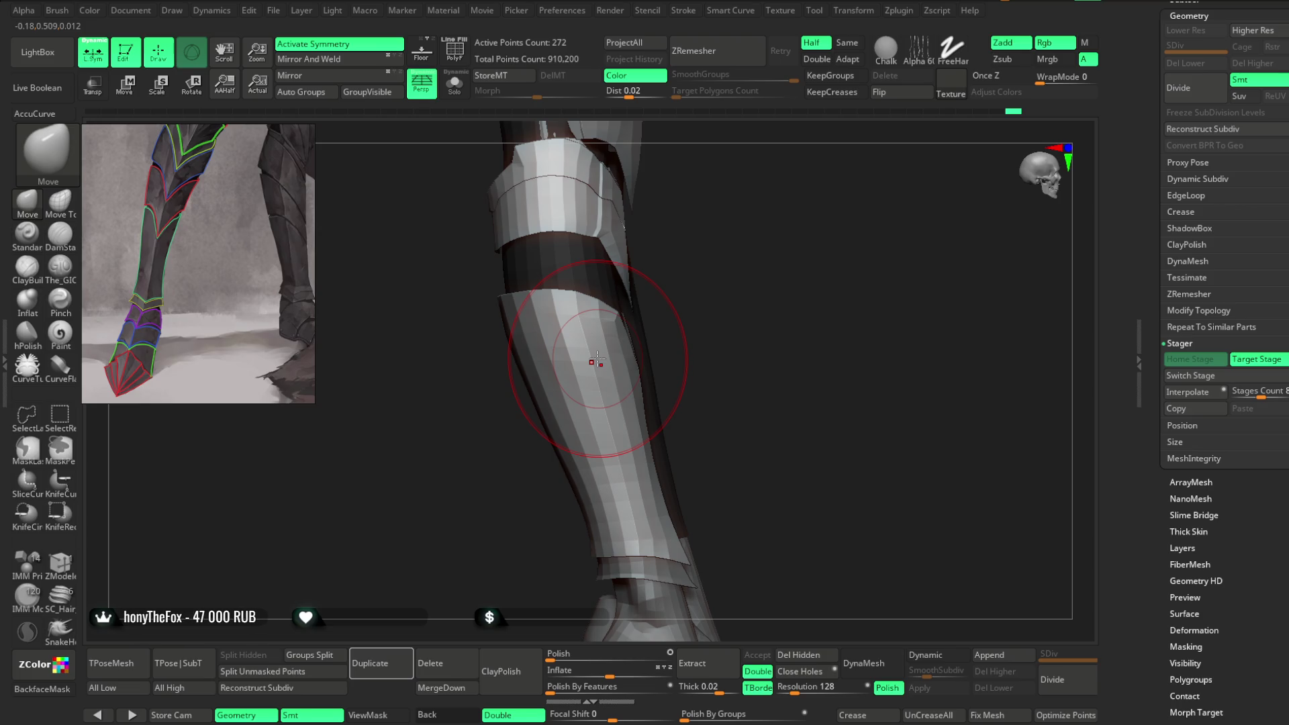
{"action": "mouse_move", "coordinate": [745, 315]}
{"action": "left_mouse_down"}
{"action": "mouse_move", "coordinate": [754, 300]}
{"action": "mouse_move", "coordinate": [785, 363]}
{"action": "mouse_move", "coordinate": [790, 233]}
{"action": "mouse_move", "coordinate": [820, 305]}
{"action": "mouse_move", "coordinate": [826, 231]}
{"action": "mouse_move", "coordinate": [799, 305]}
{"action": "left_mouse_up"}
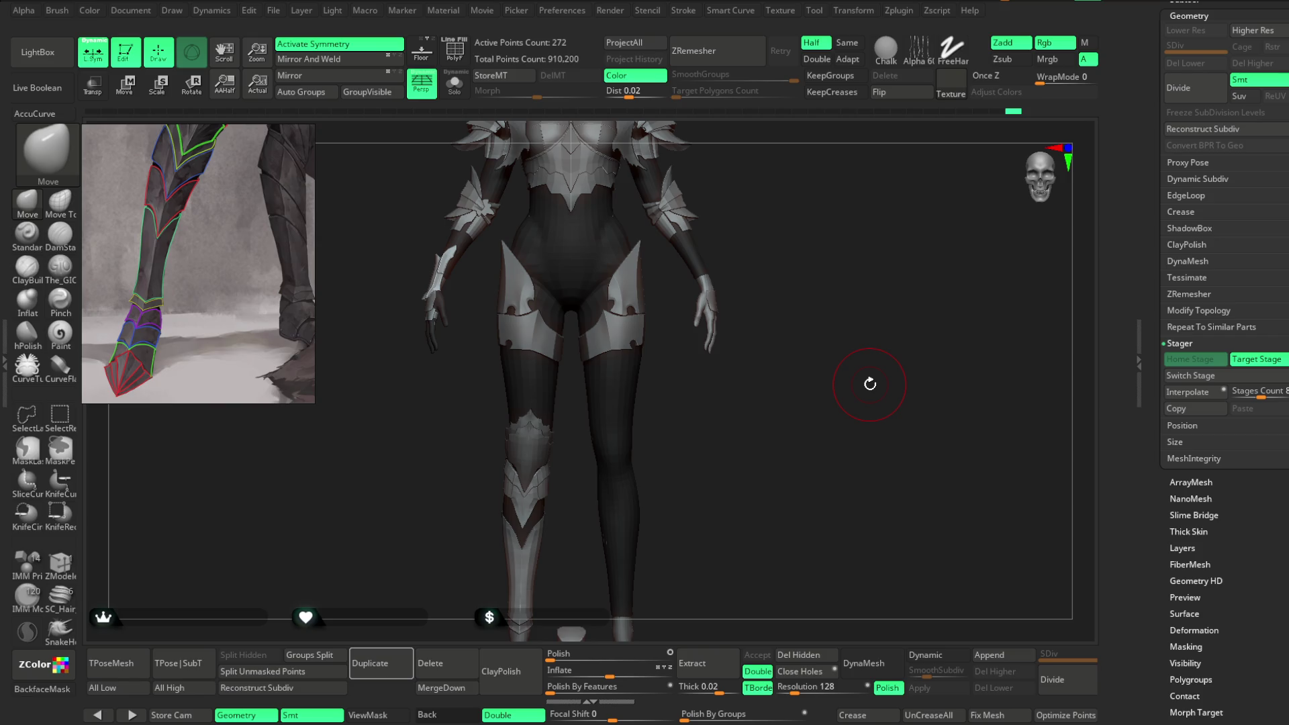
Step: Zoom in close on the shin armour and select the Extract2 knee plate subtool
{"action": "mouse_move", "coordinate": [869, 384]}
{"action": "left_mouse_down"}
{"action": "mouse_move", "coordinate": [751, 385]}
{"action": "mouse_move", "coordinate": [765, 288]}
{"action": "mouse_move", "coordinate": [783, 382]}
{"action": "mouse_move", "coordinate": [684, 425]}
{"action": "left_mouse_up"}
{"action": "mouse_move", "coordinate": [639, 381]}
{"action": "left_mouse_down"}
{"action": "mouse_move", "coordinate": [642, 403]}
{"action": "mouse_move", "coordinate": [561, 460]}
{"action": "left_mouse_up"}
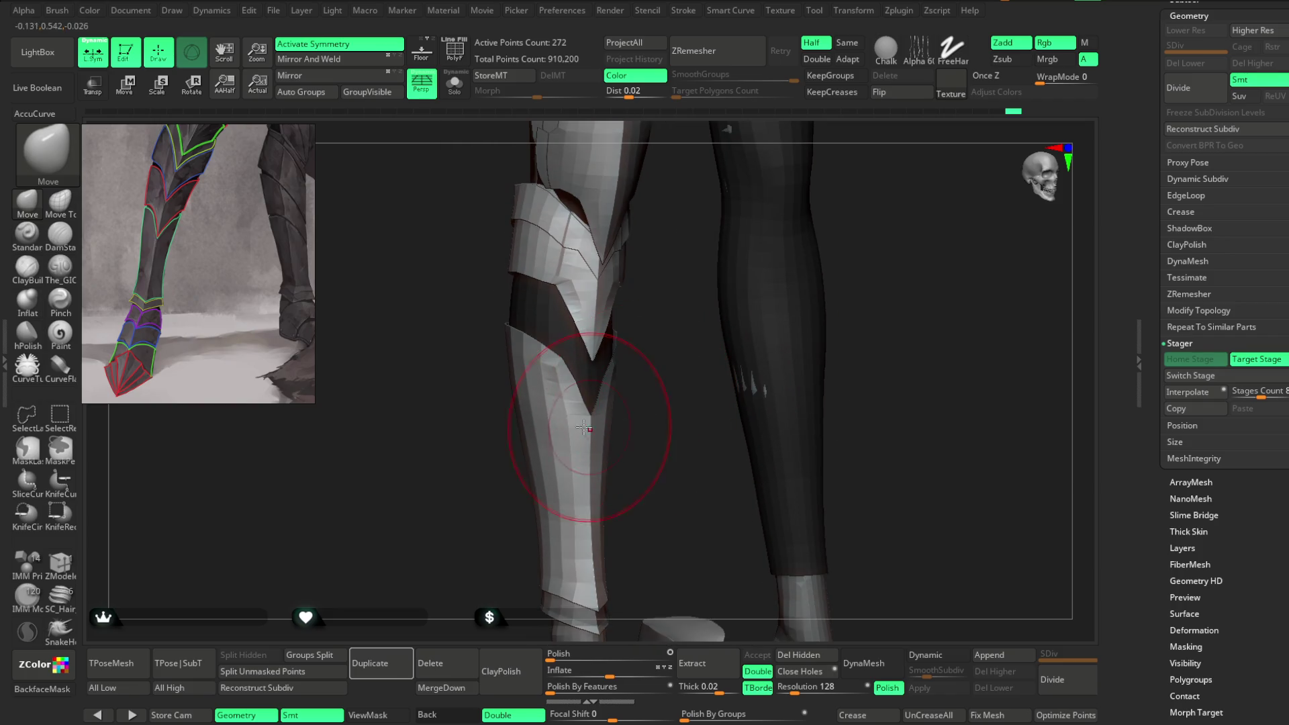
{"action": "left_click_drag", "start_coordinate": [417, 362], "coordinate": [389, 340]}
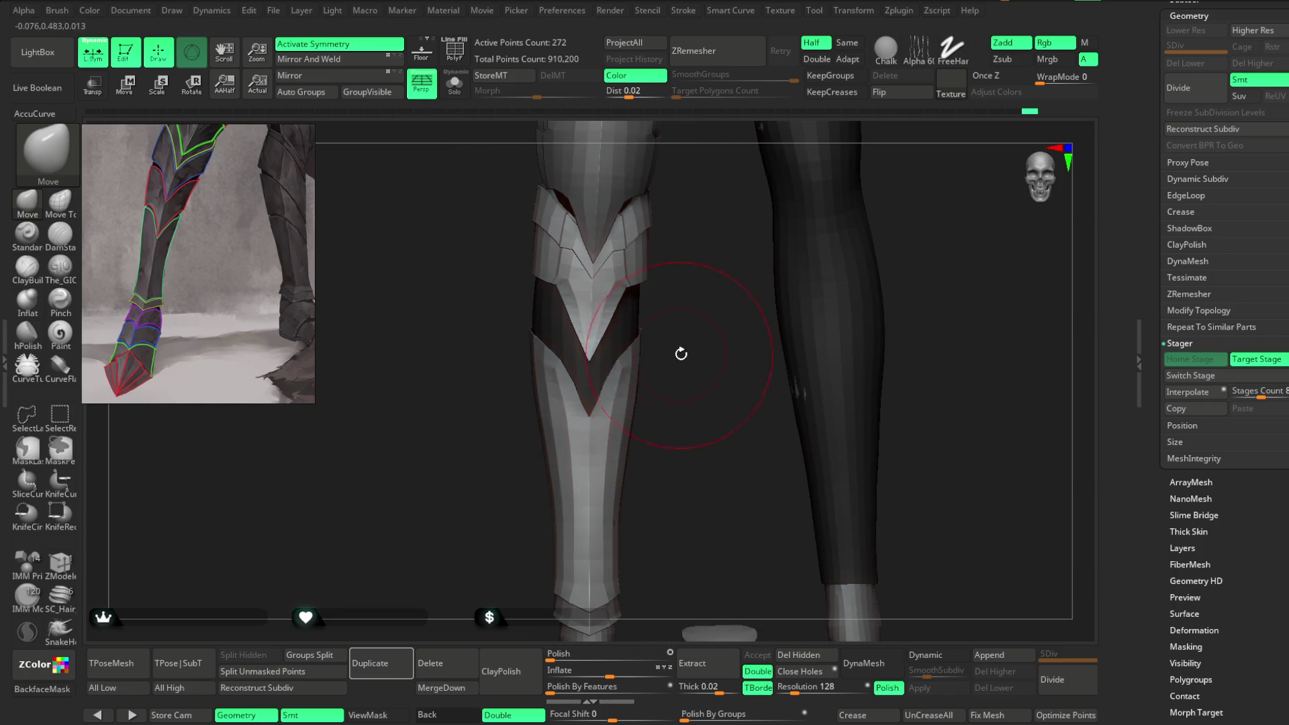
{"action": "left_click_drag", "start_coordinate": [679, 354], "coordinate": [698, 376]}
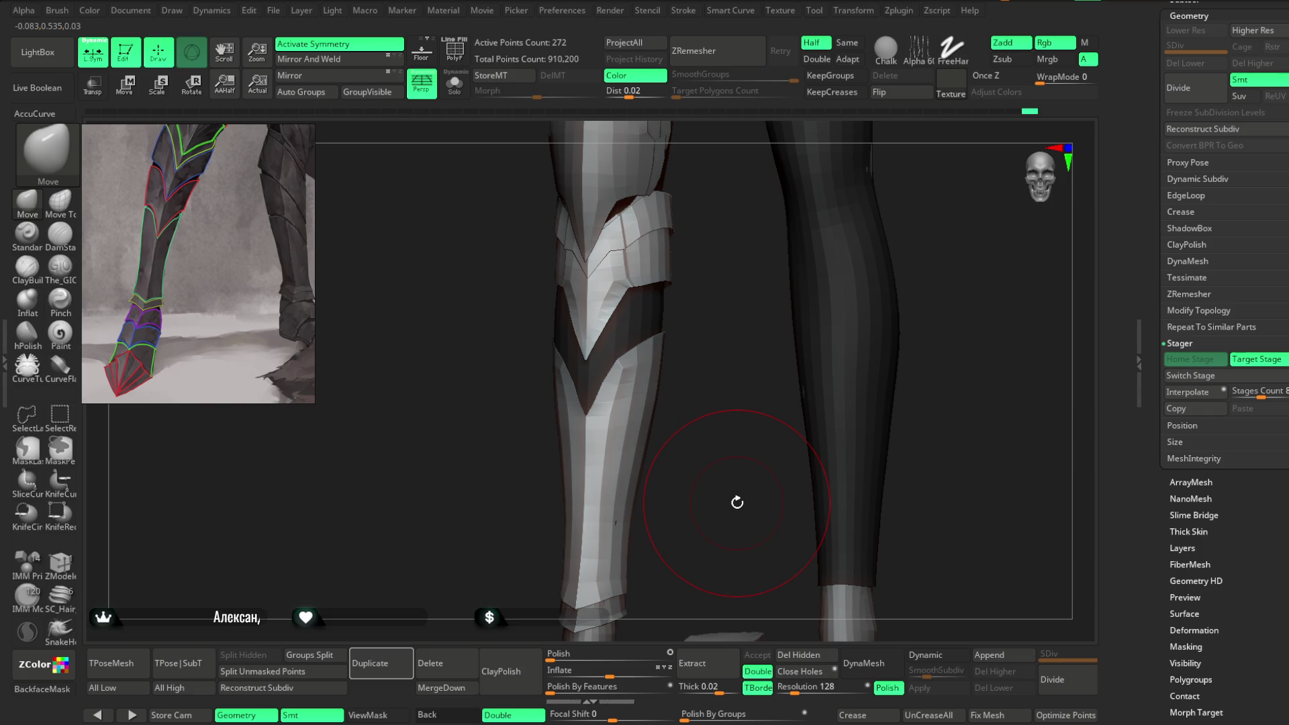
{"action": "mouse_move", "coordinate": [684, 457]}
{"action": "left_mouse_down"}
{"action": "mouse_move", "coordinate": [771, 441]}
{"action": "mouse_move", "coordinate": [642, 331]}
{"action": "mouse_move", "coordinate": [729, 329]}
{"action": "mouse_move", "coordinate": [670, 336]}
{"action": "mouse_move", "coordinate": [694, 310]}
{"action": "mouse_move", "coordinate": [657, 358]}
{"action": "mouse_move", "coordinate": [670, 351]}
{"action": "mouse_move", "coordinate": [583, 400]}
{"action": "left_mouse_up"}
{"action": "left_click", "coordinate": [657, 359], "text": "alt"}
Step: Reshape the Extract2 knee plate's pointed tip with the Move brush, viewed from front and side
{"action": "right_click", "coordinate": [685, 330]}
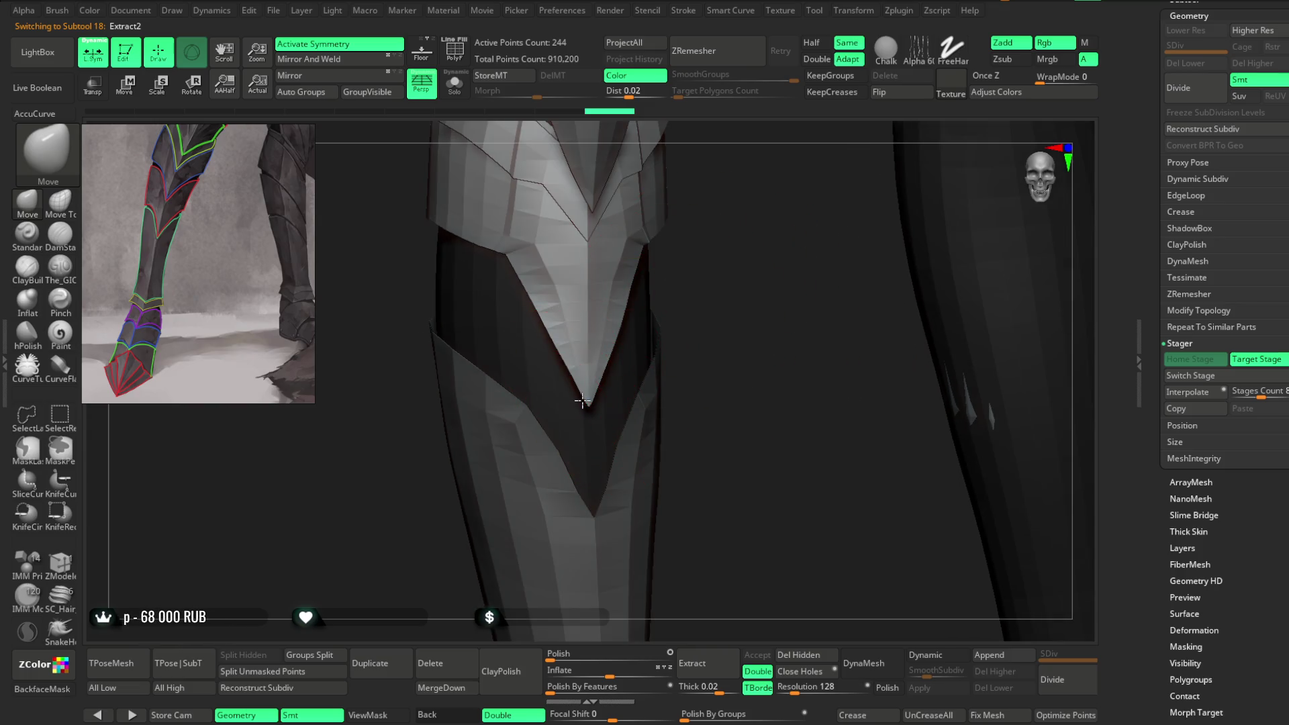
{"action": "mouse_move", "coordinate": [705, 316]}
{"action": "left_mouse_down"}
{"action": "mouse_move", "coordinate": [719, 296]}
{"action": "mouse_move", "coordinate": [593, 337]}
{"action": "mouse_move", "coordinate": [681, 333]}
{"action": "left_mouse_up"}
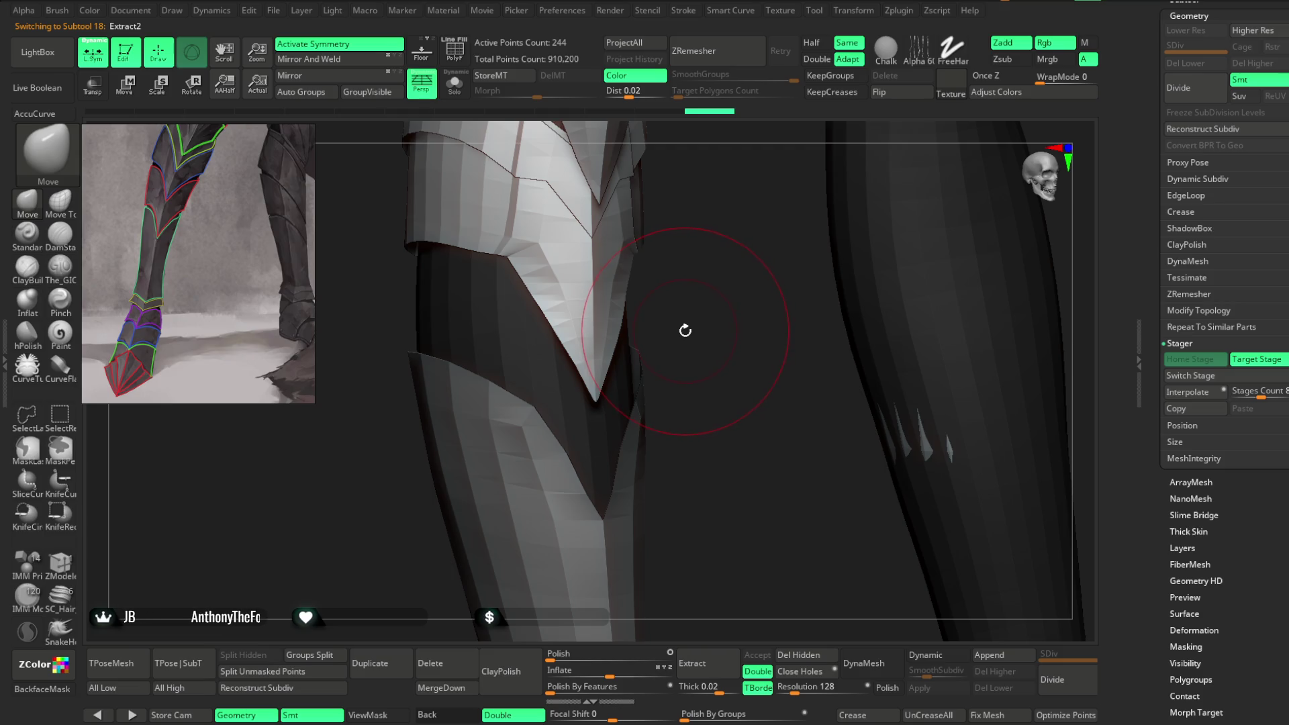
{"action": "mouse_move", "coordinate": [692, 334]}
{"action": "left_mouse_down"}
{"action": "mouse_move", "coordinate": [616, 331]}
{"action": "mouse_move", "coordinate": [591, 373]}
{"action": "left_mouse_up"}
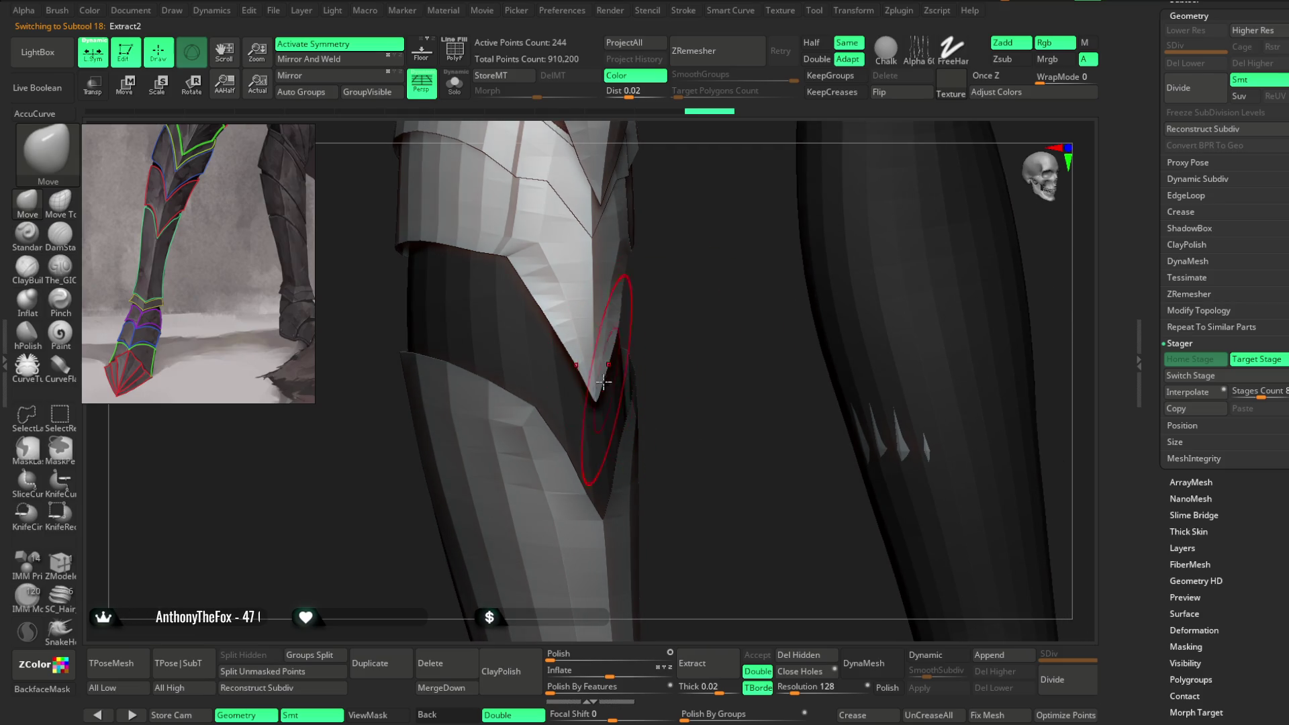
{"action": "mouse_move", "coordinate": [658, 328]}
{"action": "left_mouse_down", "text": "shift"}
{"action": "mouse_move", "coordinate": [702, 320]}
{"action": "mouse_move", "coordinate": [613, 322]}
{"action": "left_mouse_up", "text": "shift"}
{"action": "key", "text": "space"}
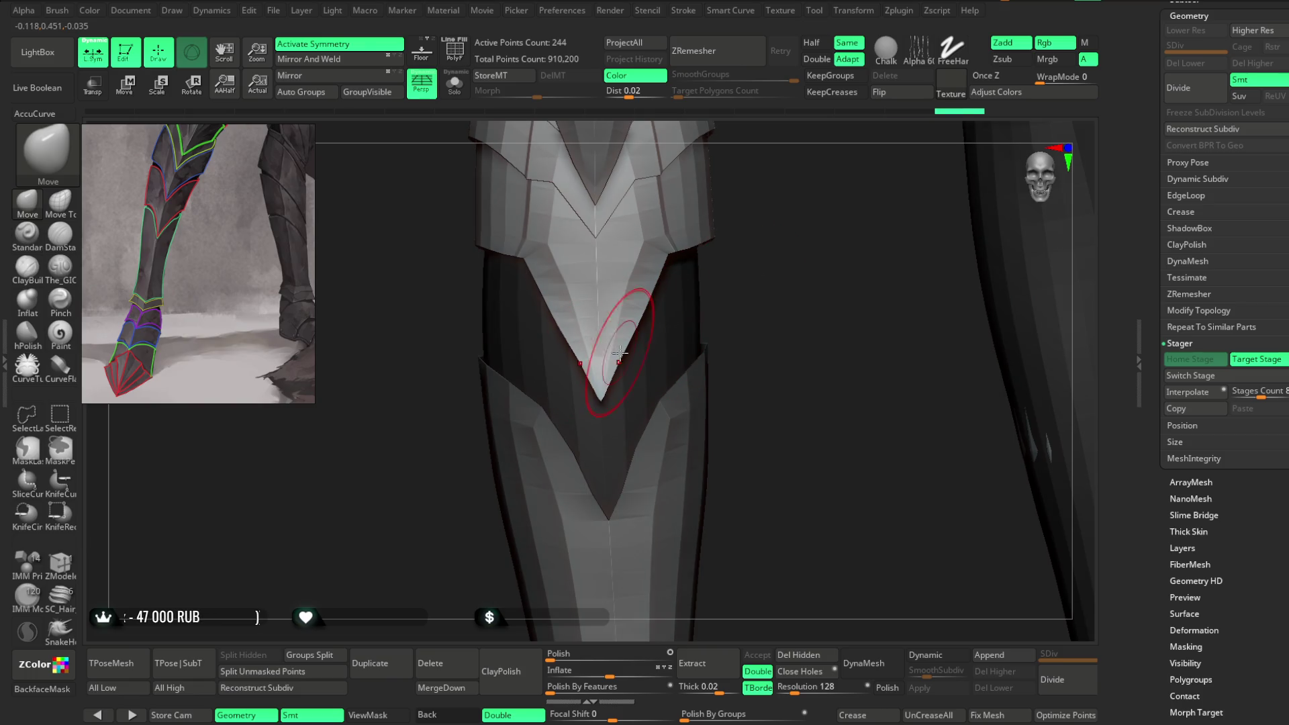
{"action": "mouse_move", "coordinate": [739, 296]}
{"action": "left_mouse_down"}
{"action": "mouse_move", "coordinate": [616, 387]}
{"action": "mouse_move", "coordinate": [612, 374]}
{"action": "left_mouse_up"}
{"action": "mouse_move", "coordinate": [712, 375]}
{"action": "left_mouse_down", "text": "shift"}
{"action": "mouse_move", "coordinate": [649, 318]}
{"action": "mouse_move", "coordinate": [620, 319]}
{"action": "mouse_move", "coordinate": [707, 280]}
{"action": "left_mouse_up", "text": "shift"}
{"action": "key", "text": "space"}
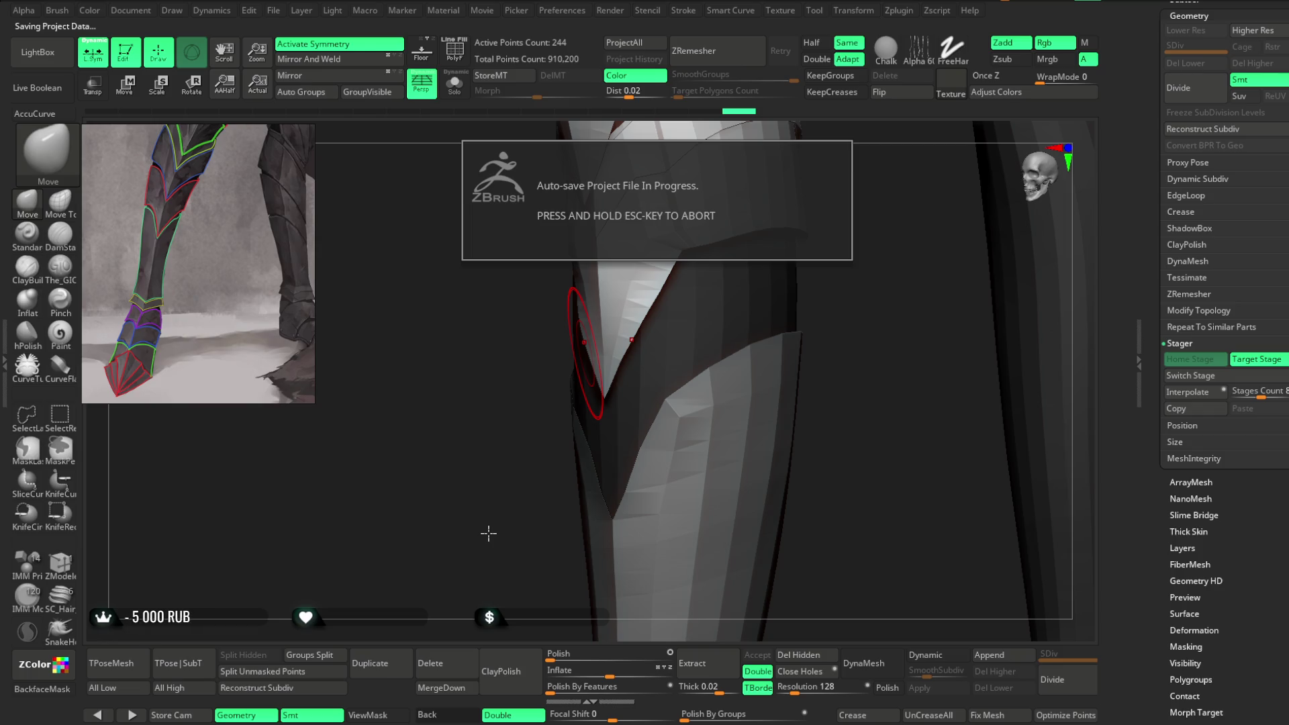
Step: Set Draw Size to 26.87, refine the V-shaped plate, then frame the legs and save the project
{"action": "key", "text": "space"}
{"action": "left_click_drag", "start_coordinate": [661, 334], "coordinate": [641, 334]}
{"action": "mouse_move", "coordinate": [738, 296]}
{"action": "left_mouse_down"}
{"action": "mouse_move", "coordinate": [771, 273]}
{"action": "mouse_move", "coordinate": [663, 363]}
{"action": "left_mouse_up"}
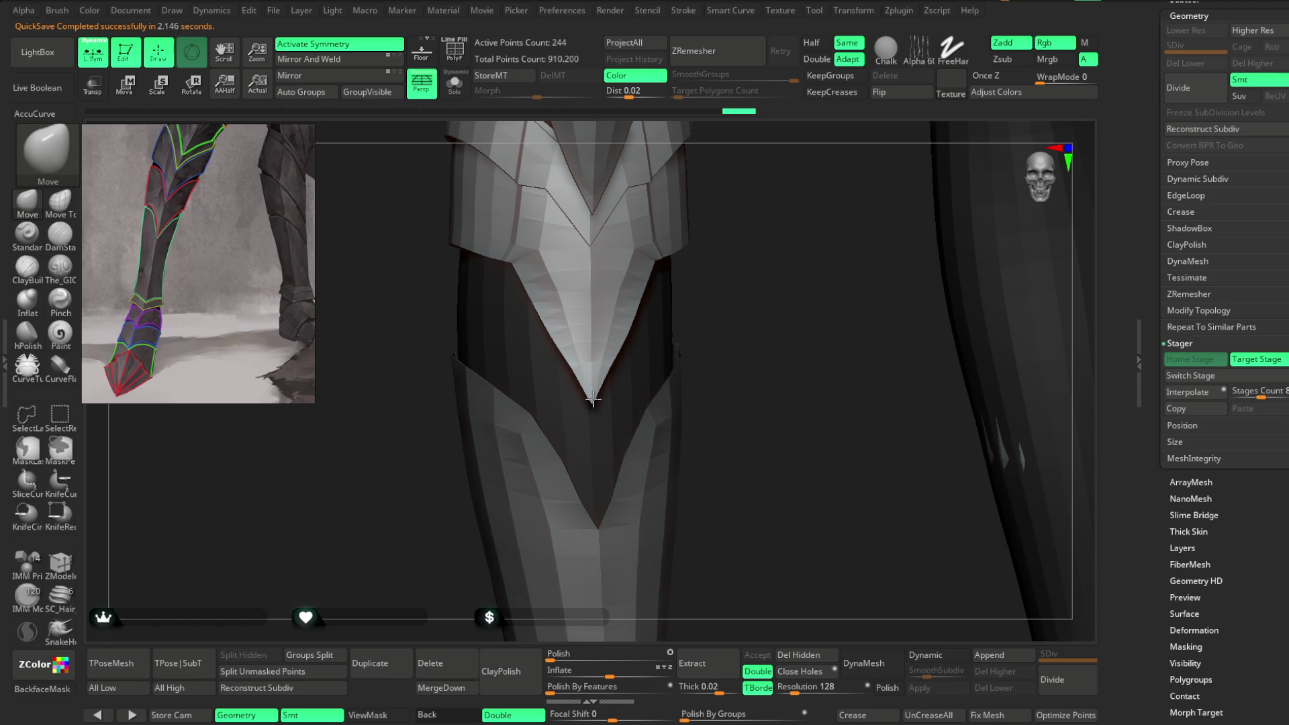
{"action": "key", "text": "space"}
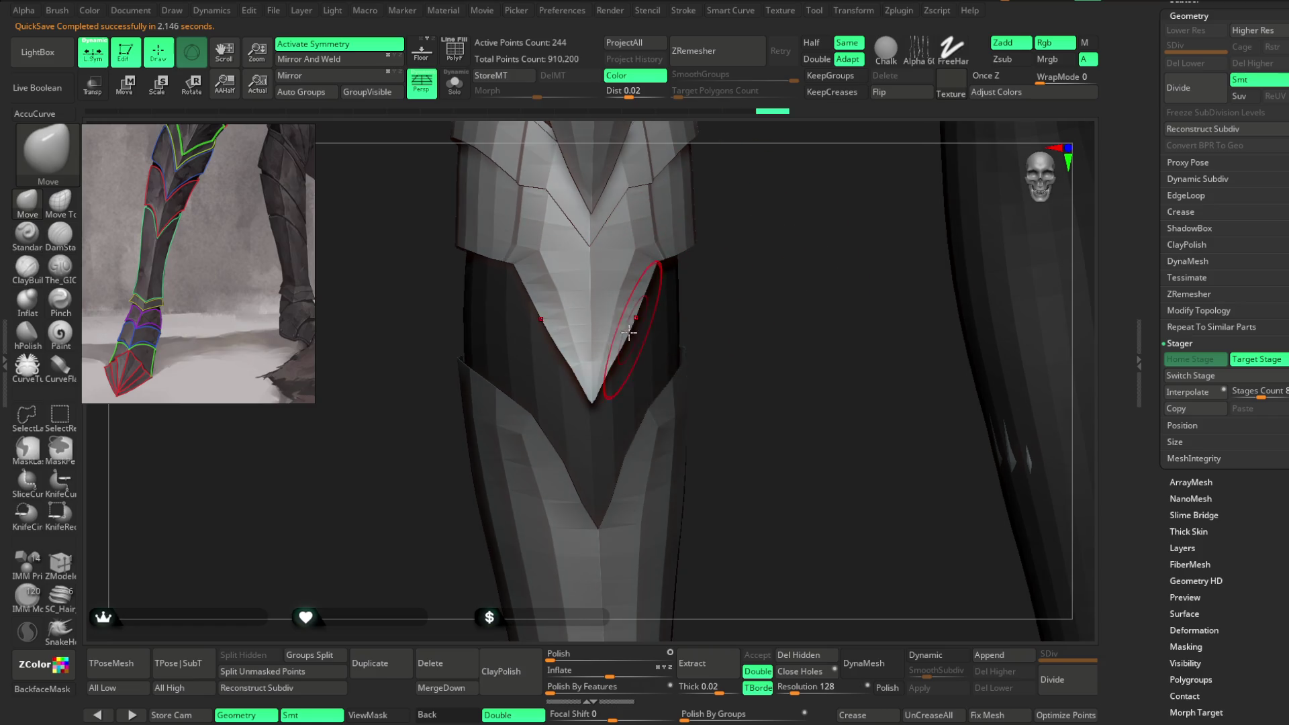
{"action": "mouse_move", "coordinate": [690, 287]}
{"action": "left_mouse_down"}
{"action": "mouse_move", "coordinate": [732, 282]}
{"action": "mouse_move", "coordinate": [584, 331]}
{"action": "mouse_move", "coordinate": [618, 383]}
{"action": "mouse_move", "coordinate": [625, 343]}
{"action": "mouse_move", "coordinate": [651, 363]}
{"action": "left_mouse_up"}
{"action": "mouse_move", "coordinate": [859, 233]}
{"action": "left_mouse_down"}
{"action": "mouse_move", "coordinate": [880, 201]}
{"action": "mouse_move", "coordinate": [828, 210]}
{"action": "left_mouse_up"}
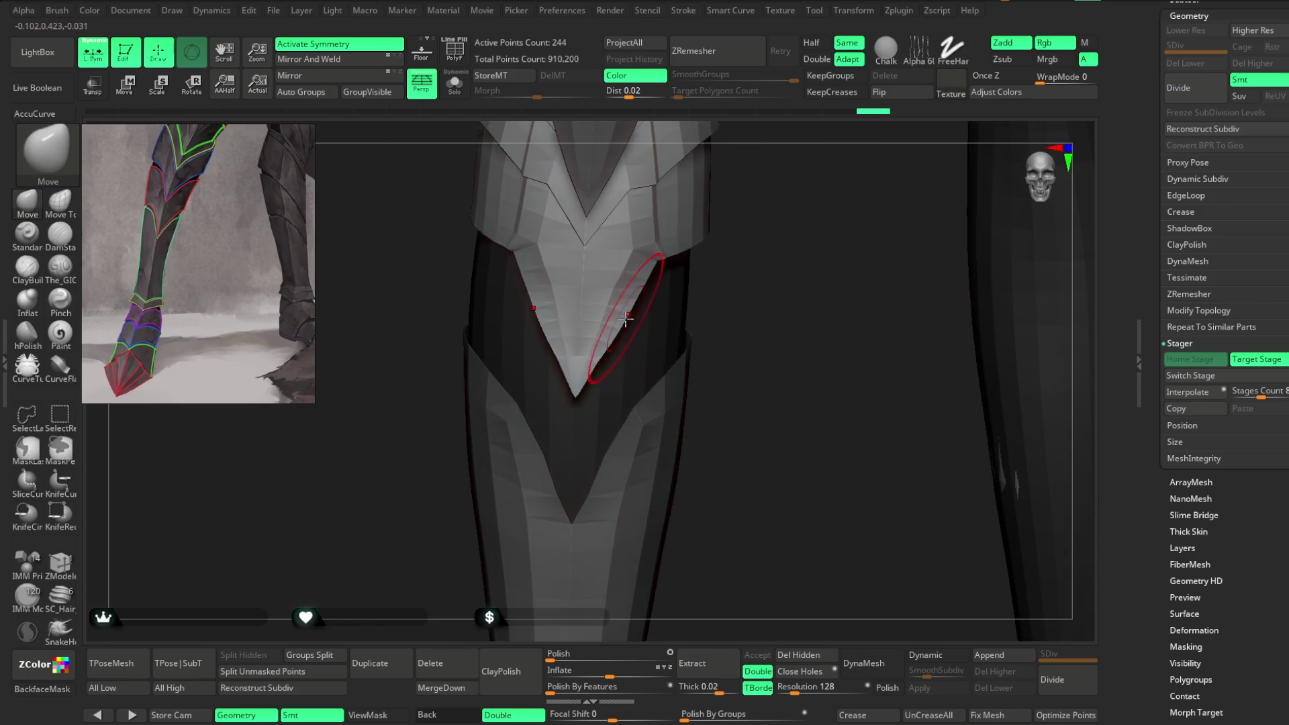
{"action": "key", "text": "space"}
{"action": "left_click_drag", "start_coordinate": [634, 332], "coordinate": [690, 296]}
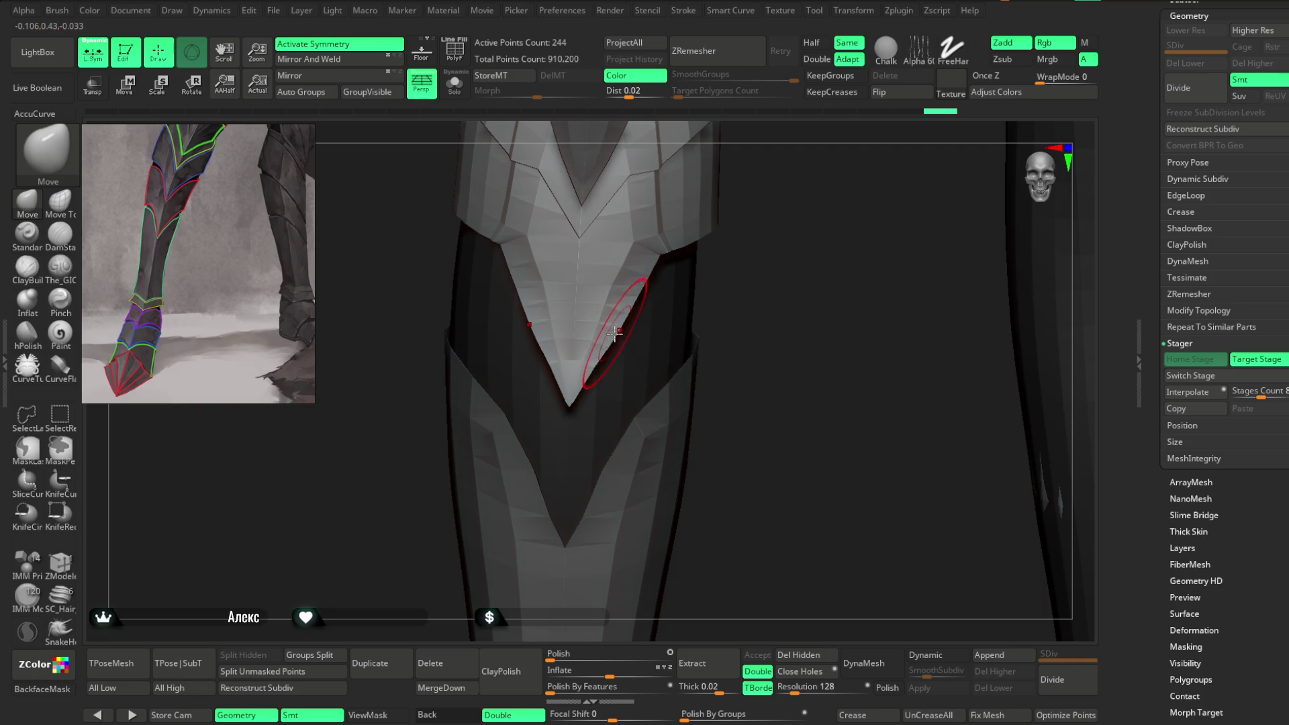
{"action": "key", "text": "space"}
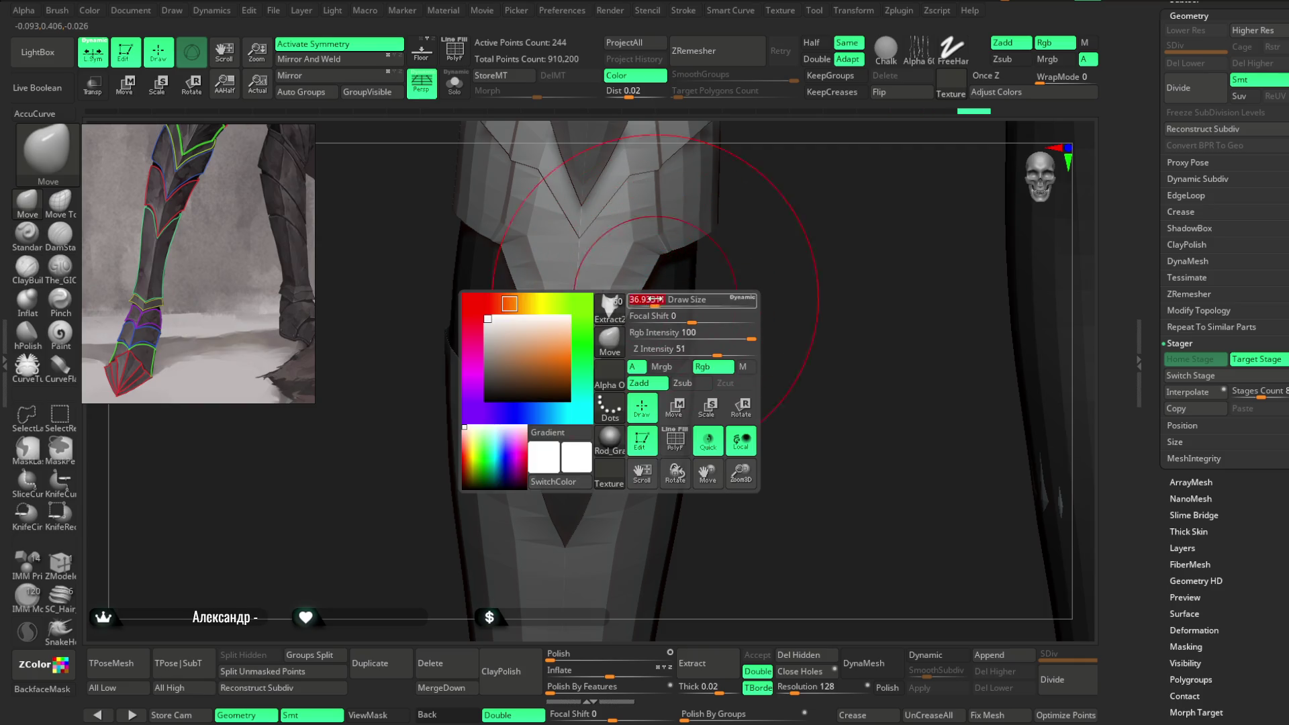
{"action": "key", "text": "f"}
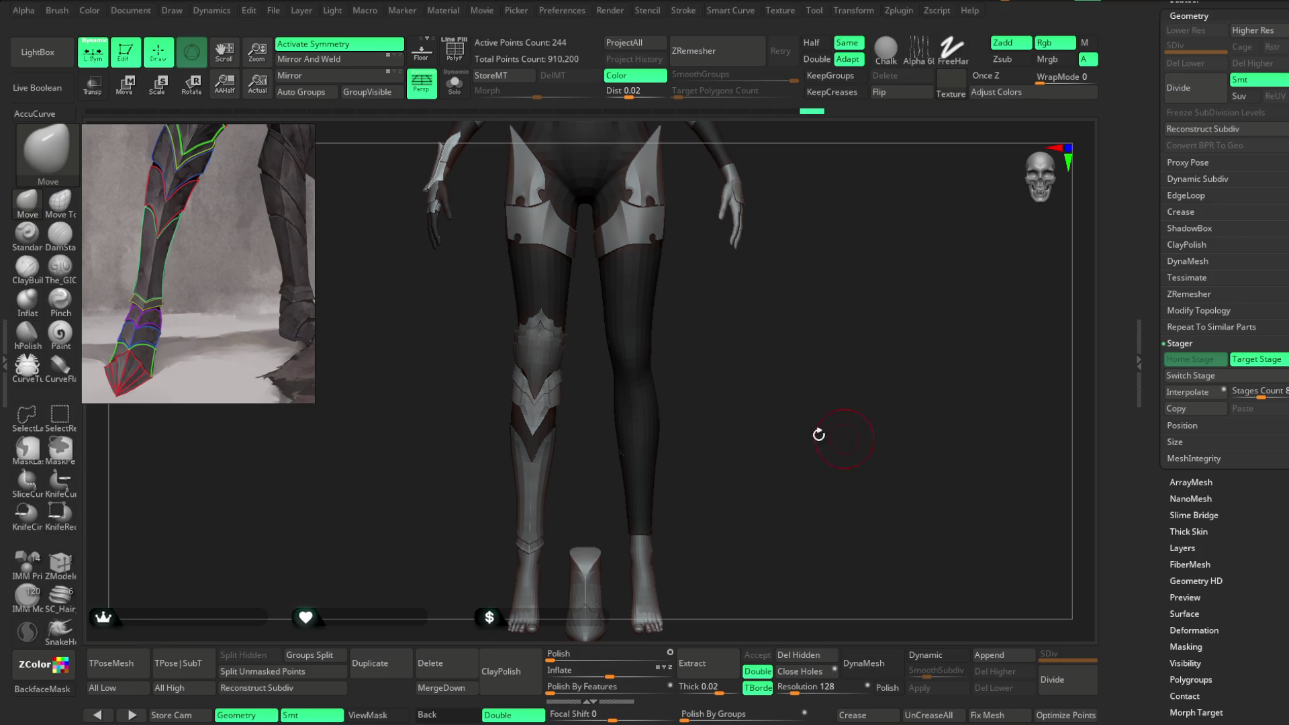
{"action": "left_click", "coordinate": [274, 11]}
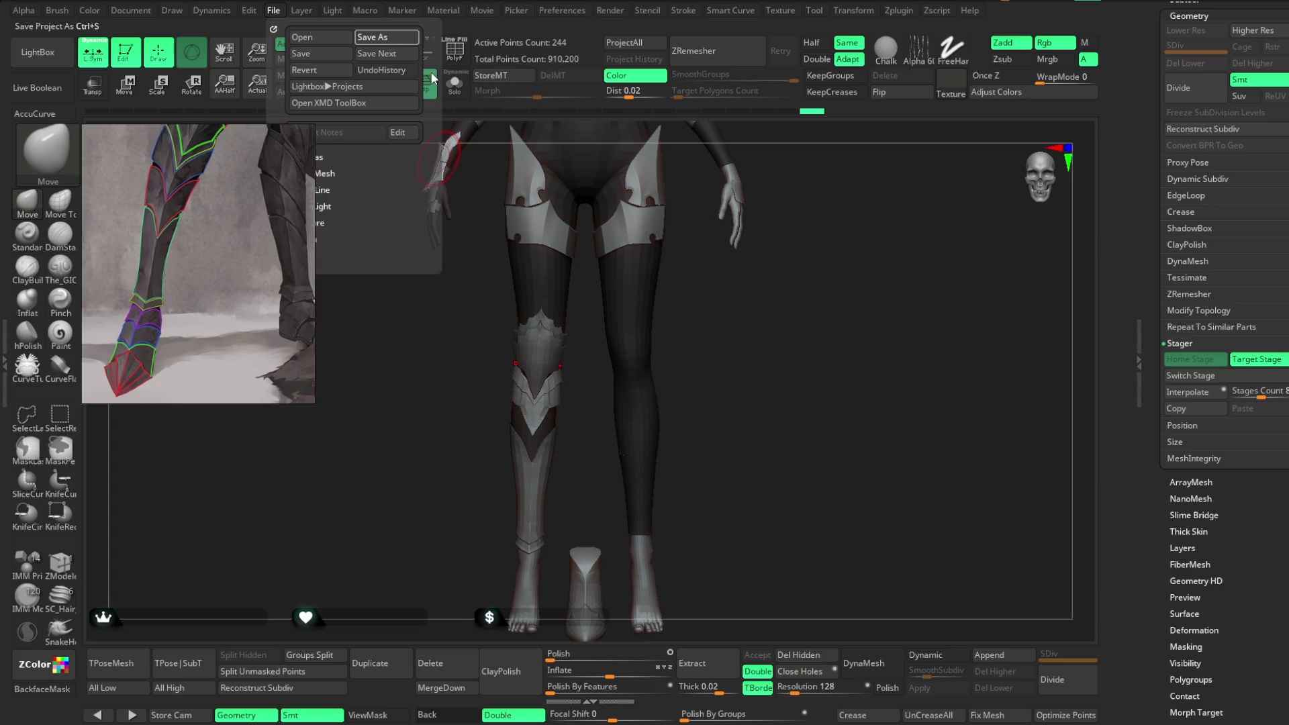
{"action": "key", "text": "ctrl+s"}
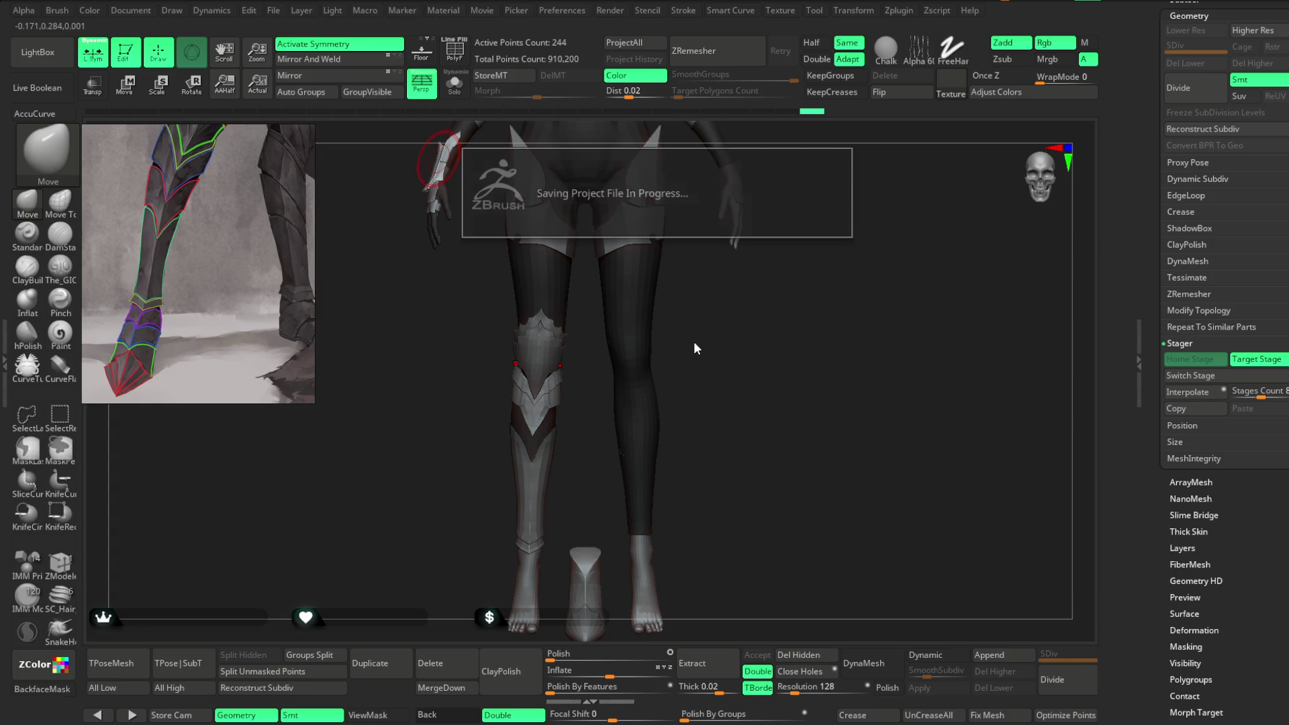
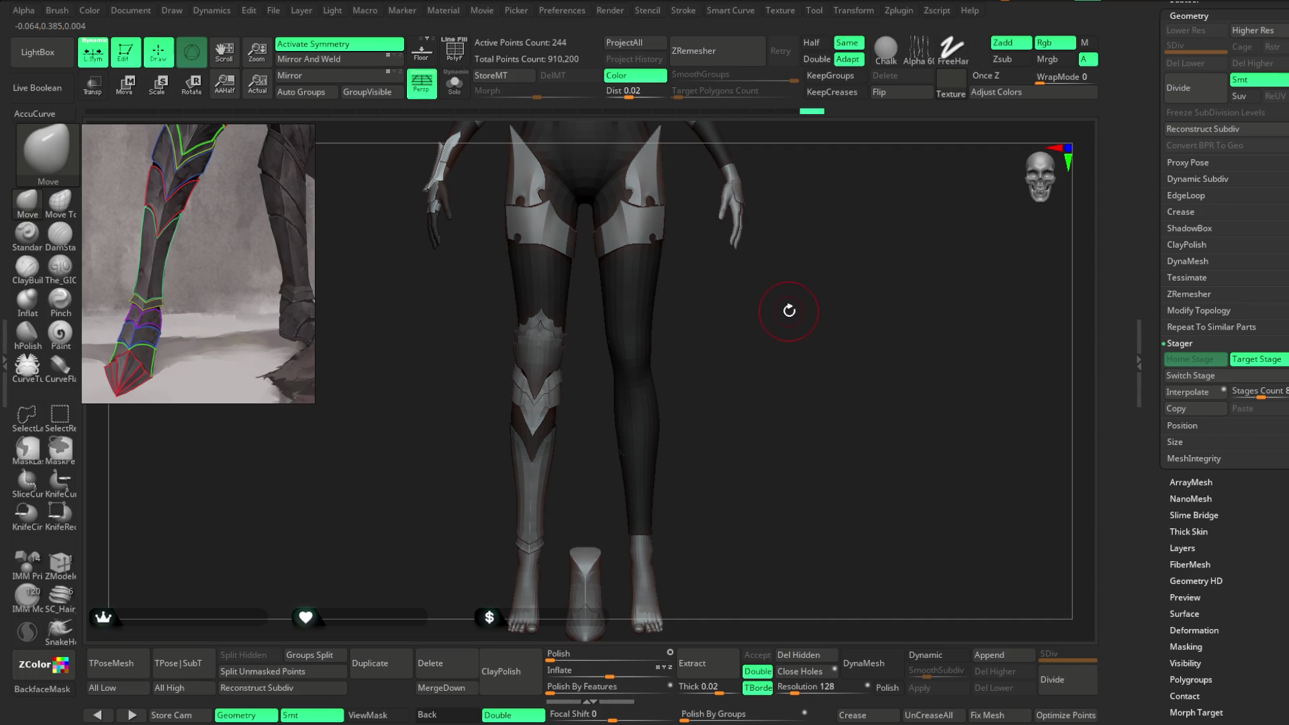
Step: Orbit and zoom from the full-body view toward the knee and lower-leg armour
{"action": "left_click_drag", "start_coordinate": [791, 314], "coordinate": [837, 327]}
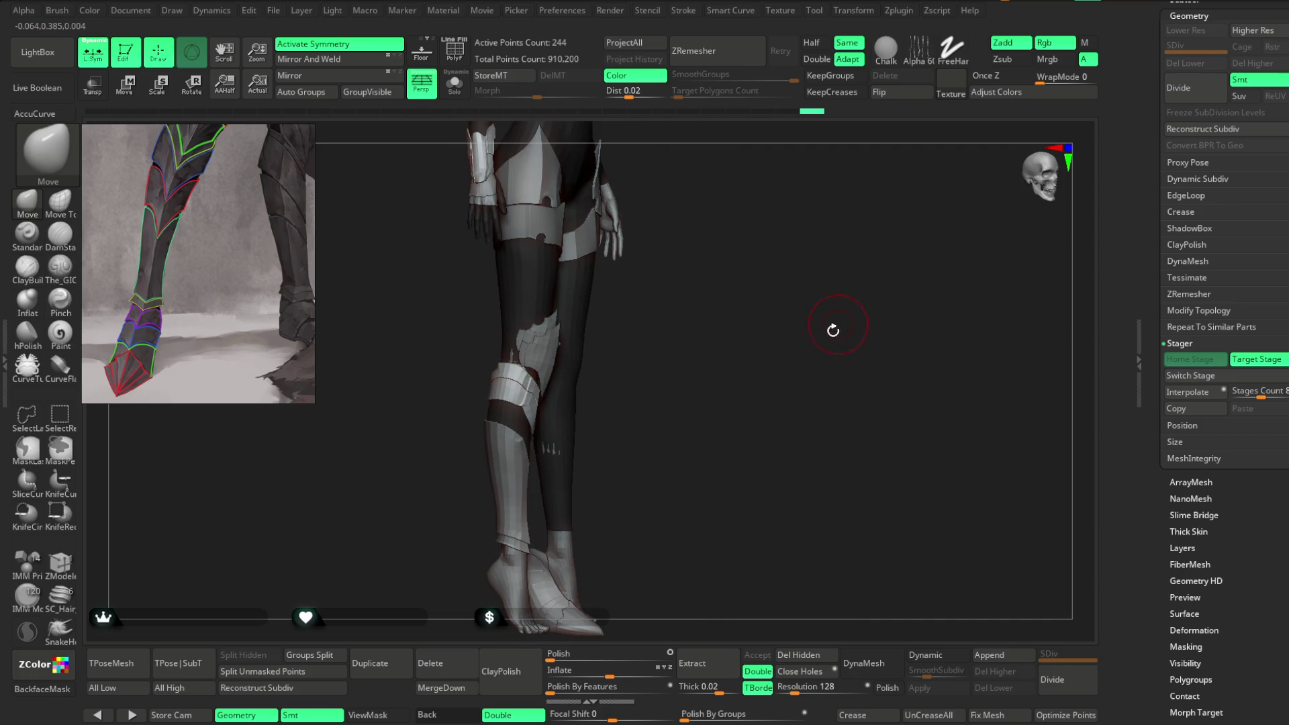
{"action": "mouse_move", "coordinate": [739, 374]}
{"action": "left_mouse_down", "text": "alt"}
{"action": "mouse_move", "coordinate": [750, 308]}
{"action": "mouse_move", "coordinate": [759, 423]}
{"action": "mouse_move", "coordinate": [787, 332]}
{"action": "mouse_move", "coordinate": [656, 339]}
{"action": "mouse_move", "coordinate": [671, 368]}
{"action": "mouse_move", "coordinate": [722, 333]}
{"action": "mouse_move", "coordinate": [661, 346]}
{"action": "mouse_move", "coordinate": [708, 320]}
{"action": "mouse_move", "coordinate": [659, 339]}
{"action": "mouse_move", "coordinate": [736, 377]}
{"action": "mouse_move", "coordinate": [688, 460]}
{"action": "mouse_move", "coordinate": [642, 437]}
{"action": "mouse_move", "coordinate": [817, 328]}
{"action": "mouse_move", "coordinate": [808, 311]}
{"action": "mouse_move", "coordinate": [826, 296]}
{"action": "mouse_move", "coordinate": [796, 321]}
{"action": "mouse_move", "coordinate": [828, 293]}
{"action": "mouse_move", "coordinate": [803, 320]}
{"action": "mouse_move", "coordinate": [799, 279]}
{"action": "mouse_move", "coordinate": [730, 337]}
{"action": "left_mouse_up", "text": "alt"}
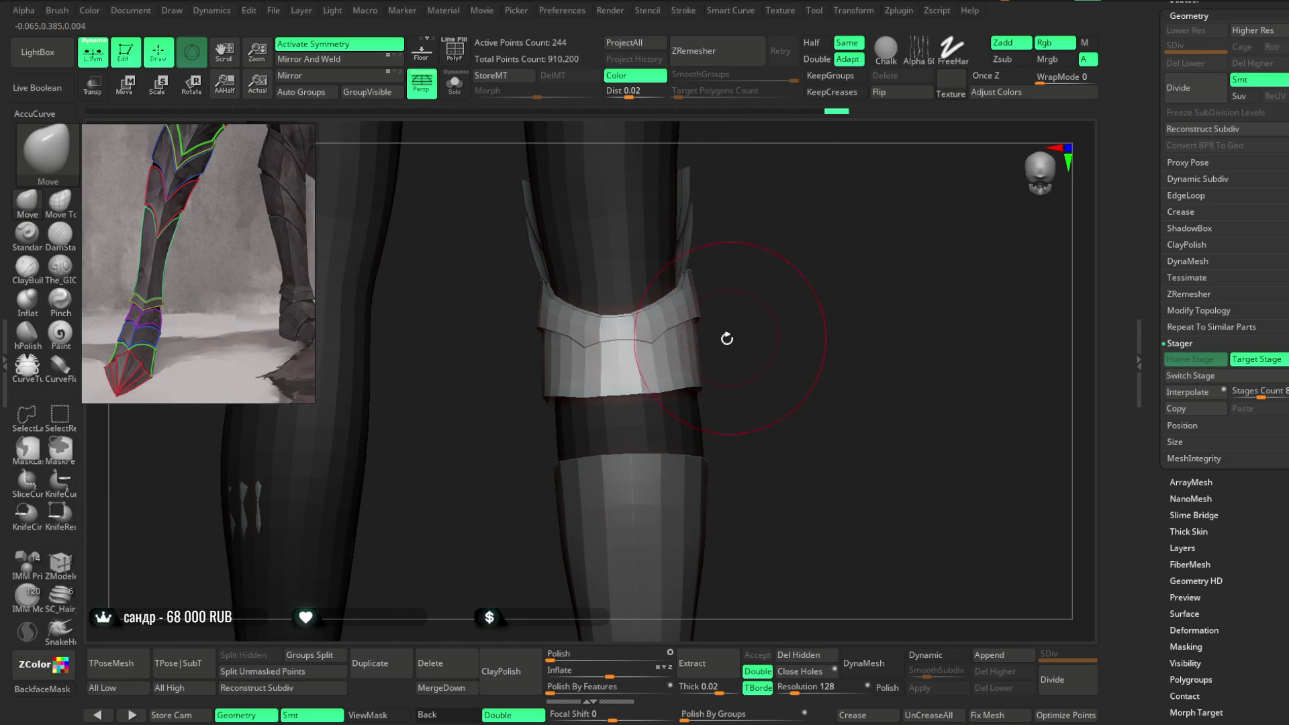
{"action": "key", "text": "space"}
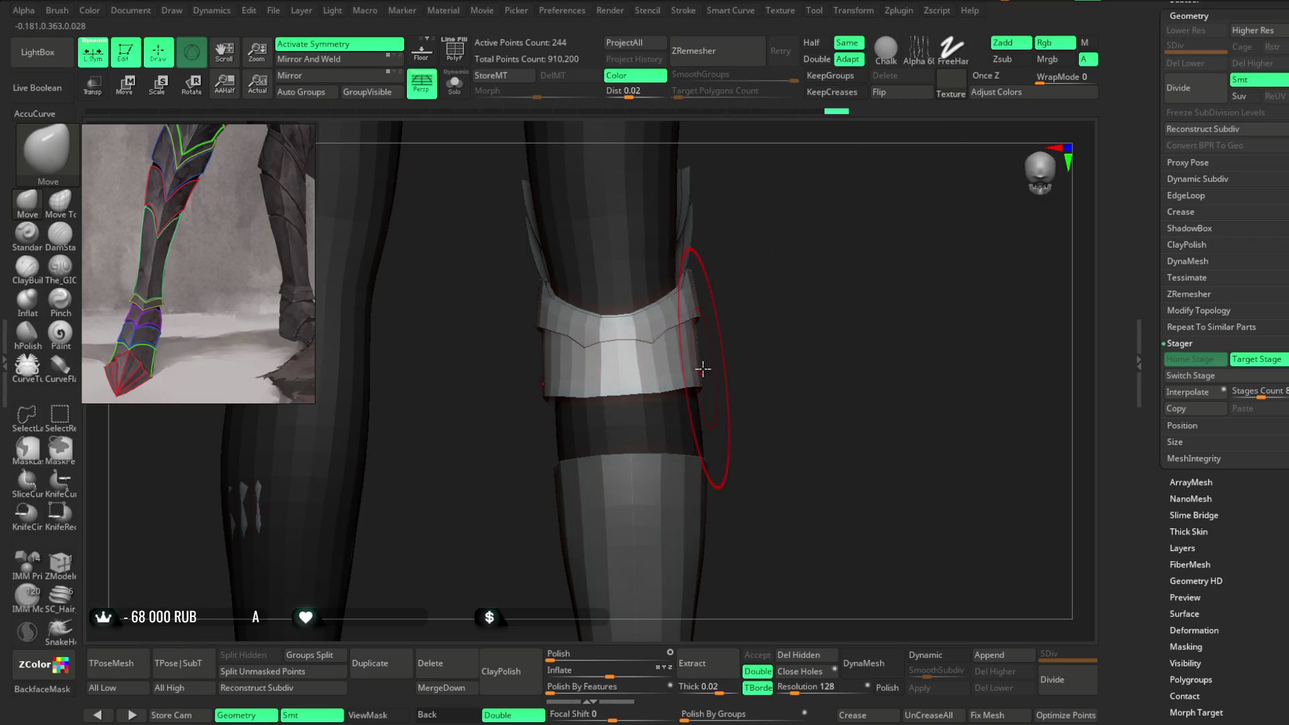
{"action": "mouse_move", "coordinate": [774, 322]}
{"action": "left_mouse_down"}
{"action": "mouse_move", "coordinate": [596, 325]}
{"action": "mouse_move", "coordinate": [919, 345]}
{"action": "mouse_move", "coordinate": [788, 265]}
{"action": "mouse_move", "coordinate": [791, 302]}
{"action": "mouse_move", "coordinate": [831, 310]}
{"action": "mouse_move", "coordinate": [854, 279]}
{"action": "mouse_move", "coordinate": [880, 287]}
{"action": "mouse_move", "coordinate": [874, 322]}
{"action": "mouse_move", "coordinate": [835, 310]}
{"action": "mouse_move", "coordinate": [676, 389]}
{"action": "left_mouse_up"}
{"action": "key", "text": "space"}
{"action": "key", "text": "space"}
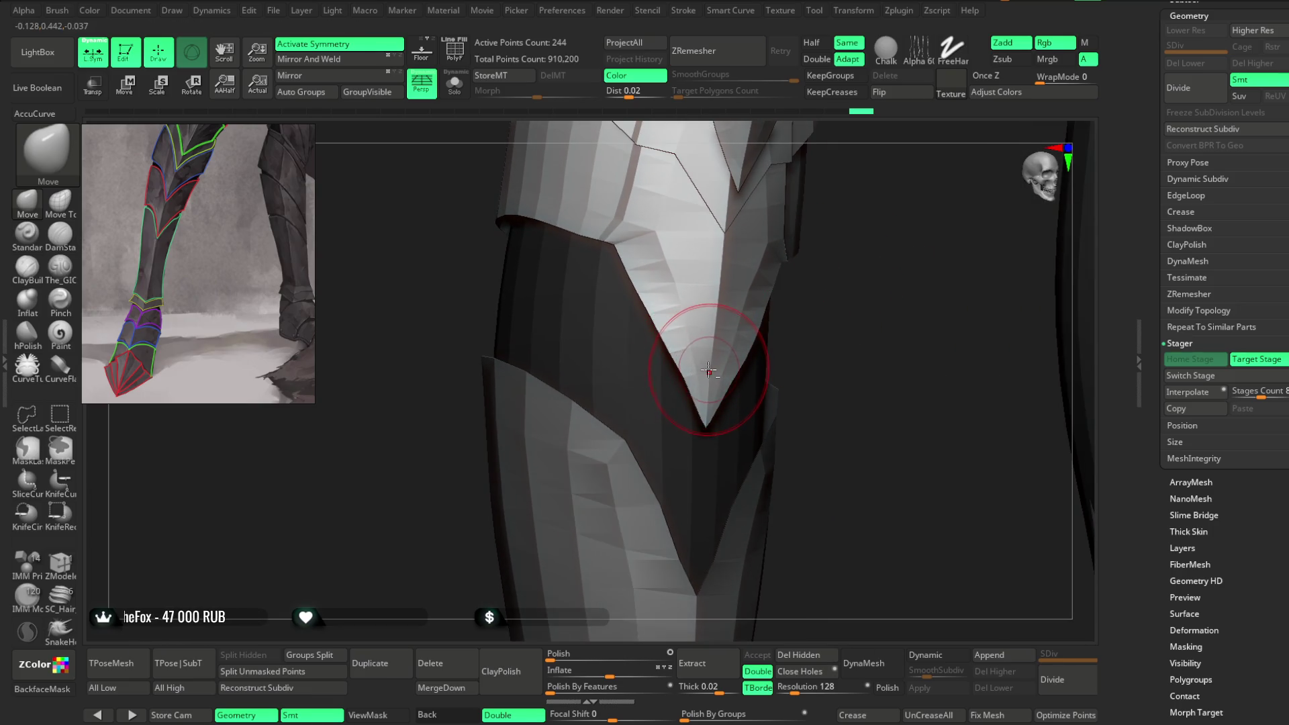
Step: Frame a close-up of the knee guard's V tip where it overlaps the shin plate
{"action": "mouse_move", "coordinate": [862, 306]}
{"action": "left_mouse_down"}
{"action": "mouse_move", "coordinate": [757, 356]}
{"action": "mouse_move", "coordinate": [883, 273]}
{"action": "mouse_move", "coordinate": [774, 348]}
{"action": "left_mouse_up"}
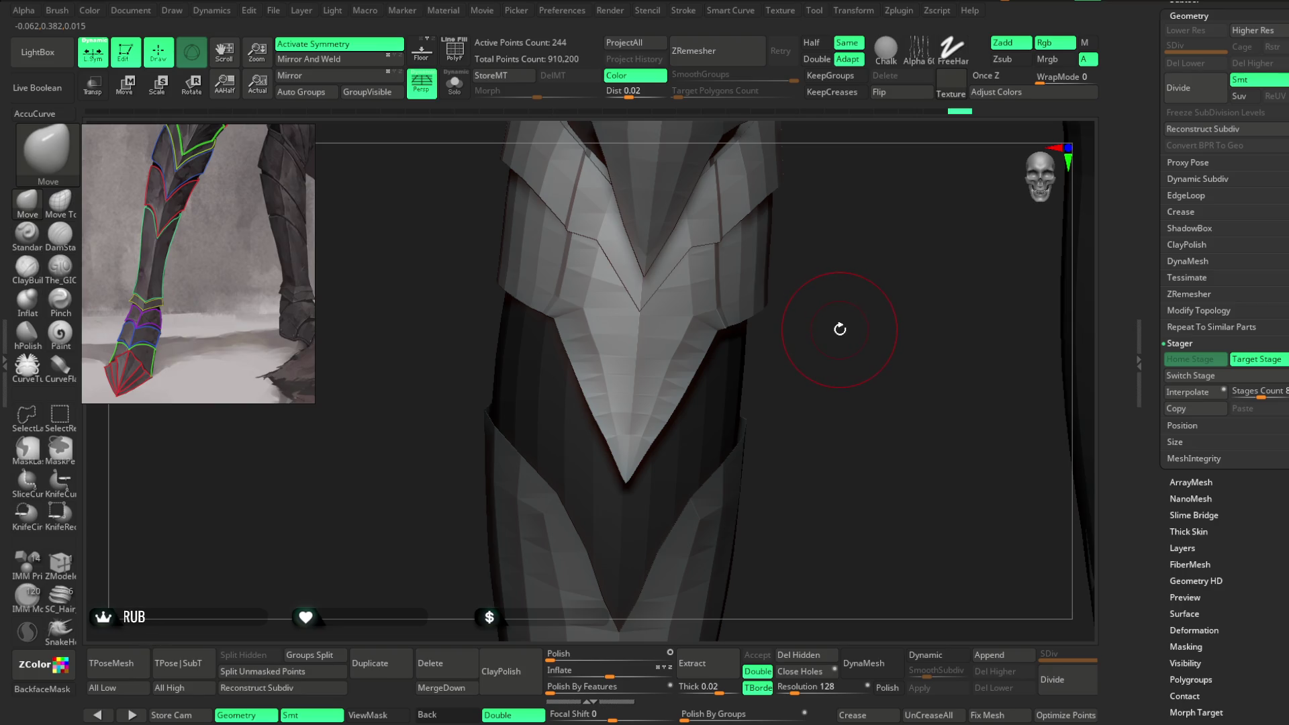
{"action": "mouse_move", "coordinate": [846, 325]}
{"action": "left_mouse_down"}
{"action": "mouse_move", "coordinate": [828, 359]}
{"action": "mouse_move", "coordinate": [825, 330]}
{"action": "mouse_move", "coordinate": [773, 346]}
{"action": "left_mouse_up"}
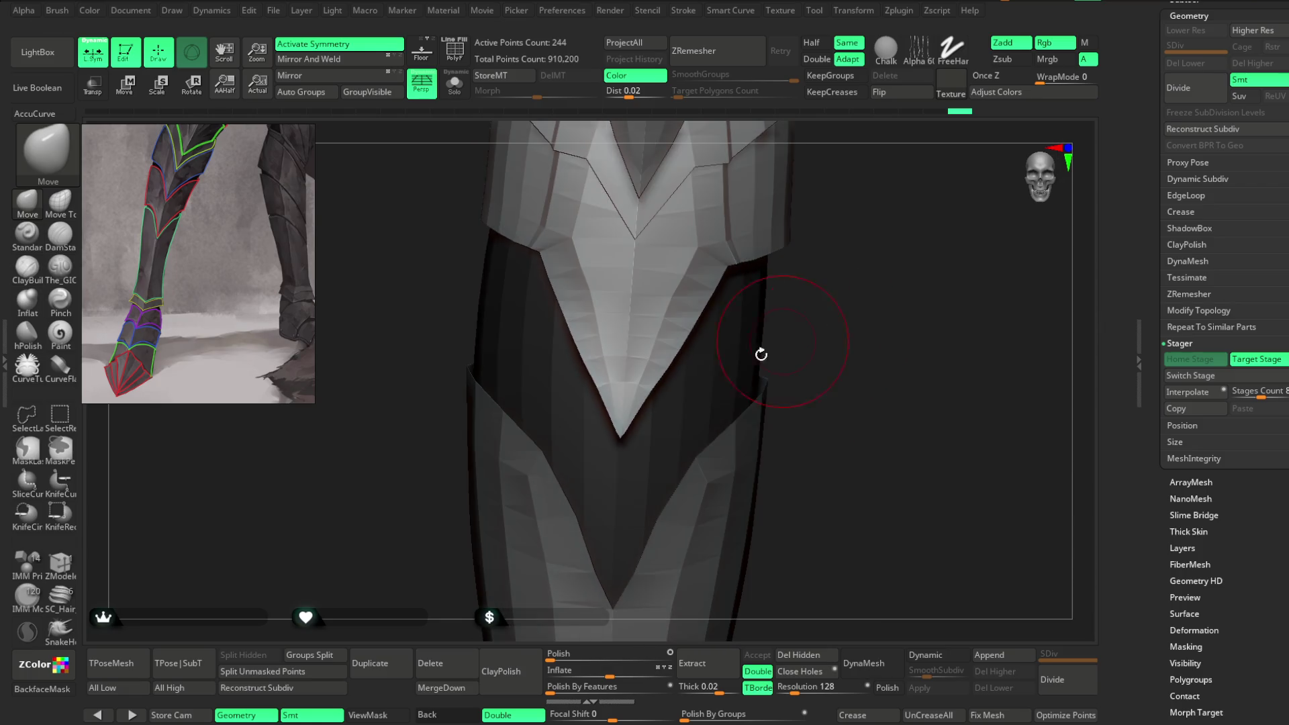
{"action": "mouse_move", "coordinate": [837, 302]}
{"action": "left_mouse_down"}
{"action": "mouse_move", "coordinate": [858, 357]}
{"action": "mouse_move", "coordinate": [880, 356]}
{"action": "mouse_move", "coordinate": [829, 325]}
{"action": "mouse_move", "coordinate": [817, 287]}
{"action": "mouse_move", "coordinate": [670, 417]}
{"action": "left_mouse_up"}
{"action": "key", "text": "space"}
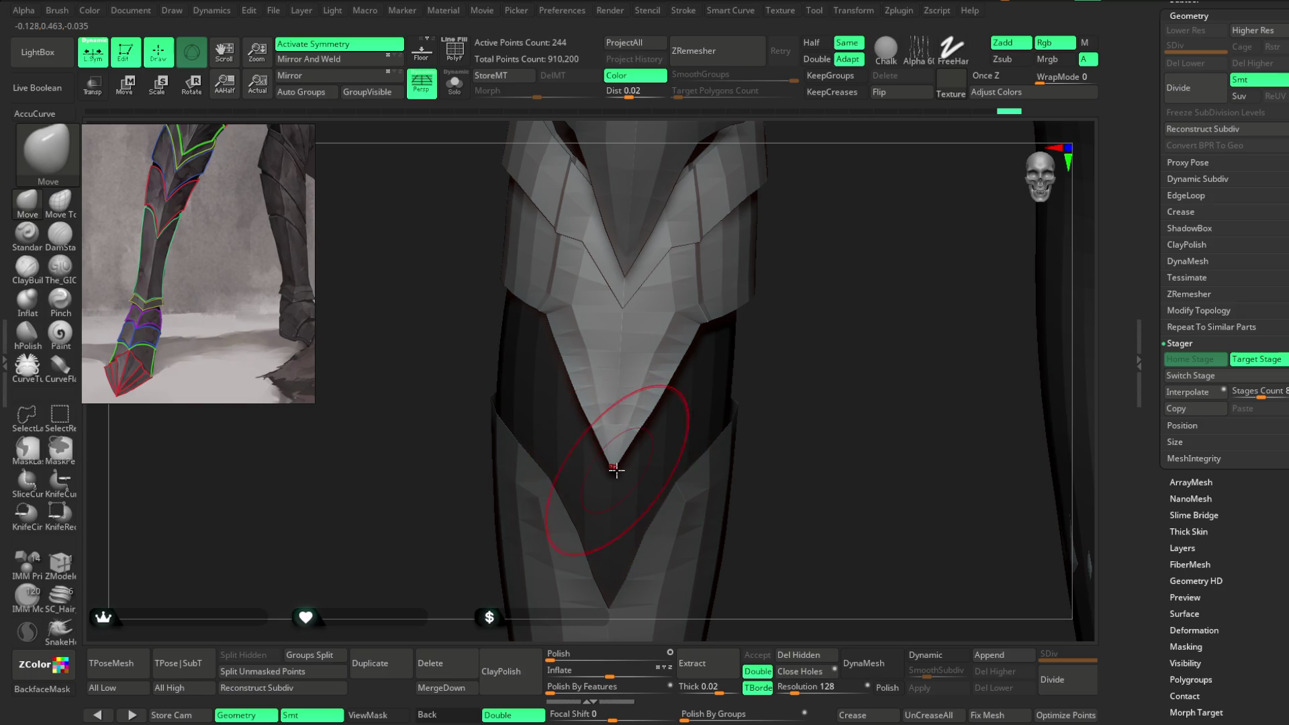
{"action": "mouse_move", "coordinate": [617, 469]}
{"action": "left_mouse_down"}
{"action": "mouse_move", "coordinate": [809, 293]}
{"action": "mouse_move", "coordinate": [632, 424]}
{"action": "left_mouse_up"}
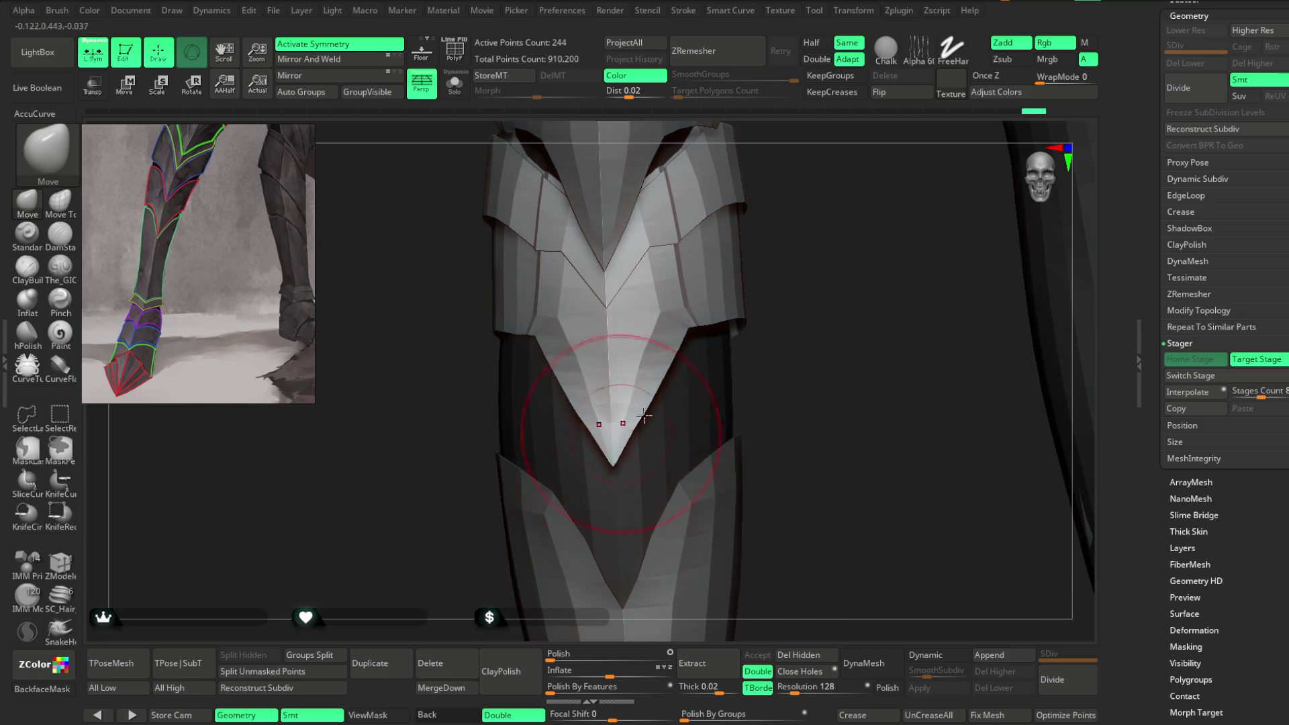
{"action": "key", "text": "space"}
{"action": "left_click_drag", "start_coordinate": [820, 320], "coordinate": [659, 401]}
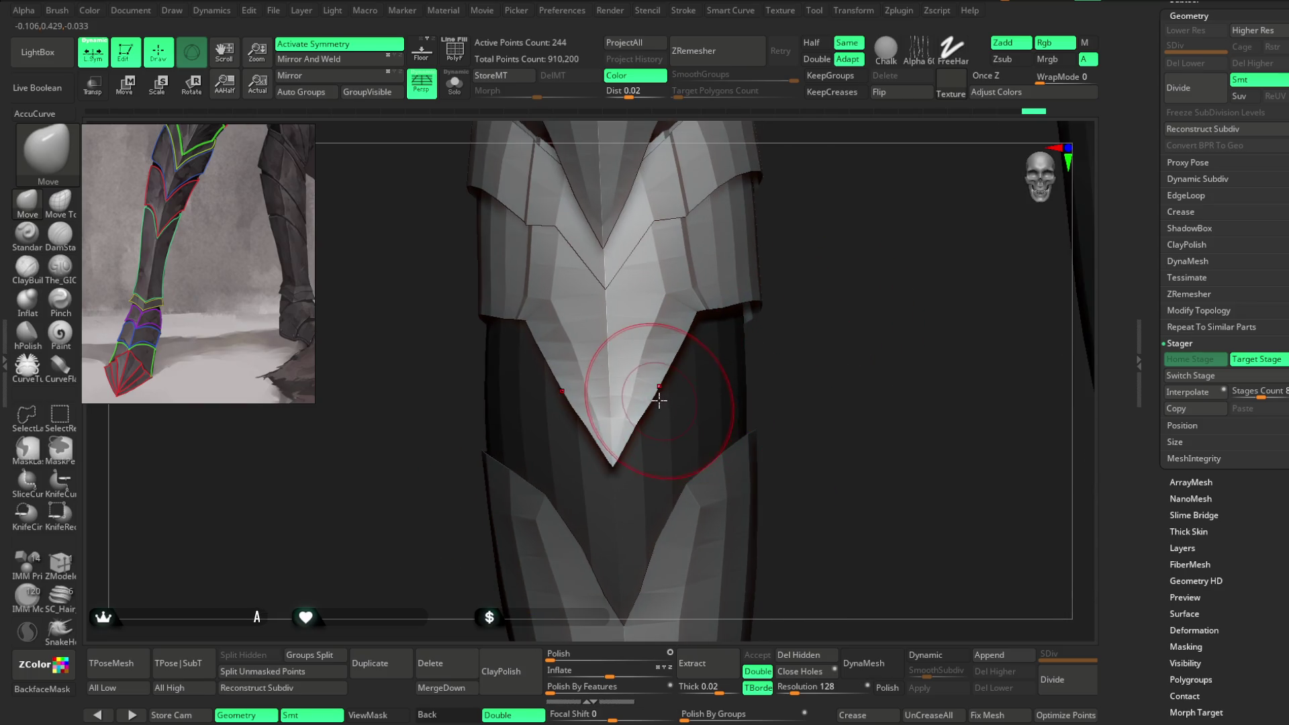
{"action": "left_click_drag", "start_coordinate": [812, 322], "coordinate": [892, 339]}
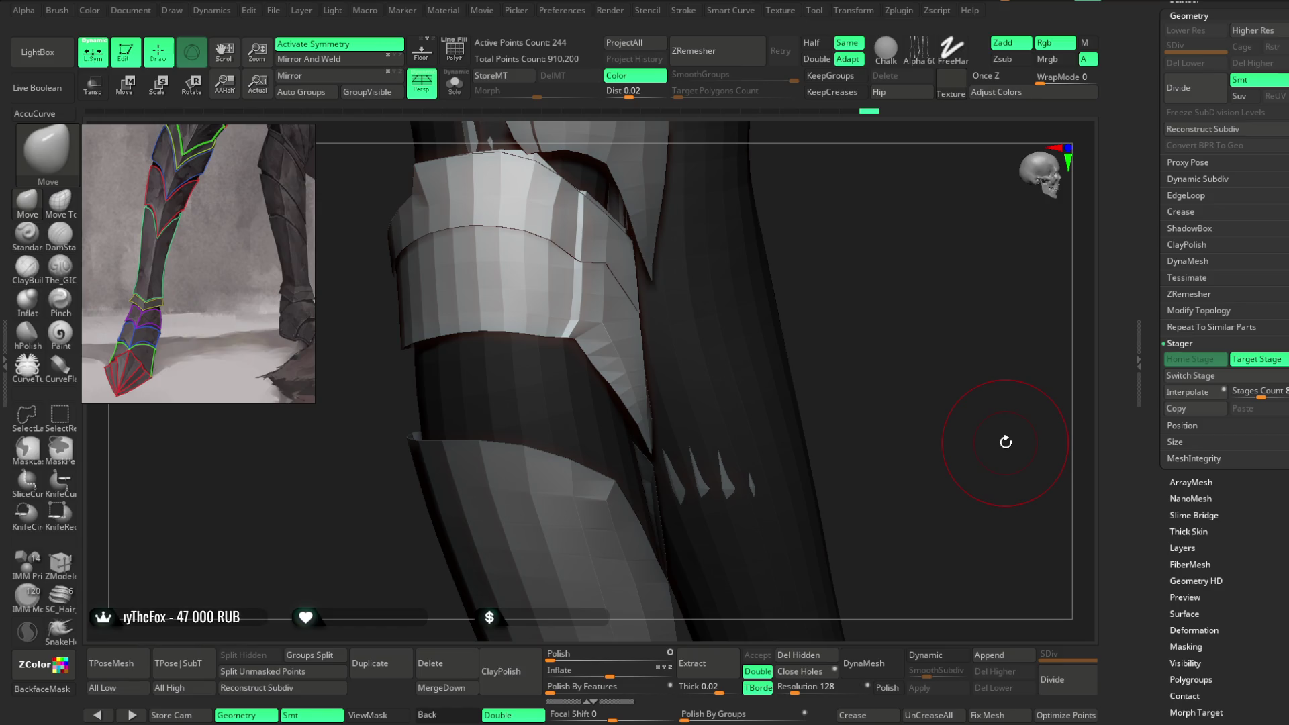
Step: Orbit around the knee guard's V point, then select the Extract3 armour piece
{"action": "left_click_drag", "start_coordinate": [835, 239], "coordinate": [787, 247]}
{"action": "mouse_move", "coordinate": [745, 316]}
{"action": "left_mouse_down"}
{"action": "mouse_move", "coordinate": [768, 293]}
{"action": "mouse_move", "coordinate": [694, 274]}
{"action": "mouse_move", "coordinate": [646, 388]}
{"action": "left_mouse_up"}
{"action": "mouse_move", "coordinate": [739, 288]}
{"action": "left_mouse_down"}
{"action": "mouse_move", "coordinate": [732, 306]}
{"action": "mouse_move", "coordinate": [685, 325]}
{"action": "left_mouse_up"}
{"action": "key", "text": "space"}
{"action": "mouse_move", "coordinate": [711, 275]}
{"action": "left_mouse_down"}
{"action": "mouse_move", "coordinate": [824, 237]}
{"action": "mouse_move", "coordinate": [776, 299]}
{"action": "mouse_move", "coordinate": [768, 284]}
{"action": "mouse_move", "coordinate": [744, 379]}
{"action": "mouse_move", "coordinate": [891, 242]}
{"action": "mouse_move", "coordinate": [826, 325]}
{"action": "left_mouse_up"}
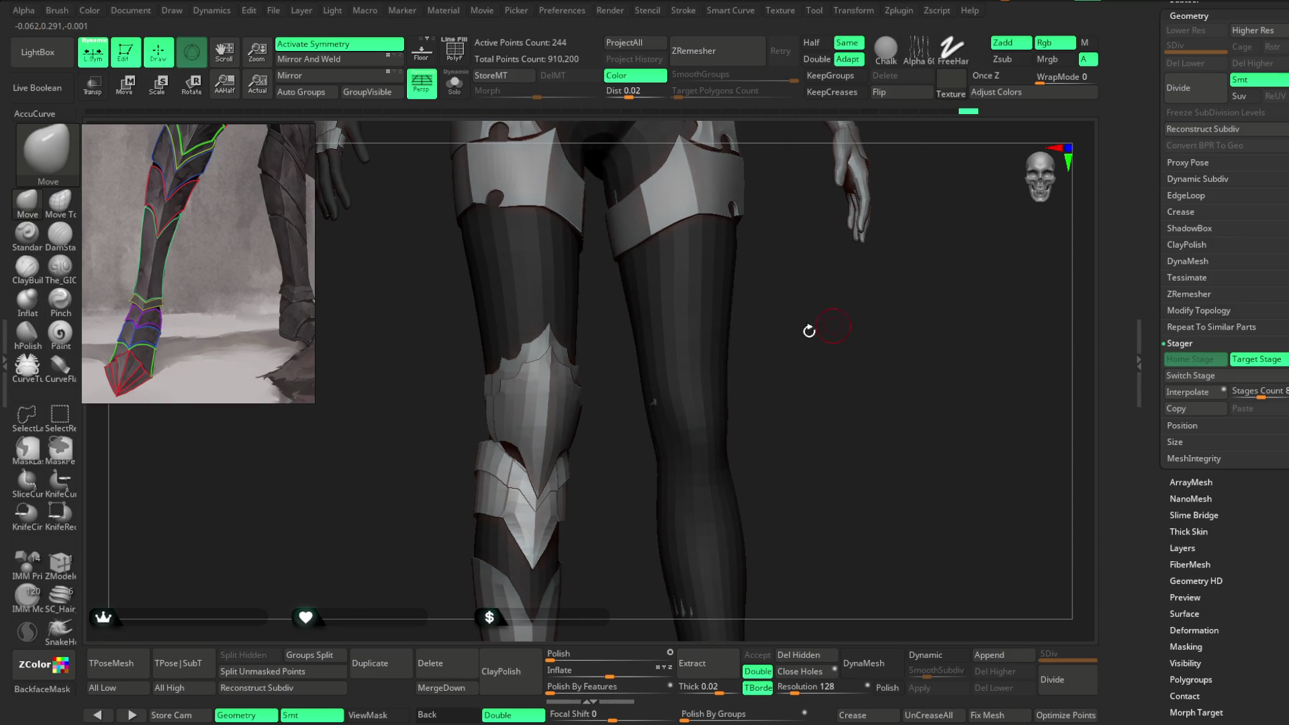
{"action": "left_click", "coordinate": [681, 384], "text": "alt"}
Step: Orbit down over the shins and square both legs up in a front view
{"action": "key", "text": "space"}
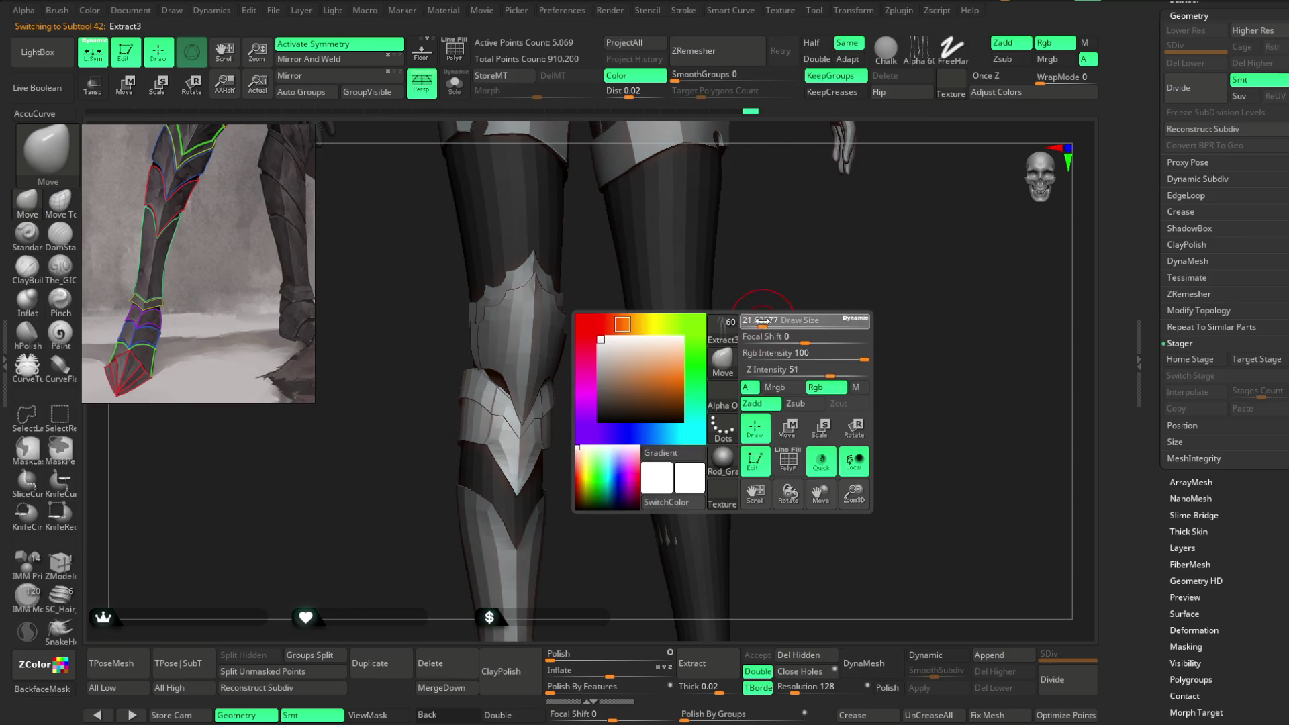
{"action": "mouse_move", "coordinate": [769, 319]}
{"action": "left_mouse_down"}
{"action": "mouse_move", "coordinate": [790, 302]}
{"action": "mouse_move", "coordinate": [644, 343]}
{"action": "left_mouse_up"}
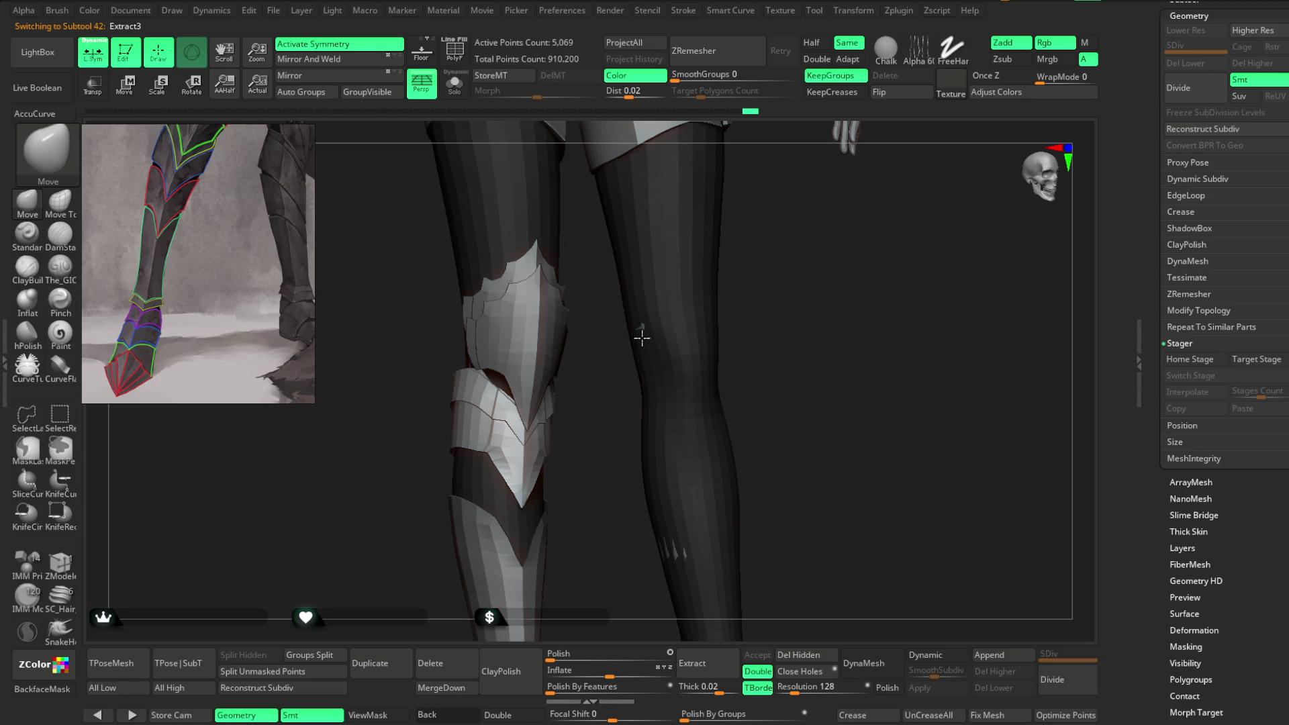
{"action": "mouse_move", "coordinate": [746, 315]}
{"action": "left_mouse_down"}
{"action": "mouse_move", "coordinate": [771, 288]}
{"action": "mouse_move", "coordinate": [771, 250]}
{"action": "mouse_move", "coordinate": [752, 343]}
{"action": "mouse_move", "coordinate": [664, 376]}
{"action": "left_mouse_up"}
{"action": "key", "text": "space"}
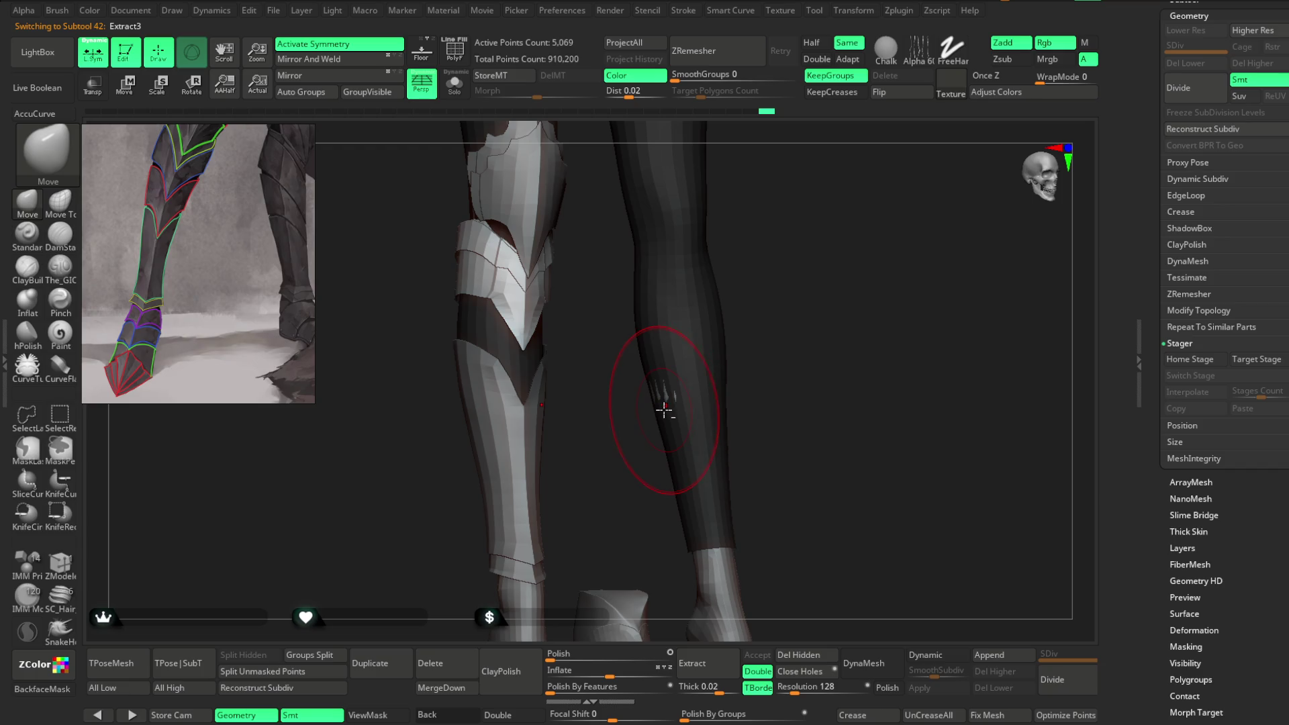
{"action": "mouse_move", "coordinate": [764, 347]}
{"action": "left_mouse_down"}
{"action": "mouse_move", "coordinate": [791, 280]}
{"action": "mouse_move", "coordinate": [792, 299]}
{"action": "left_mouse_up"}
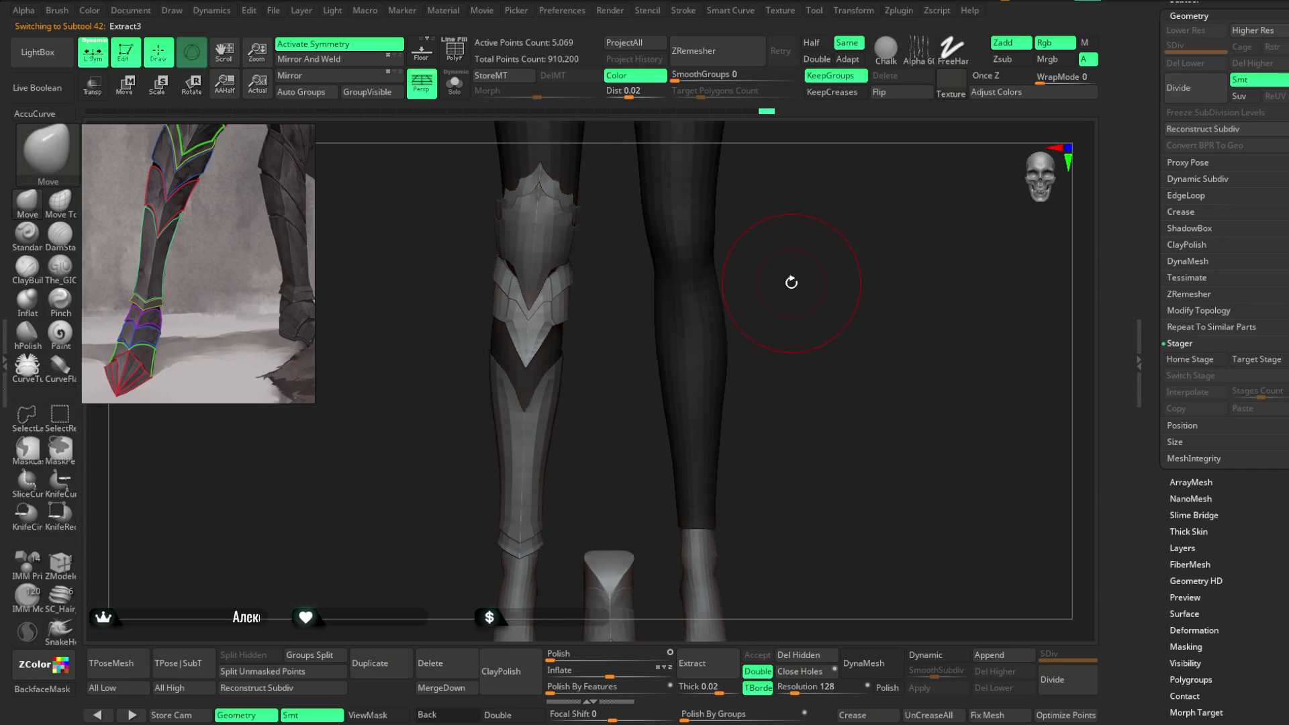
{"action": "left_click_drag", "start_coordinate": [770, 247], "coordinate": [728, 267]}
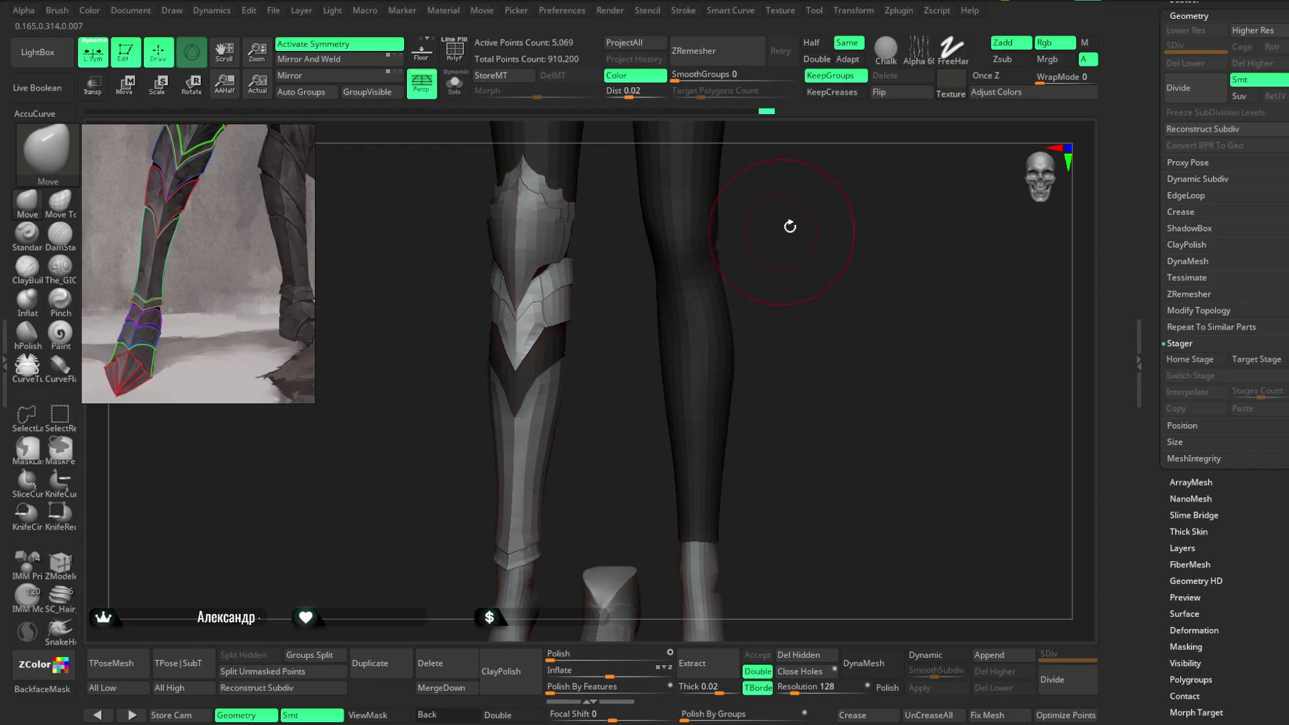
{"action": "left_click_drag", "start_coordinate": [783, 231], "coordinate": [682, 244]}
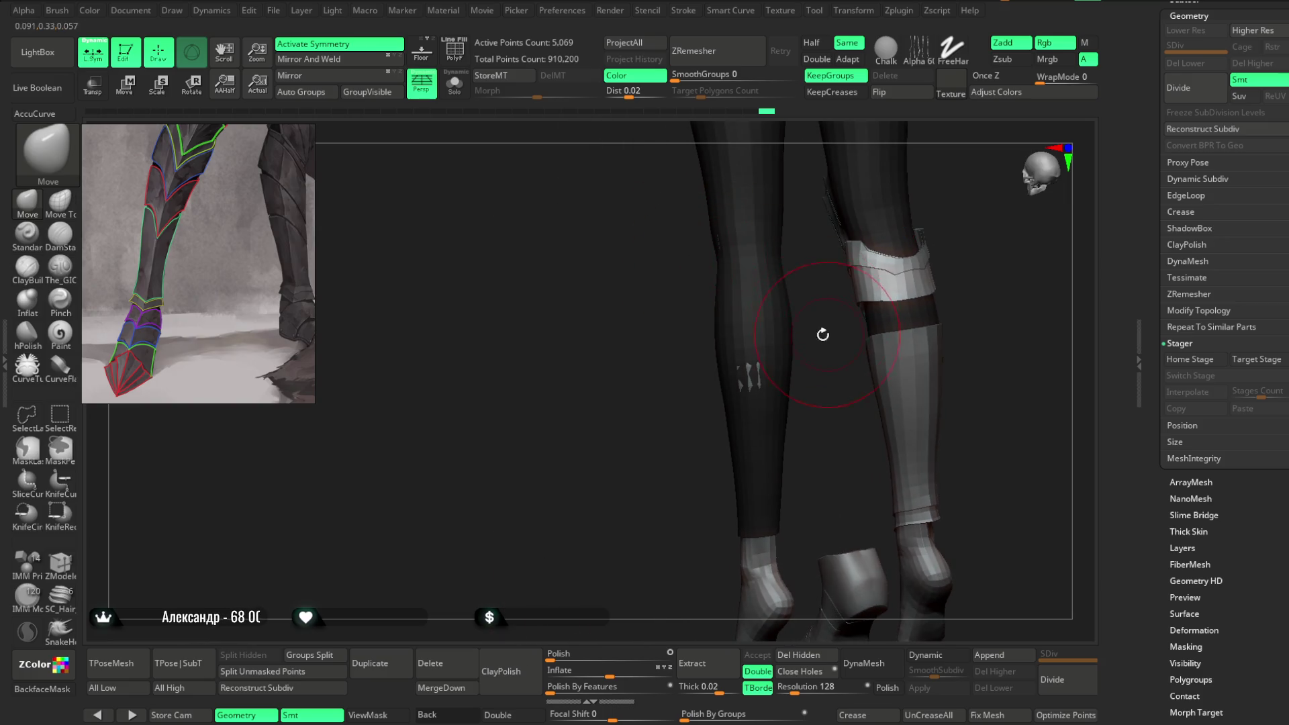
{"action": "left_click_drag", "start_coordinate": [825, 334], "coordinate": [713, 344]}
{"action": "mouse_move", "coordinate": [655, 393]}
{"action": "left_mouse_down"}
{"action": "mouse_move", "coordinate": [618, 434]}
{"action": "mouse_move", "coordinate": [771, 301]}
{"action": "mouse_move", "coordinate": [754, 322]}
{"action": "mouse_move", "coordinate": [699, 323]}
{"action": "mouse_move", "coordinate": [705, 347]}
{"action": "left_mouse_up"}
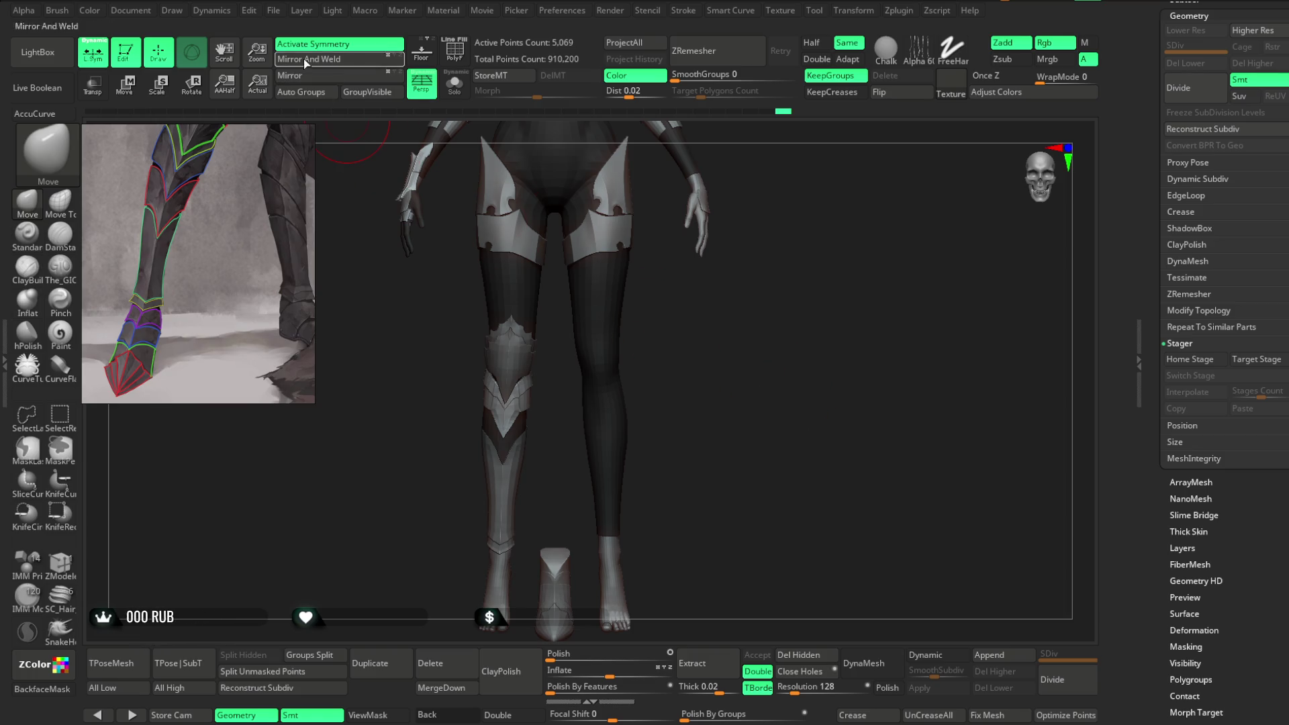
Step: Save the project as the next incremental version with Save Next
{"action": "left_click", "coordinate": [273, 10]}
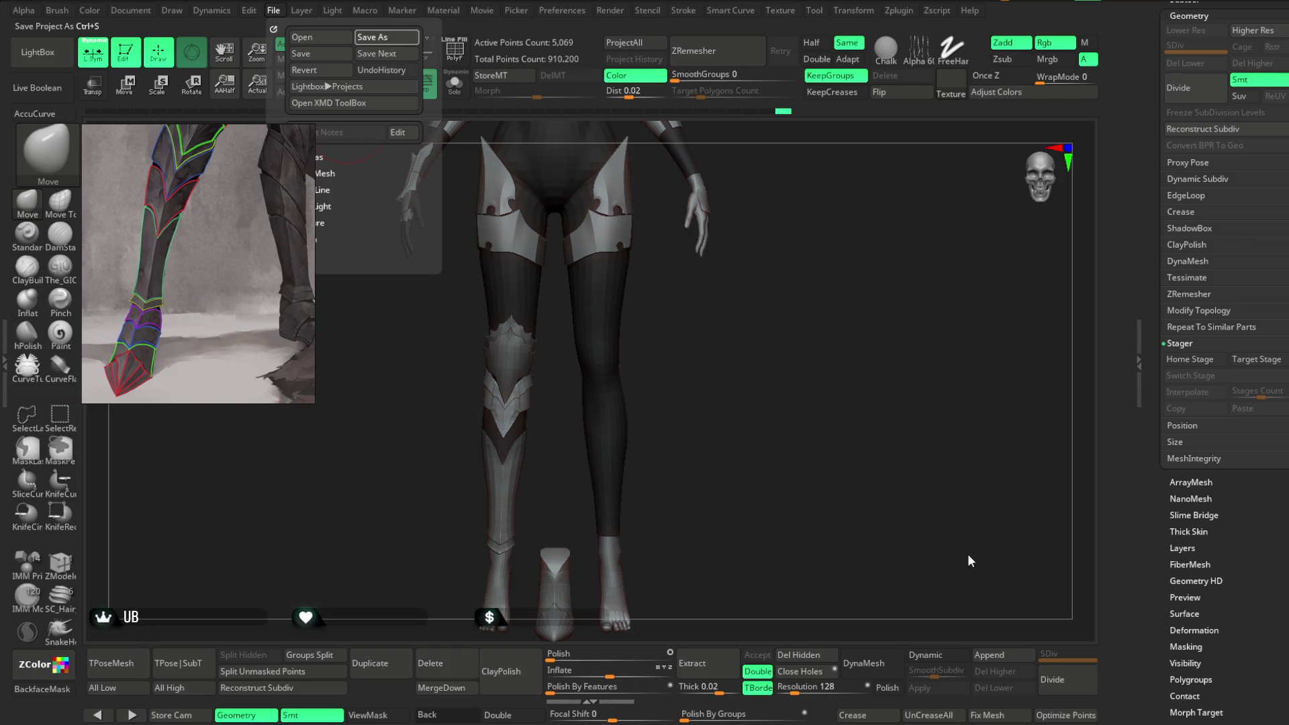
{"action": "key", "text": "ctrl+s"}
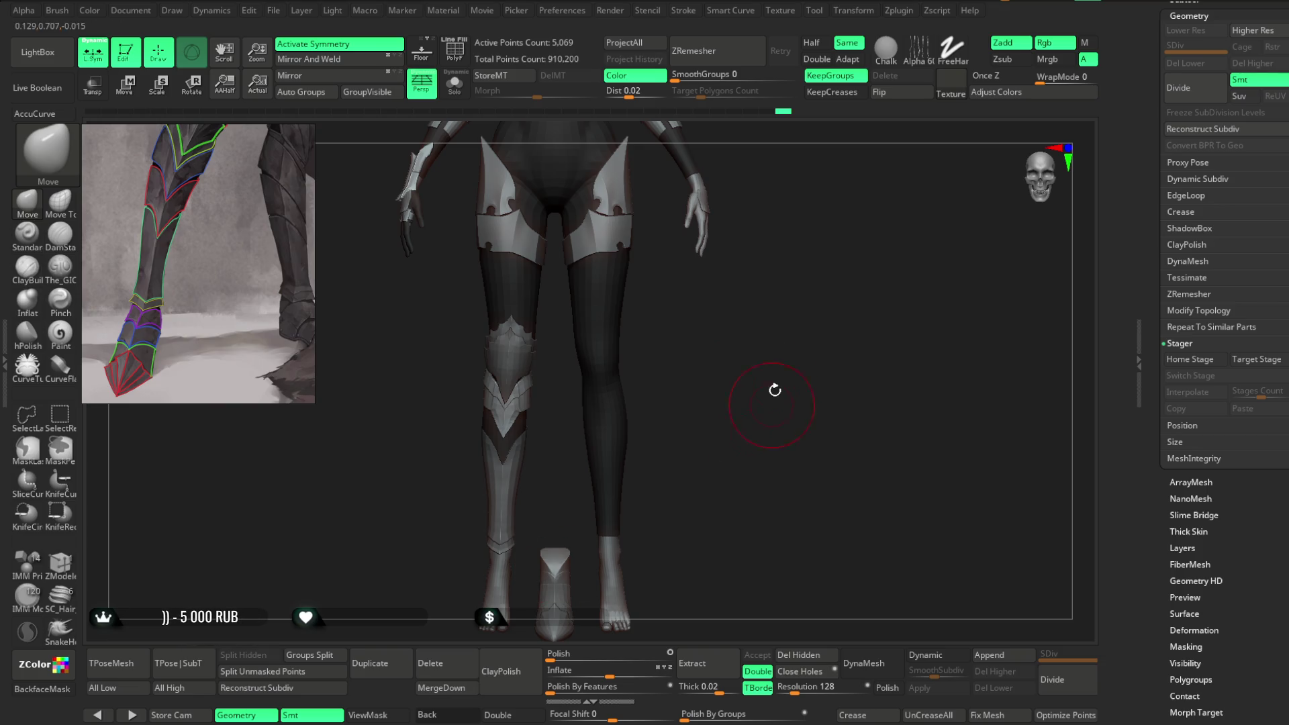
{"action": "mouse_move", "coordinate": [753, 328]}
{"action": "left_mouse_down"}
{"action": "mouse_move", "coordinate": [783, 339]}
{"action": "mouse_move", "coordinate": [763, 316]}
{"action": "mouse_move", "coordinate": [777, 403]}
{"action": "mouse_move", "coordinate": [764, 323]}
{"action": "mouse_move", "coordinate": [743, 319]}
{"action": "mouse_move", "coordinate": [808, 268]}
{"action": "mouse_move", "coordinate": [834, 265]}
{"action": "mouse_move", "coordinate": [805, 263]}
{"action": "left_mouse_up"}
Step: Select the Extract1 shin plate and orbit around its angled front against both legs
{"action": "left_click", "coordinate": [383, 437], "text": "alt"}
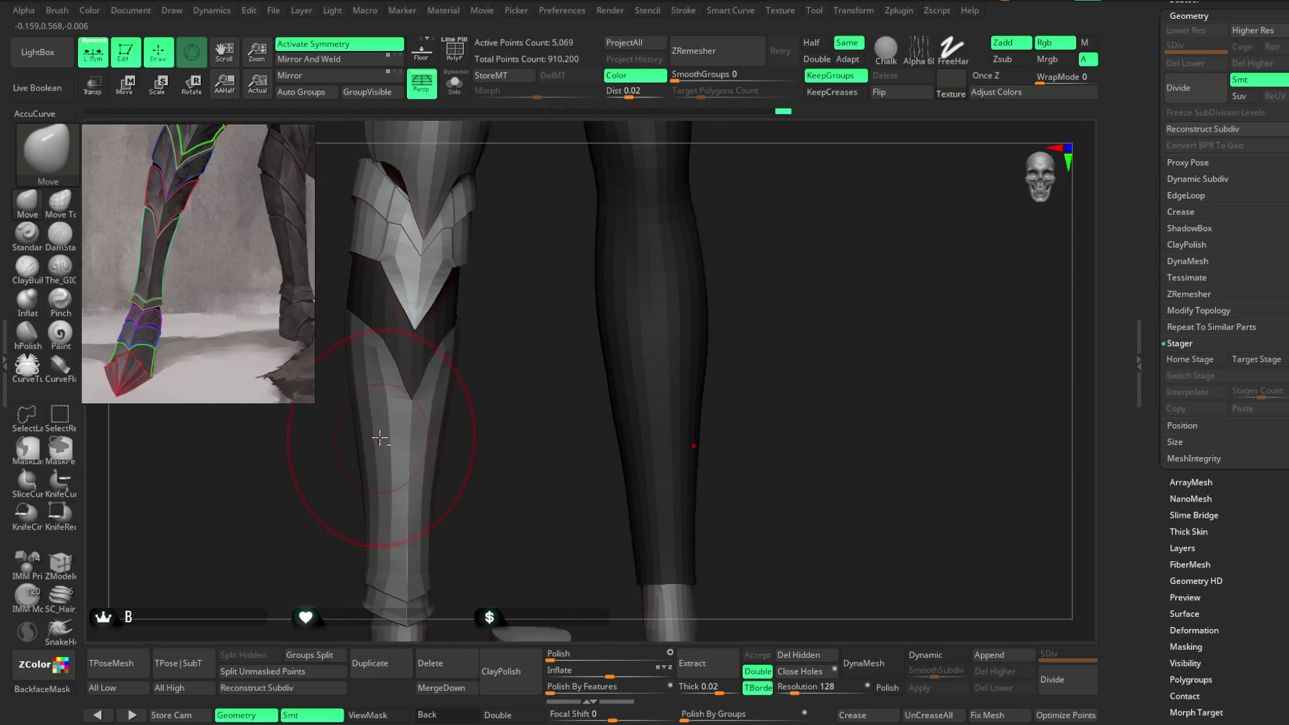
{"action": "mouse_move", "coordinate": [461, 400]}
{"action": "left_mouse_down"}
{"action": "mouse_move", "coordinate": [578, 322]}
{"action": "mouse_move", "coordinate": [666, 317]}
{"action": "mouse_move", "coordinate": [638, 336]}
{"action": "mouse_move", "coordinate": [679, 319]}
{"action": "mouse_move", "coordinate": [535, 386]}
{"action": "mouse_move", "coordinate": [733, 273]}
{"action": "mouse_move", "coordinate": [671, 345]}
{"action": "mouse_move", "coordinate": [512, 365]}
{"action": "left_mouse_up"}
{"action": "key", "text": "space"}
{"action": "key", "text": "space"}
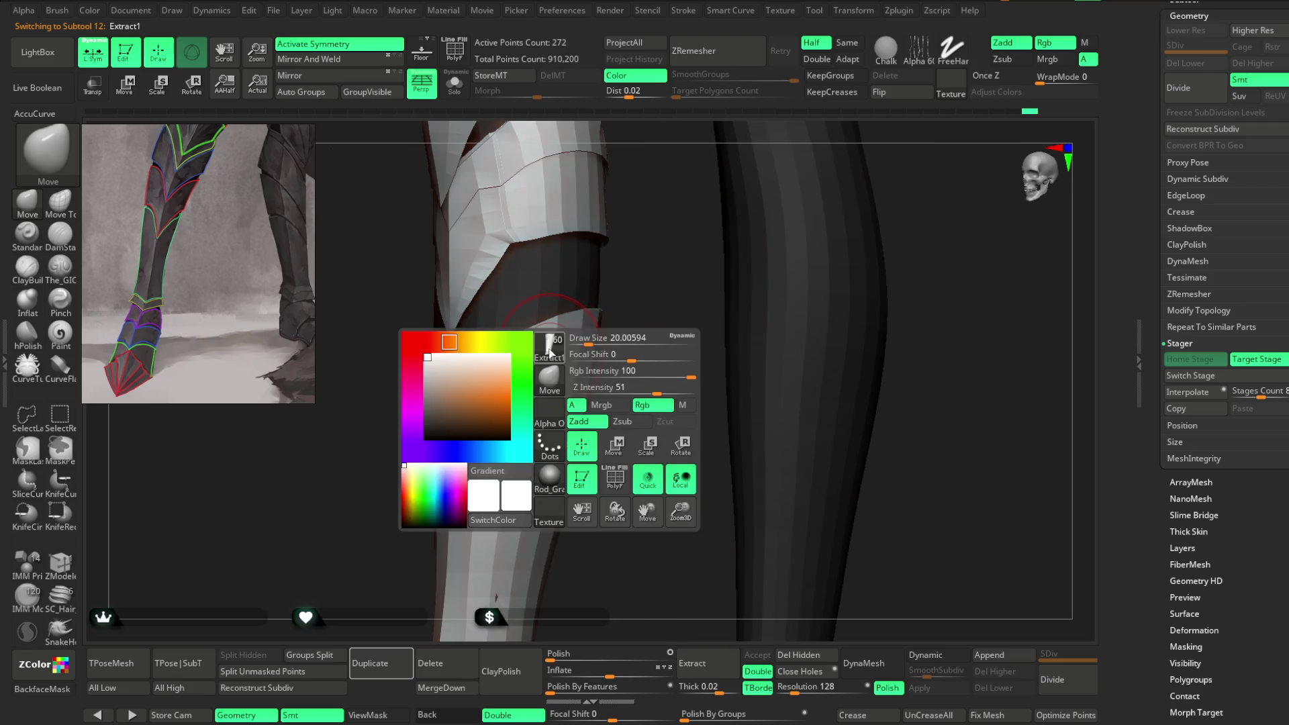
{"action": "left_click_drag", "start_coordinate": [658, 294], "coordinate": [488, 349]}
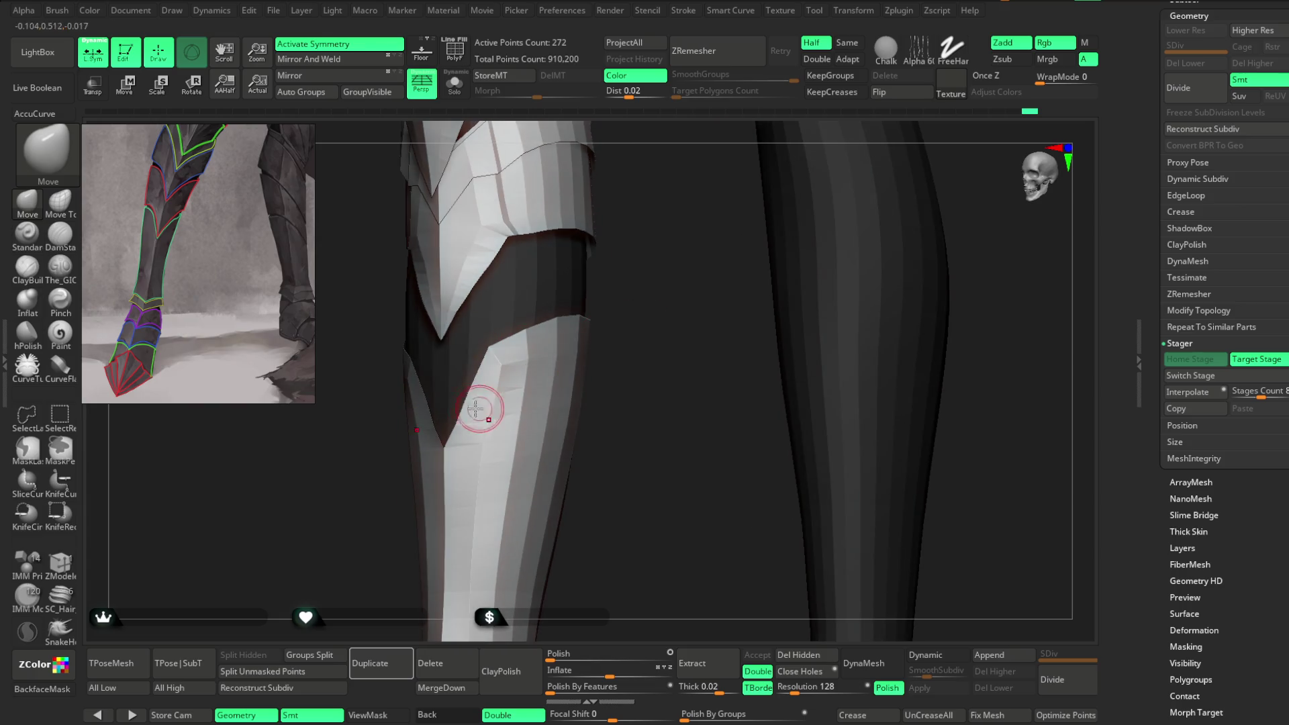
{"action": "mouse_move", "coordinate": [512, 383]}
{"action": "left_mouse_down"}
{"action": "mouse_move", "coordinate": [667, 328]}
{"action": "mouse_move", "coordinate": [689, 306]}
{"action": "mouse_move", "coordinate": [532, 370]}
{"action": "left_mouse_up"}
{"action": "key", "text": "space"}
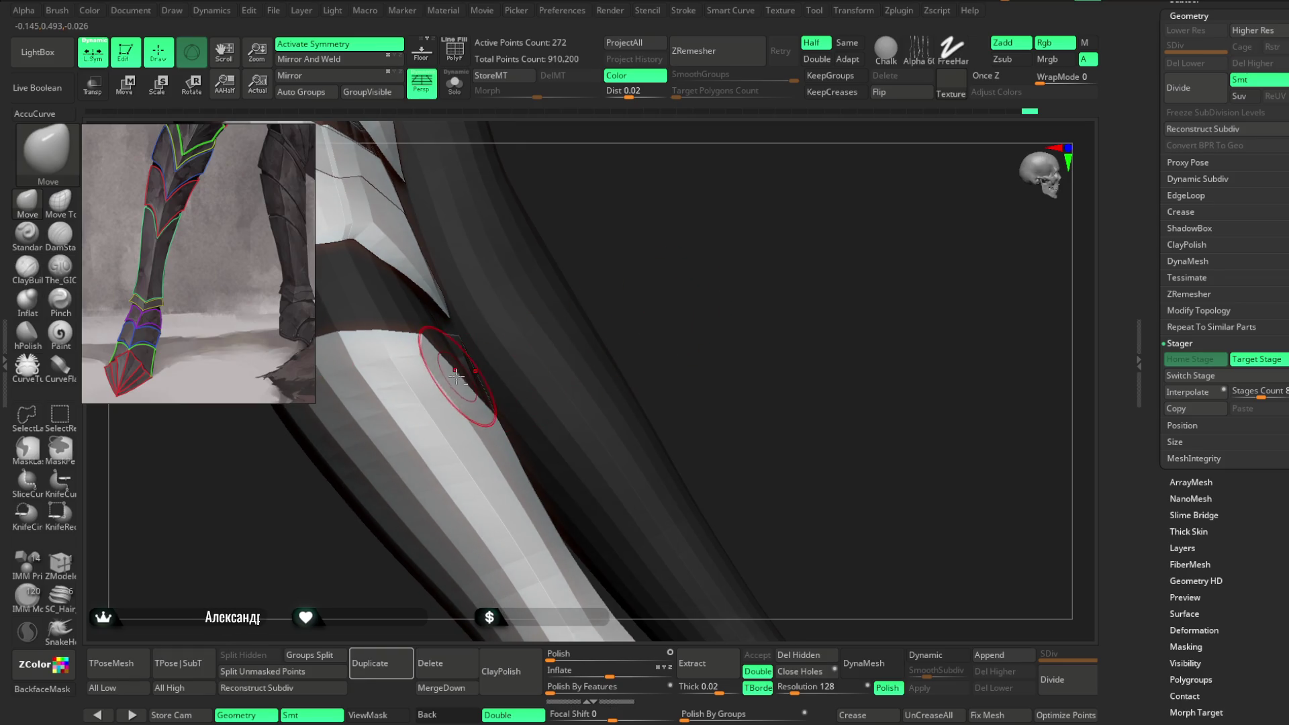
{"action": "mouse_move", "coordinate": [674, 305]}
{"action": "left_mouse_down"}
{"action": "mouse_move", "coordinate": [668, 282]}
{"action": "mouse_move", "coordinate": [644, 296]}
{"action": "mouse_move", "coordinate": [608, 401]}
{"action": "mouse_move", "coordinate": [622, 354]}
{"action": "mouse_move", "coordinate": [607, 325]}
{"action": "mouse_move", "coordinate": [658, 322]}
{"action": "mouse_move", "coordinate": [627, 308]}
{"action": "mouse_move", "coordinate": [541, 394]}
{"action": "mouse_move", "coordinate": [578, 343]}
{"action": "mouse_move", "coordinate": [587, 412]}
{"action": "mouse_move", "coordinate": [588, 378]}
{"action": "mouse_move", "coordinate": [587, 392]}
{"action": "mouse_move", "coordinate": [538, 396]}
{"action": "mouse_move", "coordinate": [590, 397]}
{"action": "mouse_move", "coordinate": [507, 397]}
{"action": "mouse_move", "coordinate": [470, 418]}
{"action": "mouse_move", "coordinate": [587, 349]}
{"action": "mouse_move", "coordinate": [555, 363]}
{"action": "mouse_move", "coordinate": [627, 363]}
{"action": "mouse_move", "coordinate": [564, 302]}
{"action": "mouse_move", "coordinate": [510, 323]}
{"action": "mouse_move", "coordinate": [541, 280]}
{"action": "mouse_move", "coordinate": [585, 318]}
{"action": "mouse_move", "coordinate": [495, 371]}
{"action": "left_mouse_up"}
{"action": "key", "text": "space"}
{"action": "key", "text": "space"}
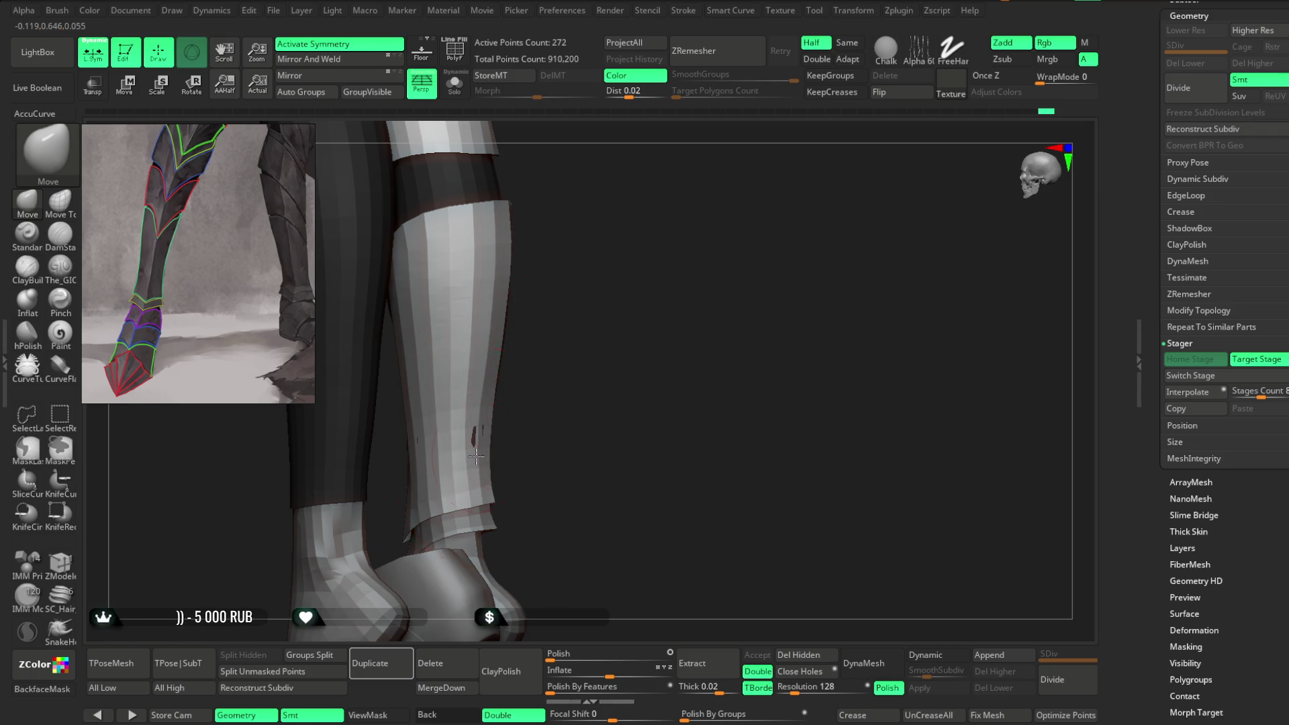
{"action": "mouse_move", "coordinate": [495, 445]}
{"action": "left_mouse_down"}
{"action": "mouse_move", "coordinate": [627, 380]}
{"action": "mouse_move", "coordinate": [466, 455]}
{"action": "mouse_move", "coordinate": [618, 397]}
{"action": "mouse_move", "coordinate": [547, 377]}
{"action": "mouse_move", "coordinate": [526, 389]}
{"action": "mouse_move", "coordinate": [586, 380]}
{"action": "mouse_move", "coordinate": [521, 374]}
{"action": "mouse_move", "coordinate": [526, 391]}
{"action": "mouse_move", "coordinate": [557, 325]}
{"action": "mouse_move", "coordinate": [604, 383]}
{"action": "mouse_move", "coordinate": [713, 255]}
{"action": "mouse_move", "coordinate": [619, 299]}
{"action": "mouse_move", "coordinate": [641, 312]}
{"action": "mouse_move", "coordinate": [691, 280]}
{"action": "mouse_move", "coordinate": [507, 399]}
{"action": "left_mouse_up"}
{"action": "key", "text": "space"}
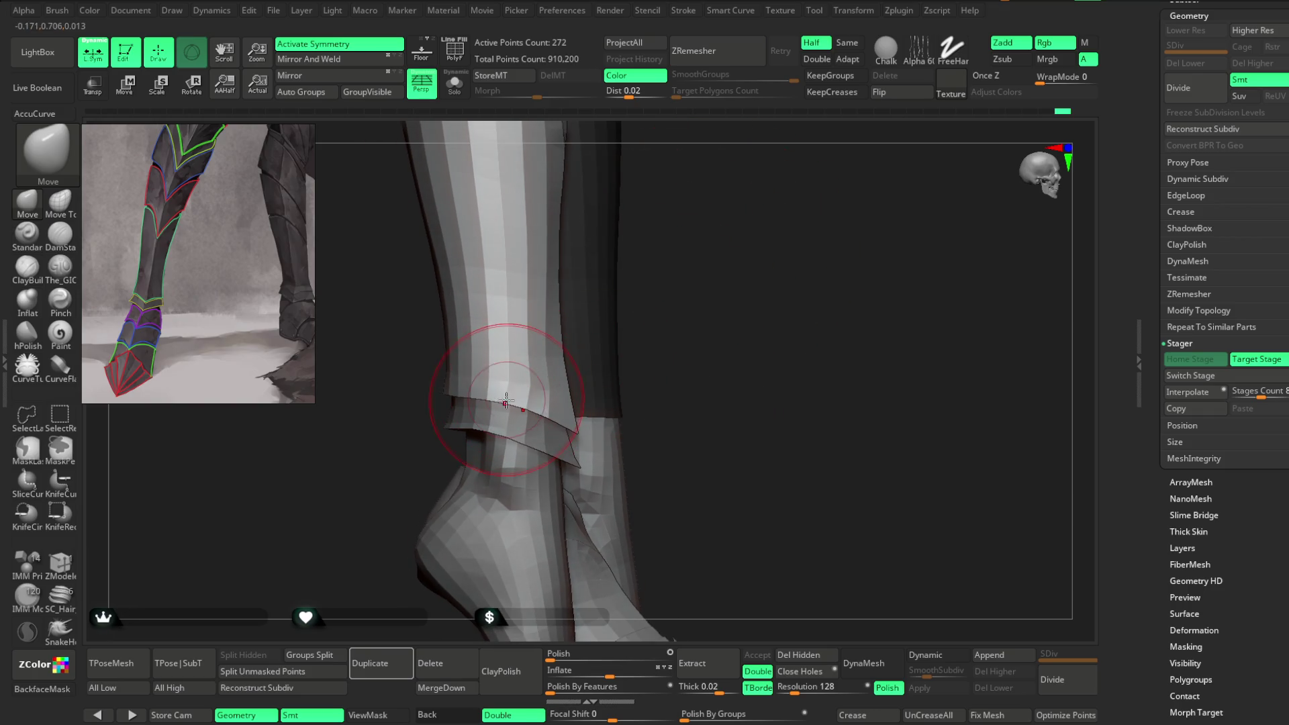
{"action": "mouse_move", "coordinate": [403, 316]}
{"action": "left_mouse_down"}
{"action": "mouse_move", "coordinate": [667, 310]}
{"action": "mouse_move", "coordinate": [643, 312]}
{"action": "mouse_move", "coordinate": [656, 316]}
{"action": "mouse_move", "coordinate": [650, 333]}
{"action": "mouse_move", "coordinate": [537, 385]}
{"action": "left_mouse_up"}
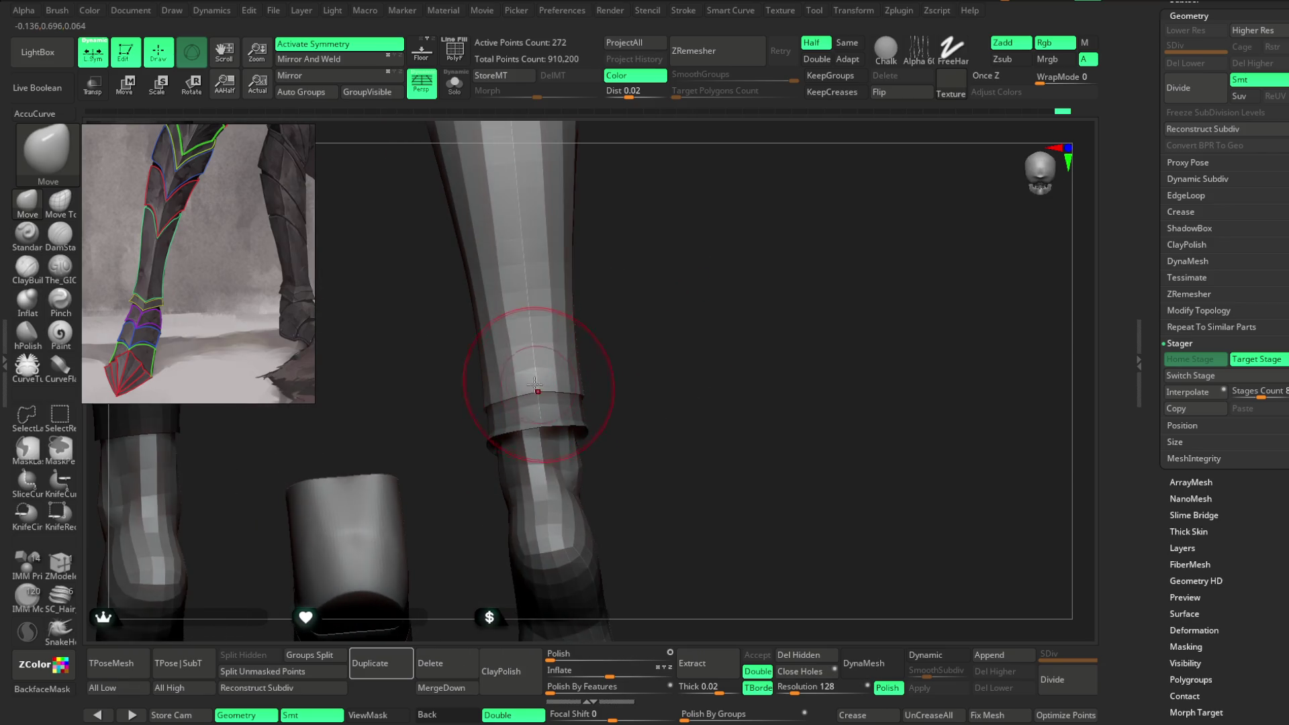
{"action": "left_click_drag", "start_coordinate": [430, 376], "coordinate": [386, 333]}
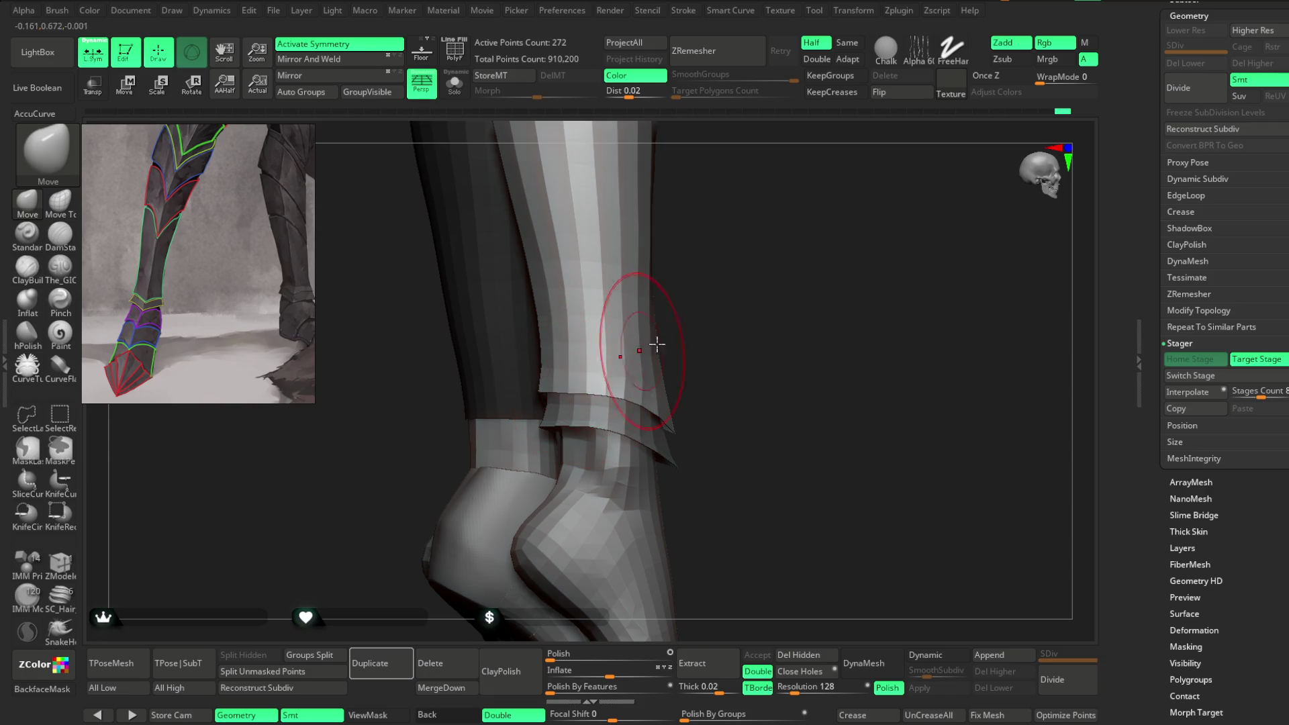
{"action": "left_click_drag", "start_coordinate": [635, 354], "coordinate": [618, 302]}
{"action": "mouse_move", "coordinate": [839, 250]}
{"action": "left_mouse_down"}
{"action": "mouse_move", "coordinate": [803, 250]}
{"action": "mouse_move", "coordinate": [753, 213]}
{"action": "mouse_move", "coordinate": [743, 242]}
{"action": "mouse_move", "coordinate": [787, 368]}
{"action": "left_mouse_up"}
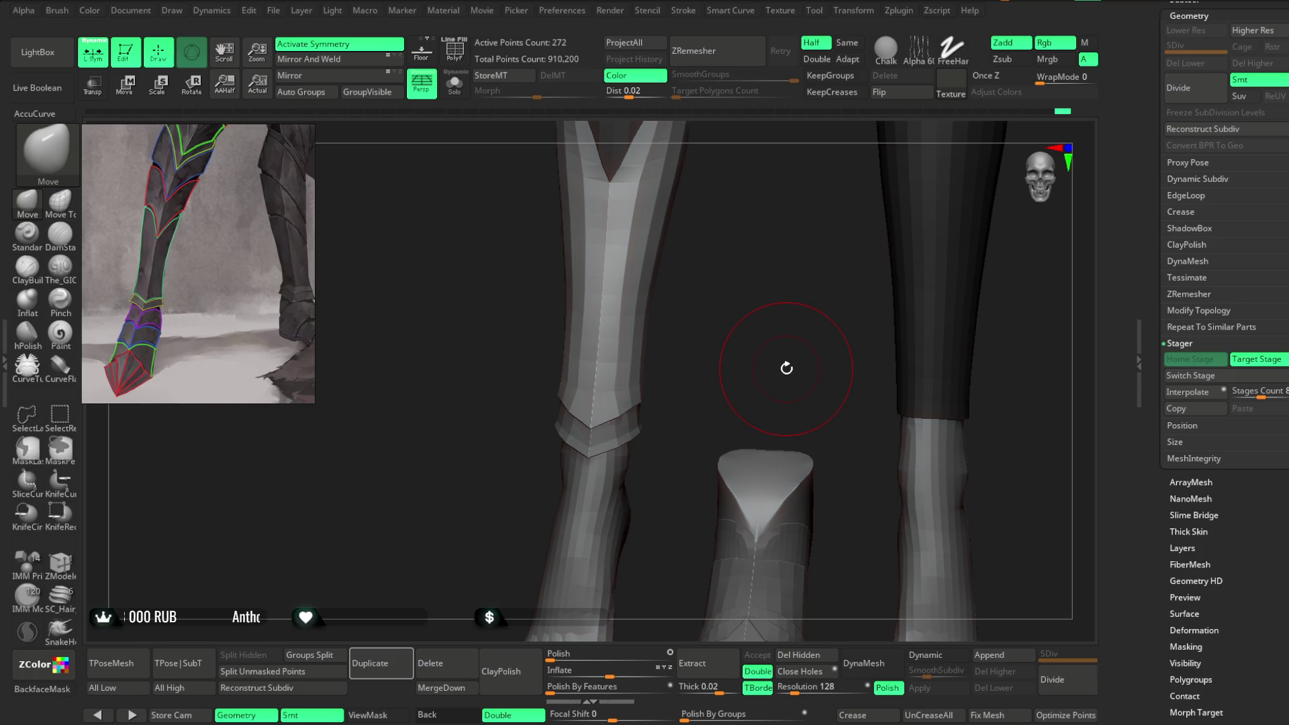
{"action": "mouse_move", "coordinate": [718, 341]}
{"action": "left_mouse_down"}
{"action": "mouse_move", "coordinate": [779, 348]}
{"action": "mouse_move", "coordinate": [825, 276]}
{"action": "mouse_move", "coordinate": [696, 334]}
{"action": "left_mouse_up"}
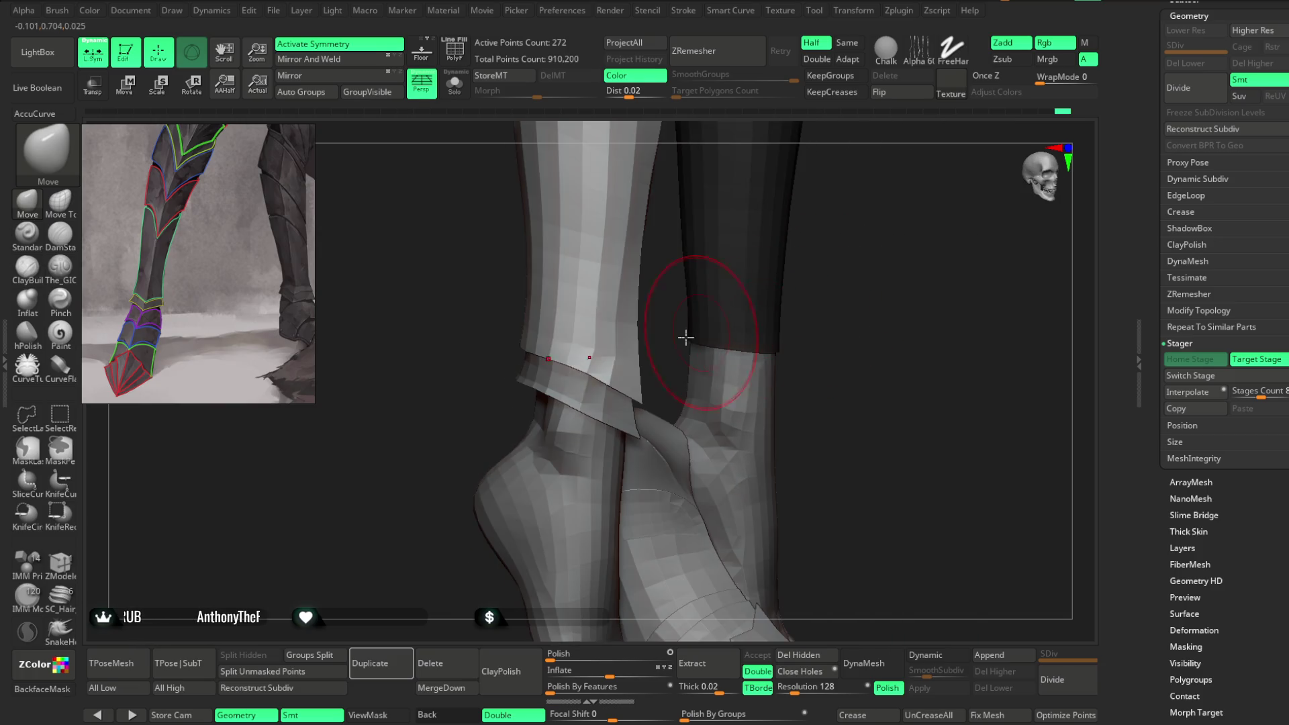
{"action": "mouse_move", "coordinate": [546, 374]}
{"action": "left_mouse_down", "text": "shift"}
{"action": "mouse_move", "coordinate": [857, 233]}
{"action": "mouse_move", "coordinate": [805, 217]}
{"action": "mouse_move", "coordinate": [763, 285]}
{"action": "mouse_move", "coordinate": [717, 271]}
{"action": "mouse_move", "coordinate": [815, 280]}
{"action": "mouse_move", "coordinate": [779, 281]}
{"action": "mouse_move", "coordinate": [848, 317]}
{"action": "mouse_move", "coordinate": [794, 233]}
{"action": "mouse_move", "coordinate": [788, 351]}
{"action": "mouse_move", "coordinate": [771, 259]}
{"action": "mouse_move", "coordinate": [826, 225]}
{"action": "mouse_move", "coordinate": [667, 351]}
{"action": "mouse_move", "coordinate": [618, 432]}
{"action": "mouse_move", "coordinate": [590, 432]}
{"action": "mouse_move", "coordinate": [625, 494]}
{"action": "mouse_move", "coordinate": [639, 325]}
{"action": "mouse_move", "coordinate": [699, 308]}
{"action": "mouse_move", "coordinate": [639, 328]}
{"action": "mouse_move", "coordinate": [705, 274]}
{"action": "mouse_move", "coordinate": [561, 279]}
{"action": "left_mouse_up", "text": "shift"}
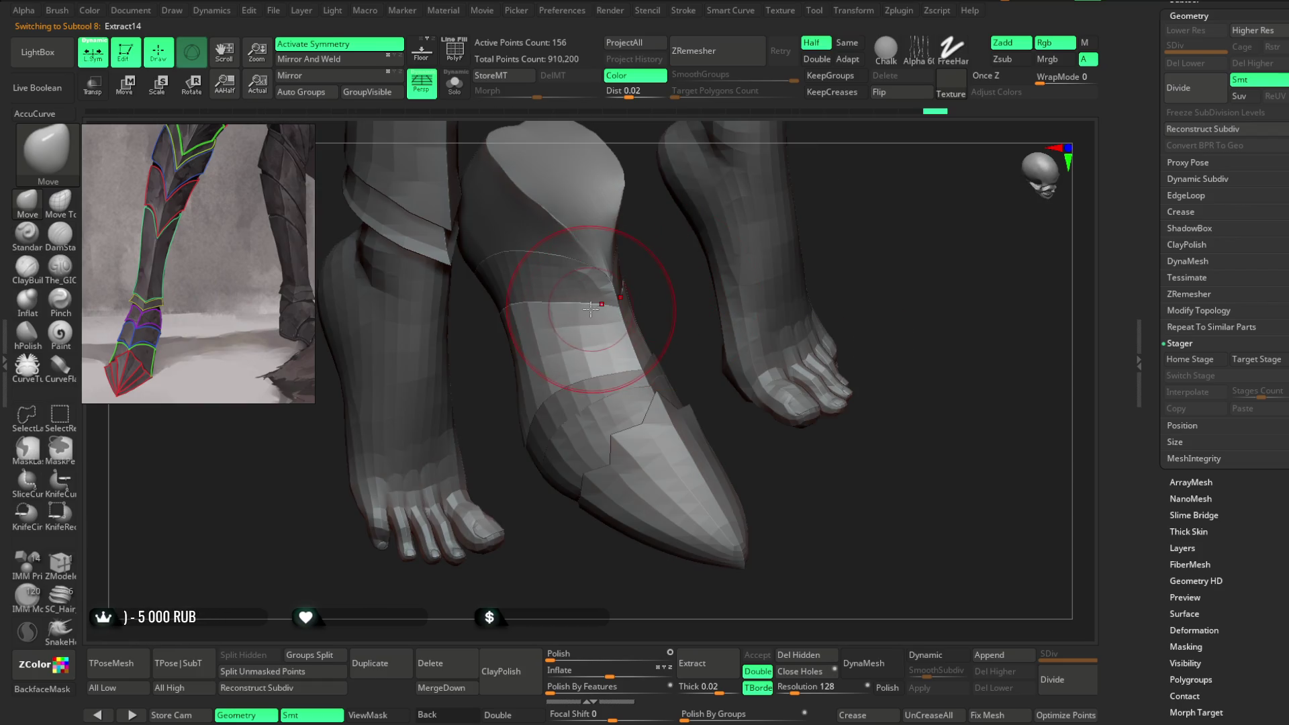
Step: Select the Extract14 boot piece and frame the view on the leg and boot
{"action": "left_click", "coordinate": [620, 316], "text": "alt"}
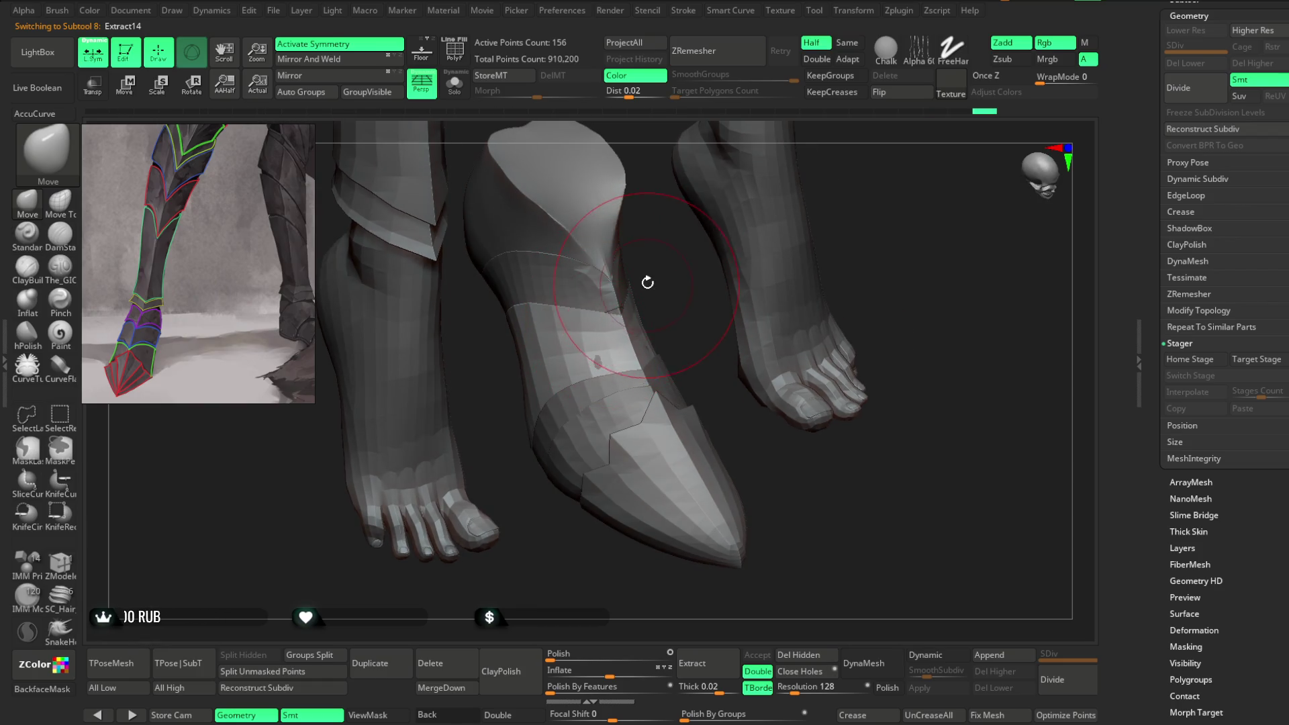
{"action": "key", "text": "f"}
{"action": "right_click", "coordinate": [621, 296]}
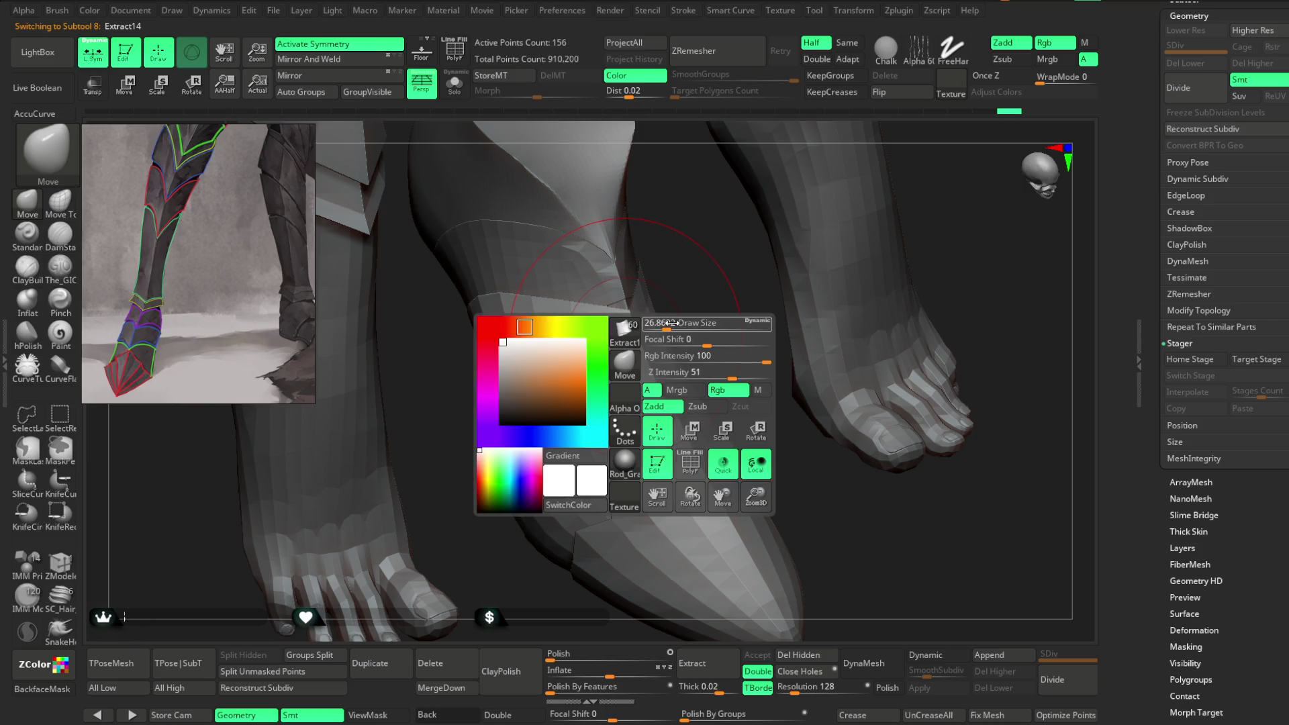
{"action": "mouse_move", "coordinate": [669, 297]}
{"action": "left_mouse_down"}
{"action": "mouse_move", "coordinate": [645, 335]}
{"action": "mouse_move", "coordinate": [658, 342]}
{"action": "mouse_move", "coordinate": [711, 269]}
{"action": "left_mouse_up"}
Step: Solo the Extract15 band with PolyF on, set Half, and run ZRemesher
{"action": "left_click", "coordinate": [624, 282], "text": "alt"}
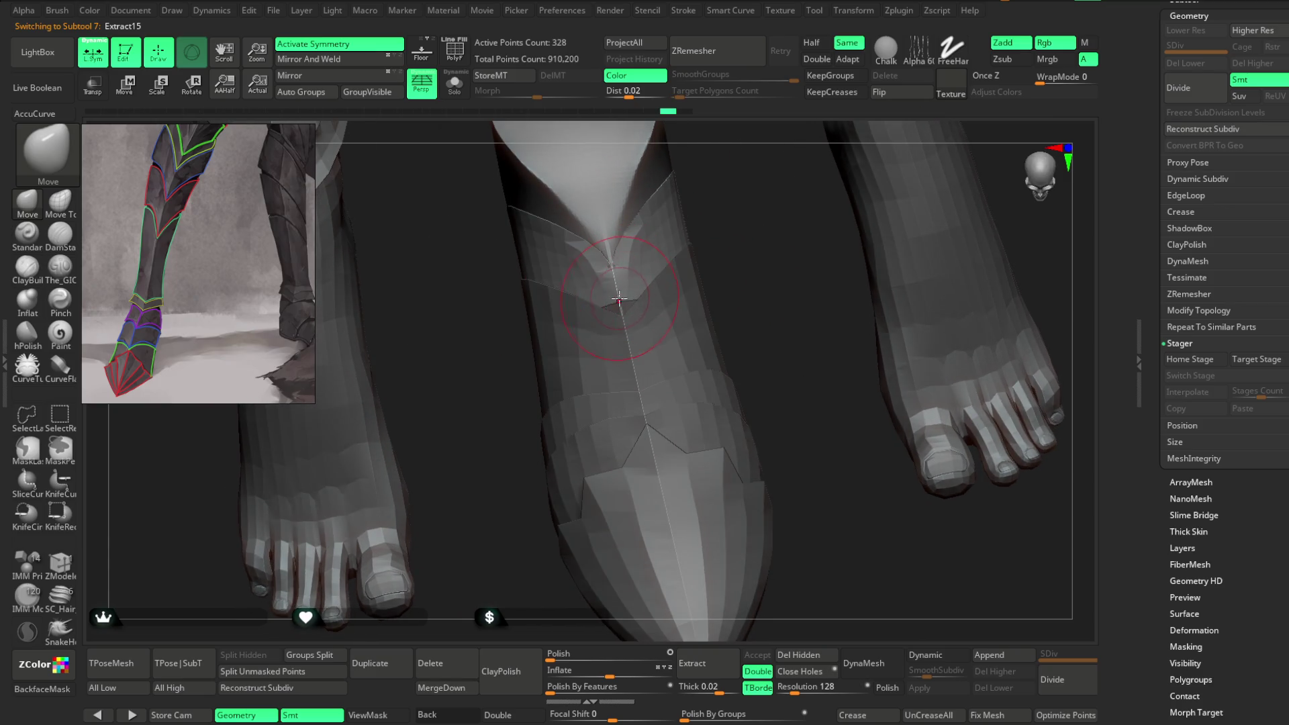
{"action": "left_click", "coordinate": [455, 84]}
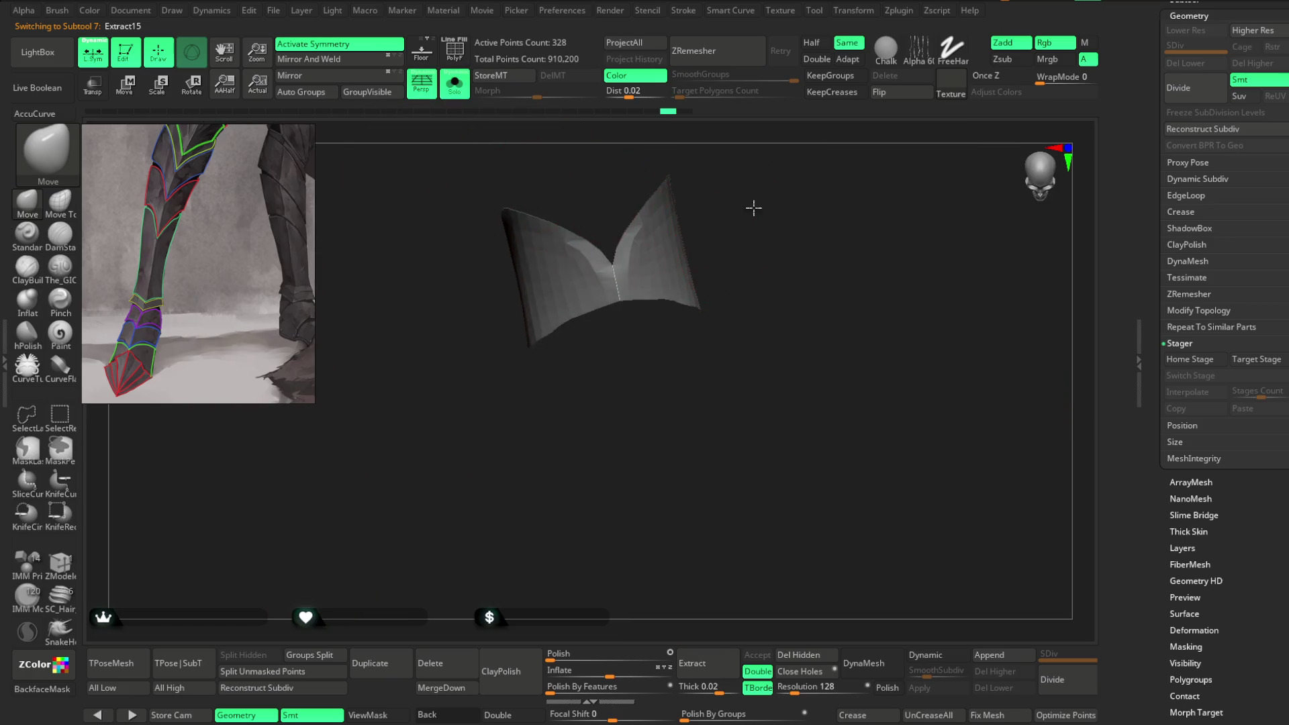
{"action": "left_click_drag", "start_coordinate": [751, 210], "coordinate": [722, 202]}
{"action": "left_click", "coordinate": [454, 50]}
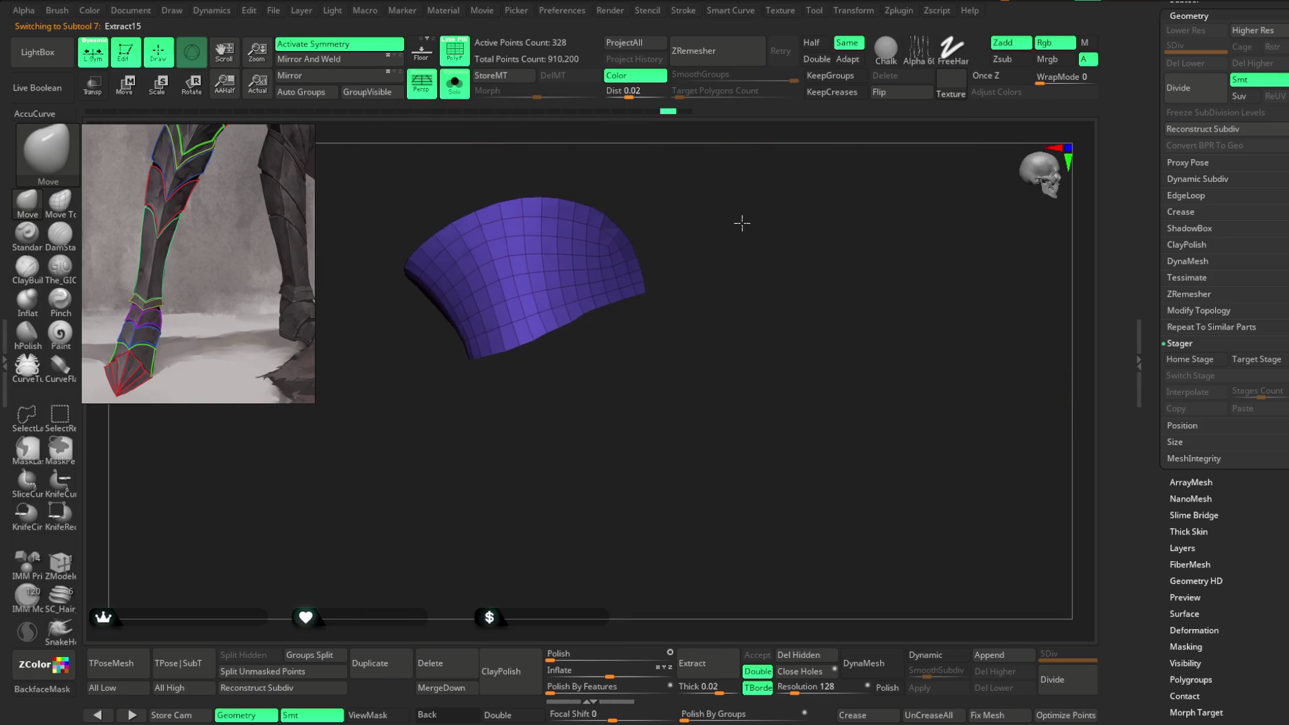
{"action": "left_click", "coordinate": [809, 43]}
{"action": "left_click", "coordinate": [723, 62]}
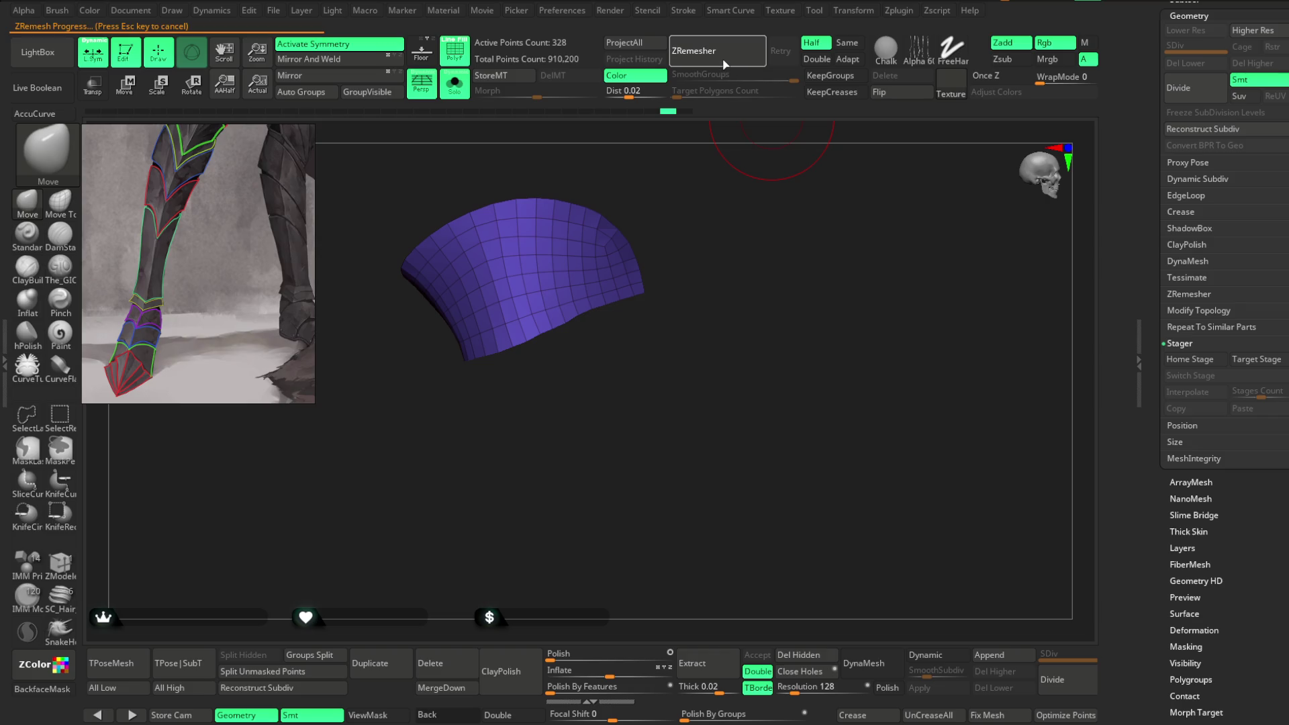
Step: Frame the remeshed band and turn Solo off to check its fit on the leg
{"action": "mouse_move", "coordinate": [716, 207]}
{"action": "left_mouse_down", "text": "shift"}
{"action": "mouse_move", "coordinate": [683, 181]}
{"action": "mouse_move", "coordinate": [764, 232]}
{"action": "left_mouse_up", "text": "shift"}
{"action": "key", "text": "f"}
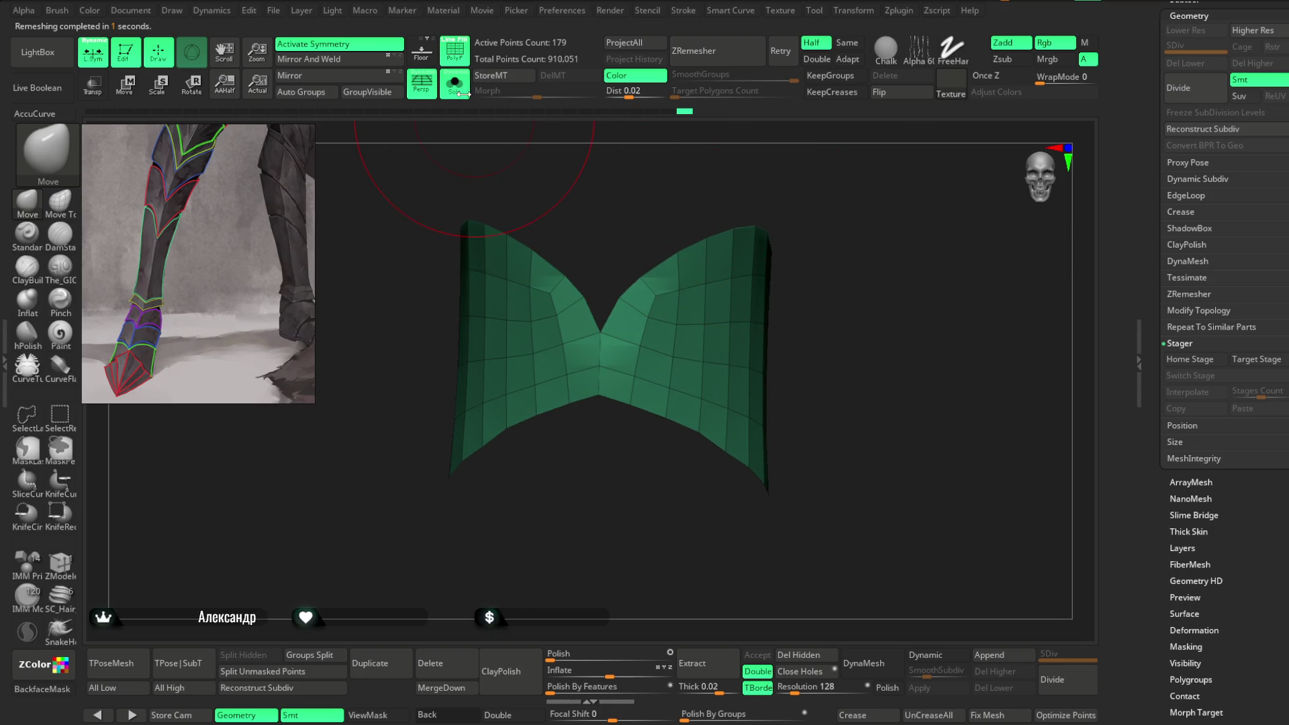
{"action": "left_click", "coordinate": [454, 82]}
{"action": "key", "text": "space"}
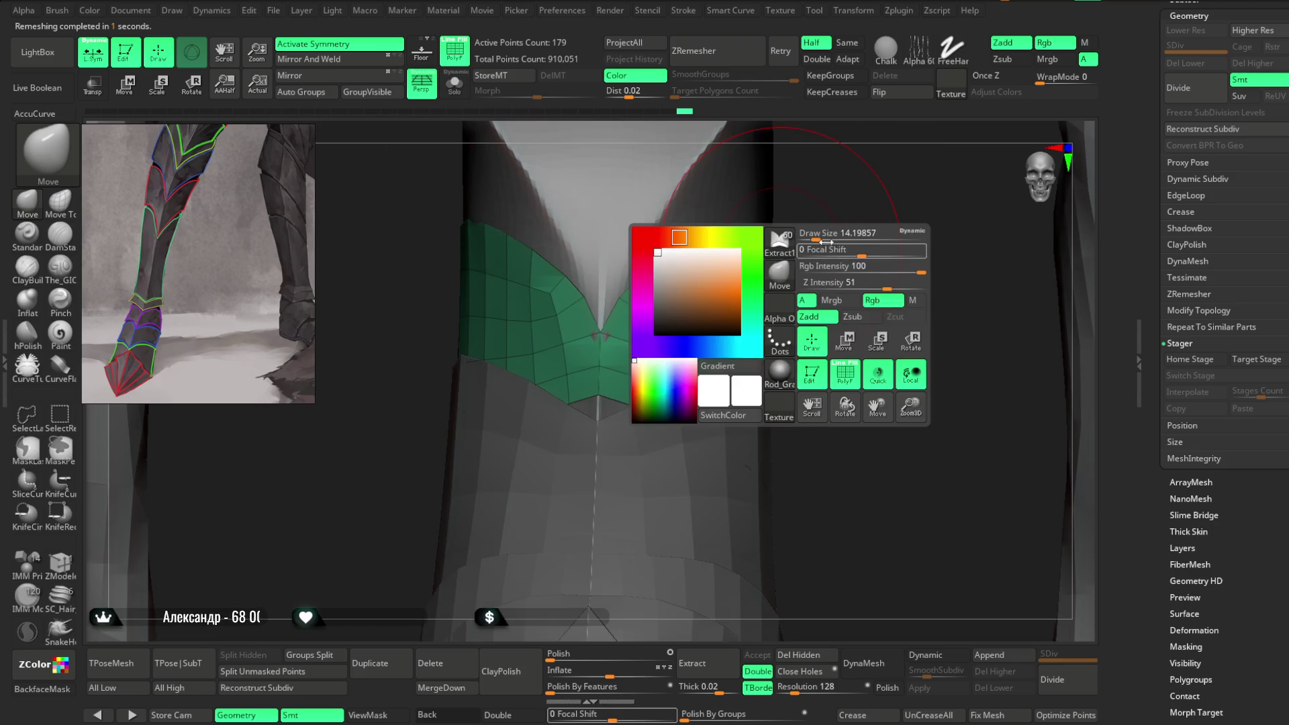
{"action": "left_click_drag", "start_coordinate": [814, 236], "coordinate": [769, 328]}
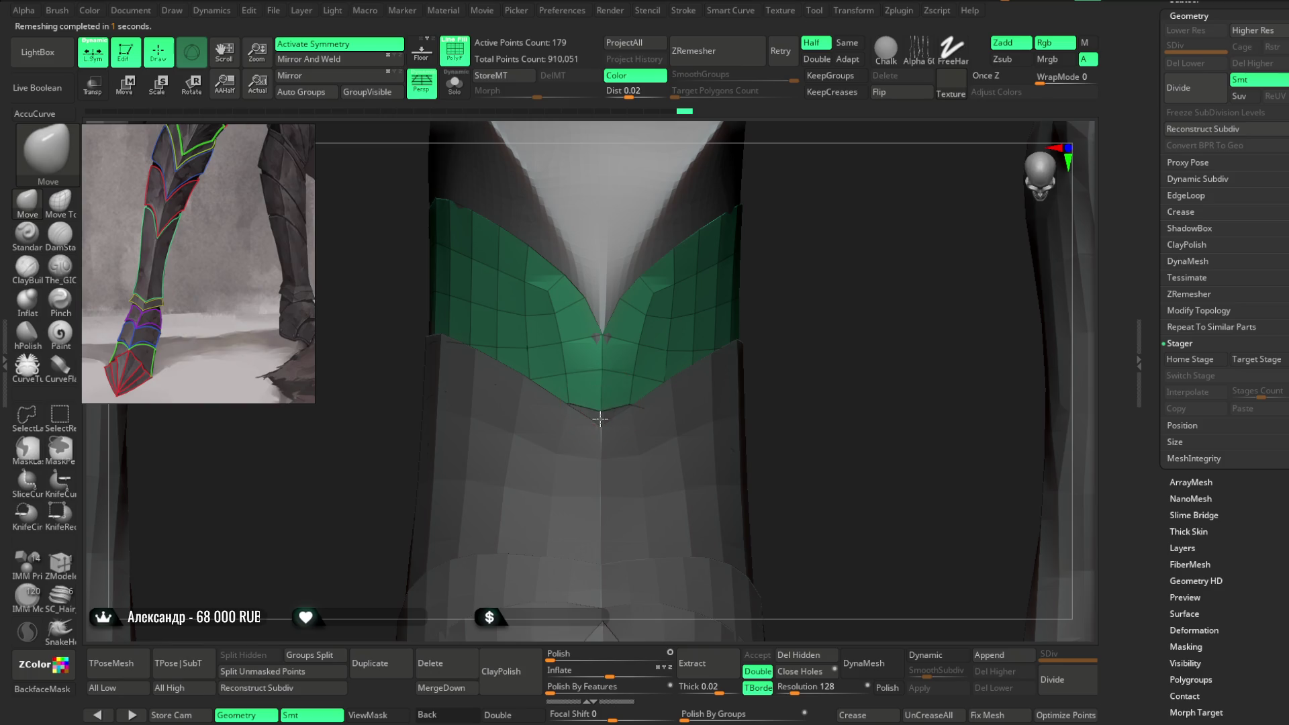
Step: Isolate the green band again and orbit from a side angle round to the front
{"action": "left_click", "coordinate": [598, 367]}
{"action": "key", "text": "shift+ctrl+s"}
{"action": "mouse_move", "coordinate": [783, 262]}
{"action": "left_mouse_down"}
{"action": "mouse_move", "coordinate": [512, 437]}
{"action": "mouse_move", "coordinate": [513, 420]}
{"action": "left_mouse_up"}
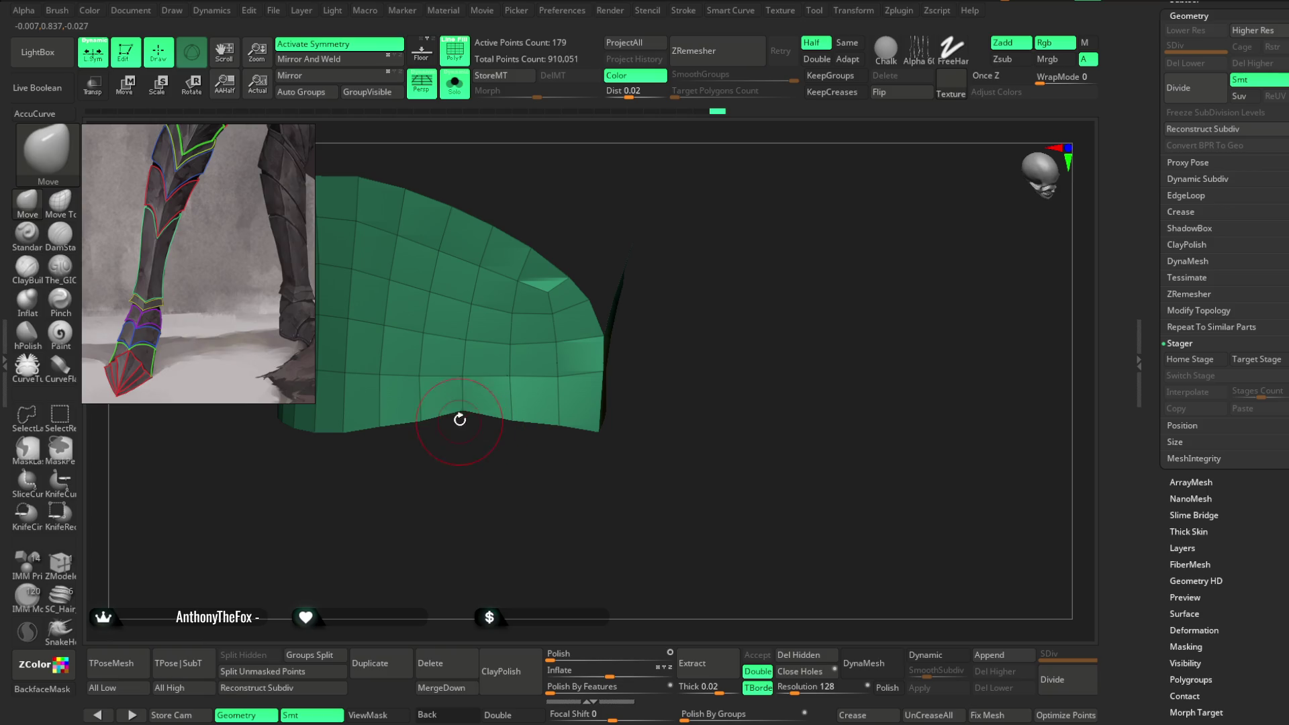
{"action": "mouse_move", "coordinate": [460, 432]}
{"action": "left_mouse_down"}
{"action": "mouse_move", "coordinate": [466, 448]}
{"action": "mouse_move", "coordinate": [524, 451]}
{"action": "left_mouse_up"}
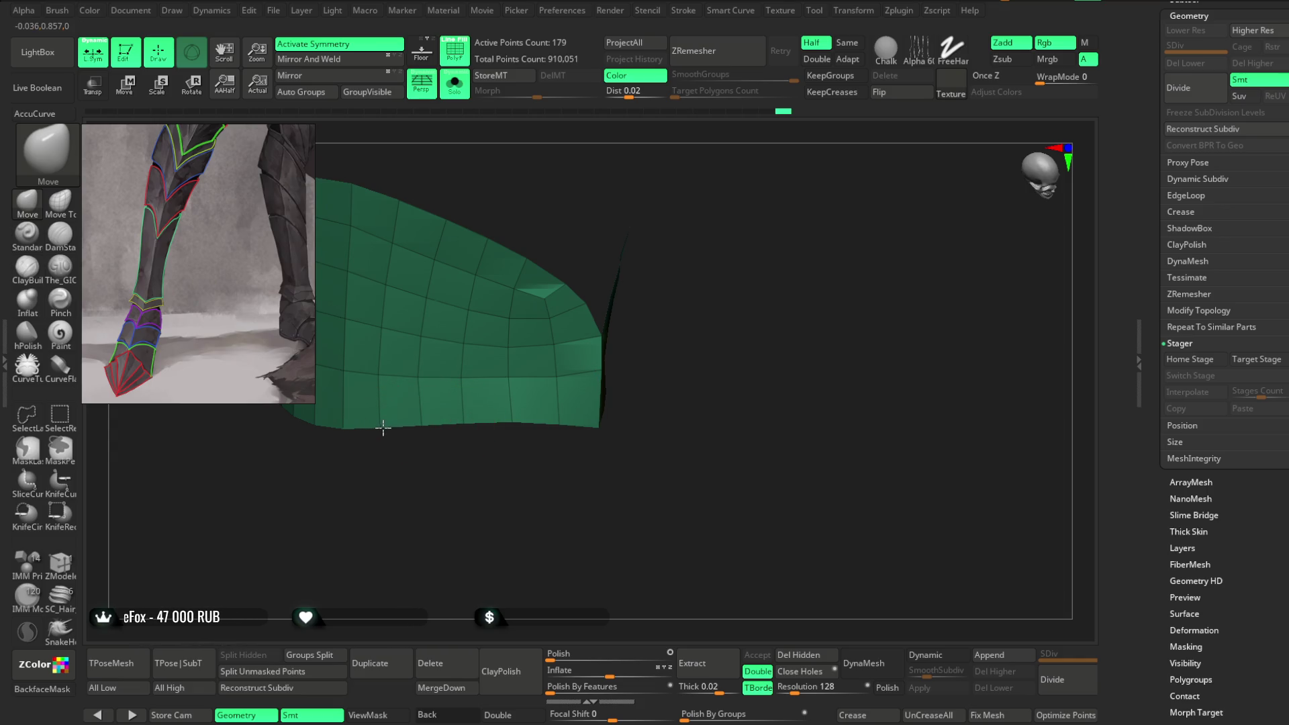
{"action": "mouse_move", "coordinate": [427, 453]}
{"action": "left_mouse_down"}
{"action": "mouse_move", "coordinate": [489, 481]}
{"action": "mouse_move", "coordinate": [631, 242]}
{"action": "mouse_move", "coordinate": [639, 202]}
{"action": "mouse_move", "coordinate": [665, 187]}
{"action": "mouse_move", "coordinate": [560, 304]}
{"action": "mouse_move", "coordinate": [601, 210]}
{"action": "mouse_move", "coordinate": [604, 282]}
{"action": "mouse_move", "coordinate": [566, 253]}
{"action": "mouse_move", "coordinate": [676, 204]}
{"action": "mouse_move", "coordinate": [685, 213]}
{"action": "mouse_move", "coordinate": [558, 245]}
{"action": "mouse_move", "coordinate": [604, 228]}
{"action": "left_mouse_up"}
Step: Inspect the band's side and inner edges in ZModeler
{"action": "left_click", "coordinate": [59, 562]}
{"action": "key", "text": "space"}
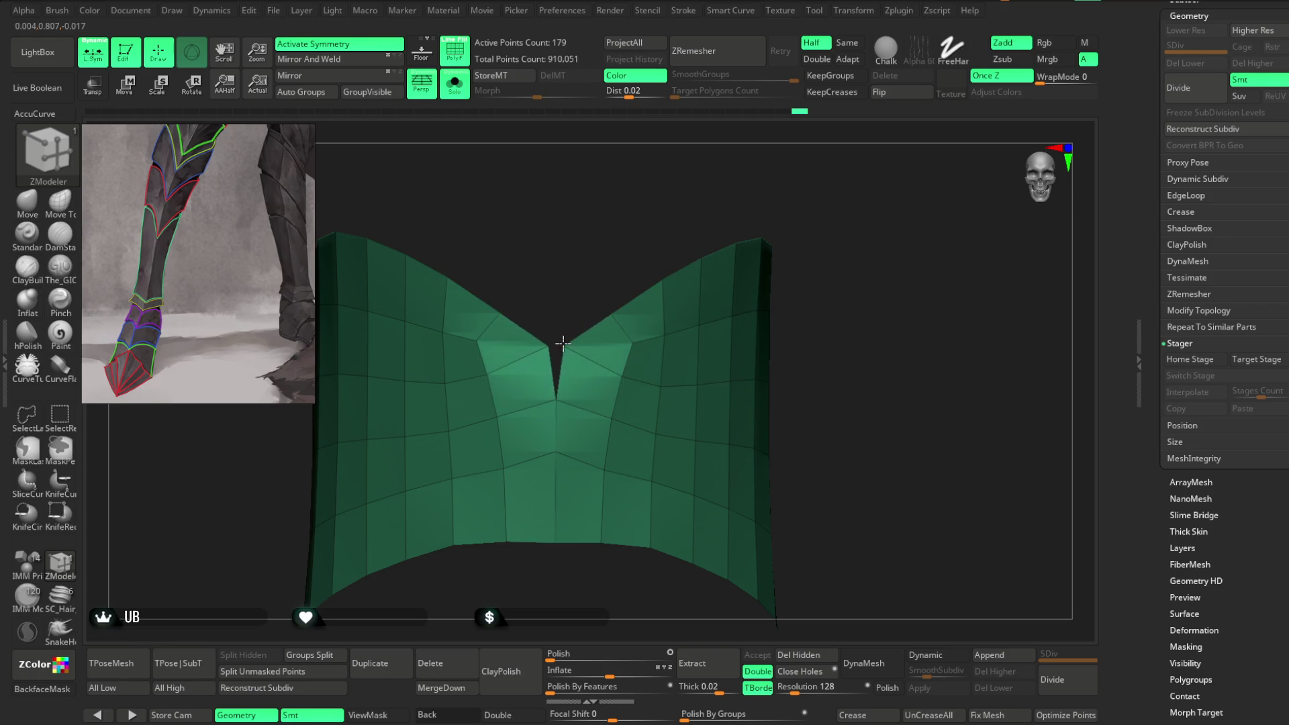
{"action": "mouse_move", "coordinate": [578, 319]}
{"action": "left_mouse_down"}
{"action": "mouse_move", "coordinate": [584, 267]}
{"action": "mouse_move", "coordinate": [618, 248]}
{"action": "mouse_move", "coordinate": [537, 363]}
{"action": "left_mouse_up"}
{"action": "left_click_drag", "start_coordinate": [661, 277], "coordinate": [660, 339]}
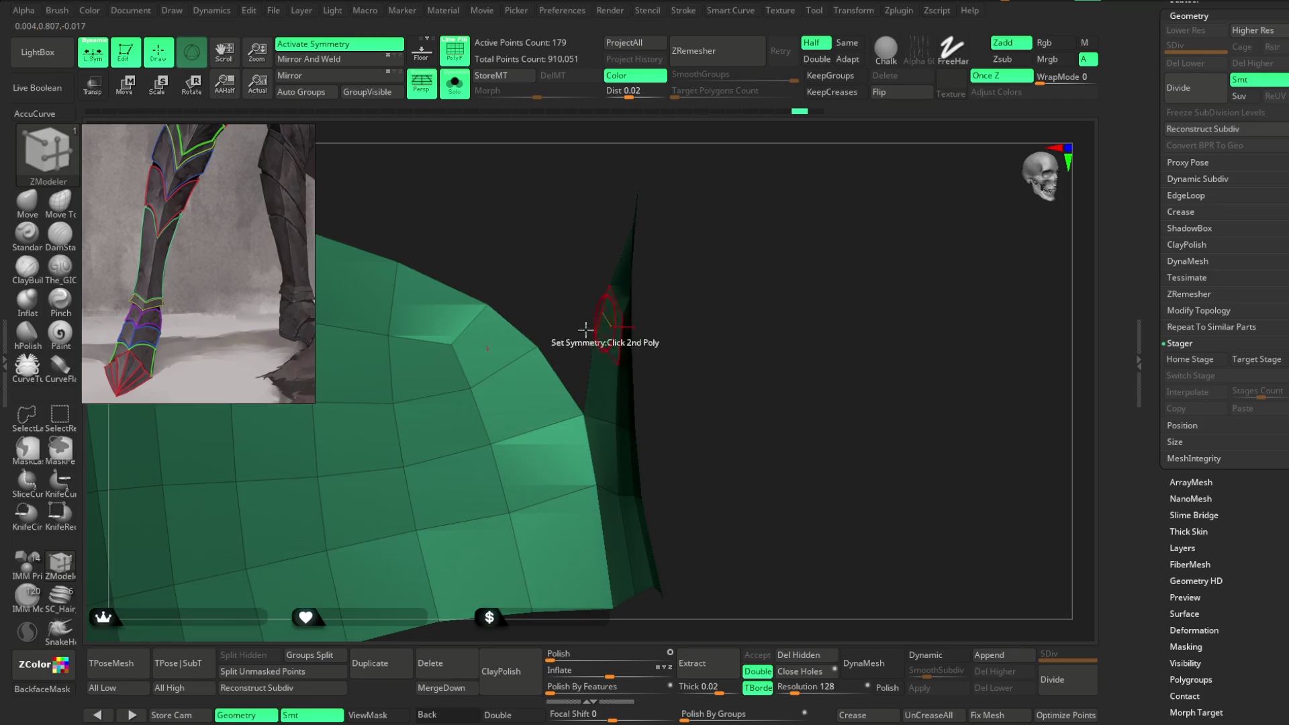
{"action": "mouse_move", "coordinate": [584, 284]}
{"action": "left_mouse_down"}
{"action": "mouse_move", "coordinate": [708, 253]}
{"action": "mouse_move", "coordinate": [723, 261]}
{"action": "mouse_move", "coordinate": [497, 368]}
{"action": "mouse_move", "coordinate": [565, 338]}
{"action": "left_mouse_up"}
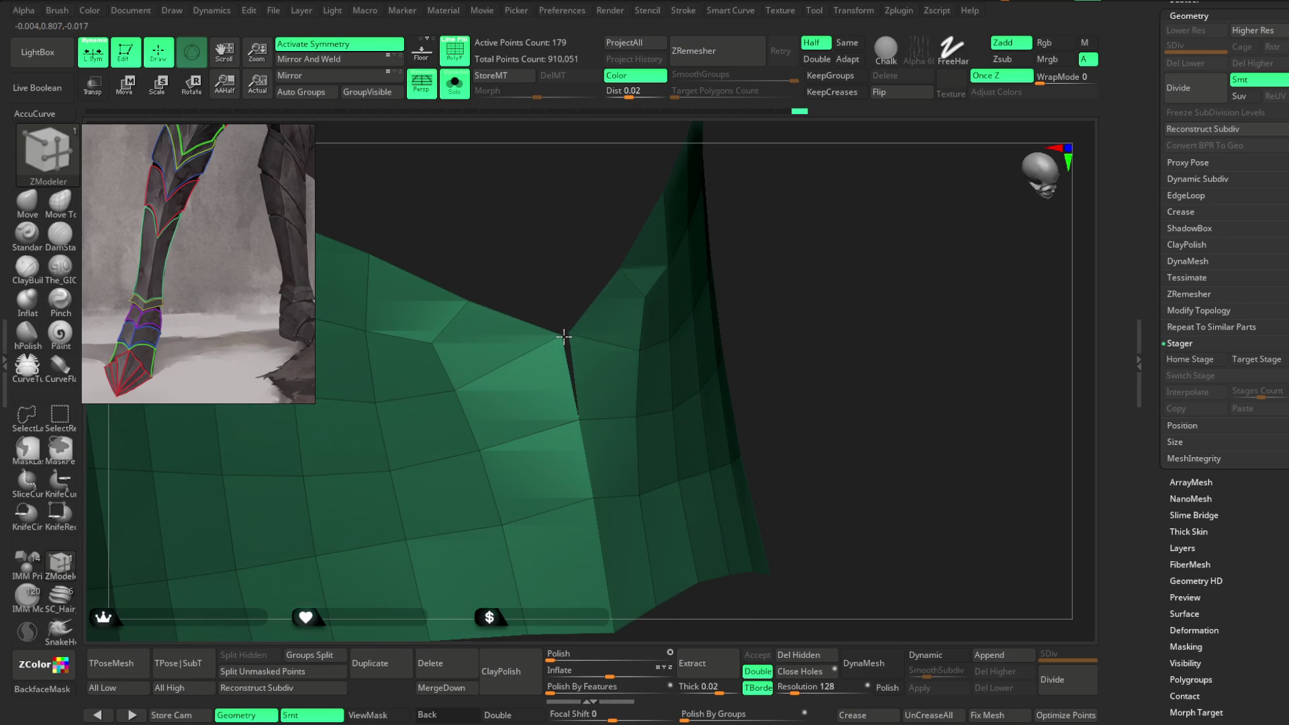
{"action": "mouse_move", "coordinate": [745, 215]}
{"action": "left_mouse_down"}
{"action": "mouse_move", "coordinate": [798, 174]}
{"action": "mouse_move", "coordinate": [771, 193]}
{"action": "left_mouse_up"}
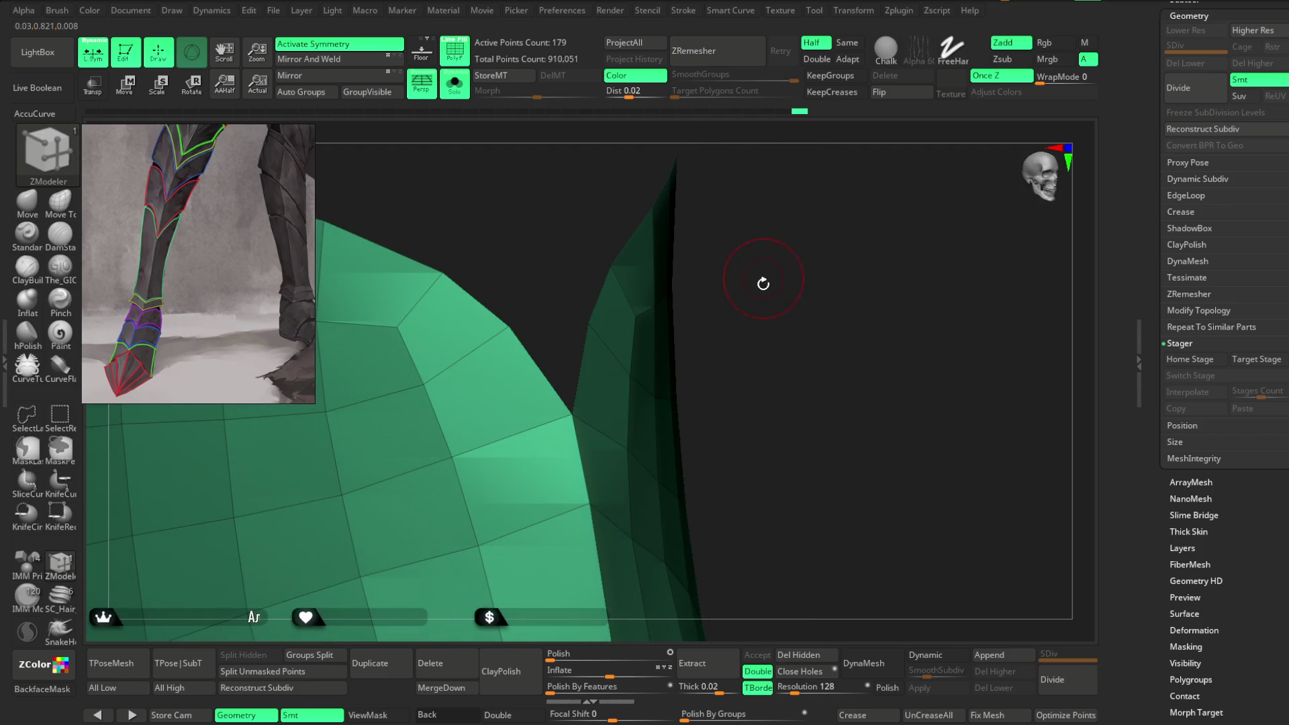
{"action": "left_click_drag", "start_coordinate": [763, 279], "coordinate": [753, 204]}
Step: With the Move brush at Draw Size 74, pull the band's side edge up into a peak
{"action": "key", "text": "b"}
{"action": "key", "text": "m"}
{"action": "key", "text": "v"}
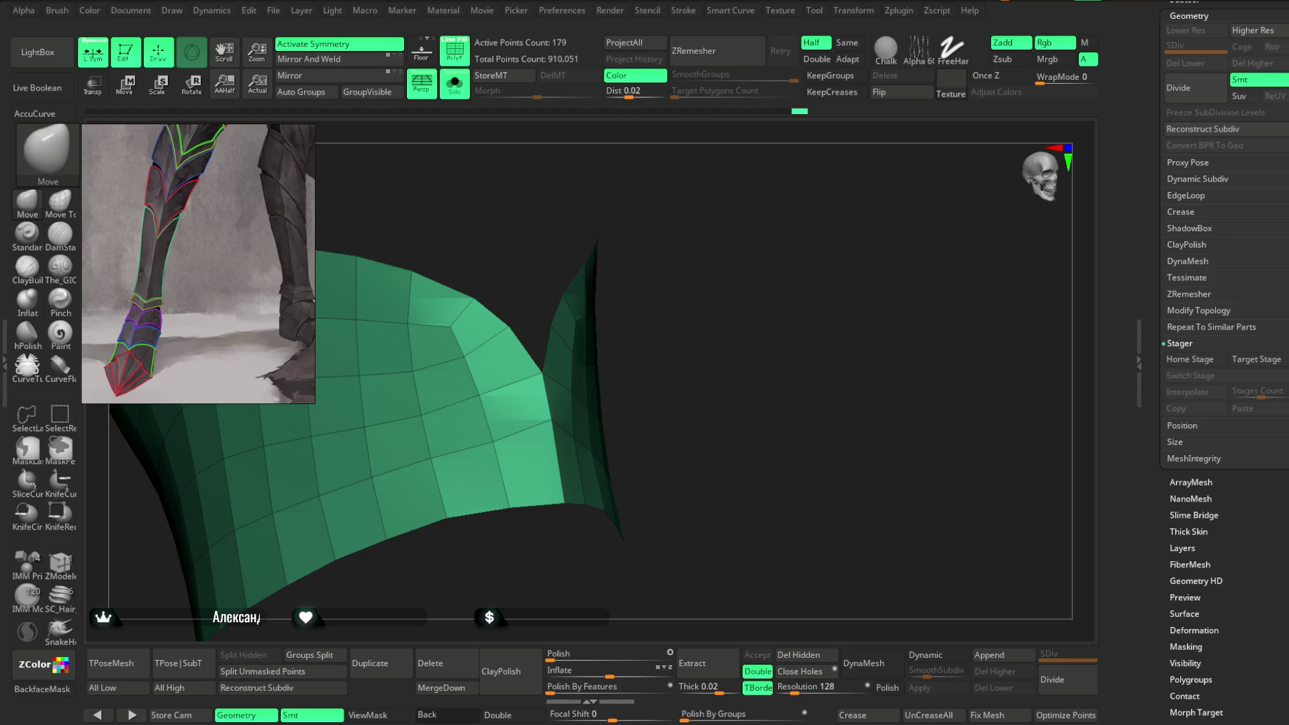
{"action": "key", "text": "space"}
{"action": "left_click_drag", "start_coordinate": [630, 222], "coordinate": [627, 223]}
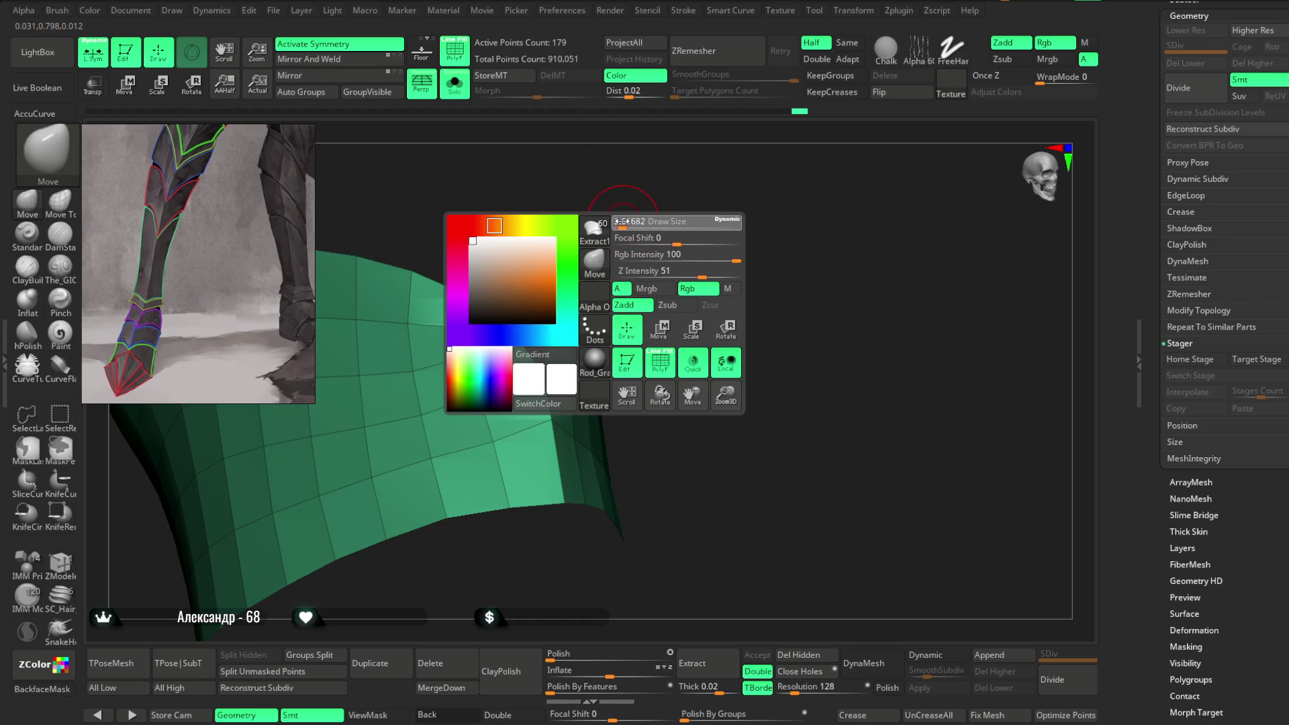
{"action": "mouse_move", "coordinate": [478, 314]}
{"action": "left_mouse_down"}
{"action": "mouse_move", "coordinate": [507, 244]}
{"action": "mouse_move", "coordinate": [503, 296]}
{"action": "mouse_move", "coordinate": [532, 267]}
{"action": "mouse_move", "coordinate": [820, 196]}
{"action": "mouse_move", "coordinate": [784, 181]}
{"action": "mouse_move", "coordinate": [489, 259]}
{"action": "mouse_move", "coordinate": [667, 274]}
{"action": "mouse_move", "coordinate": [483, 381]}
{"action": "mouse_move", "coordinate": [602, 259]}
{"action": "mouse_move", "coordinate": [570, 273]}
{"action": "left_mouse_up"}
Step: Show the full character and toggle Solo on the red Extract14 band to inspect it
{"action": "left_click", "coordinate": [454, 84]}
{"action": "mouse_move", "coordinate": [752, 201]}
{"action": "left_mouse_down"}
{"action": "mouse_move", "coordinate": [794, 216]}
{"action": "mouse_move", "coordinate": [615, 343]}
{"action": "mouse_move", "coordinate": [612, 315]}
{"action": "left_mouse_up"}
{"action": "key", "text": "space"}
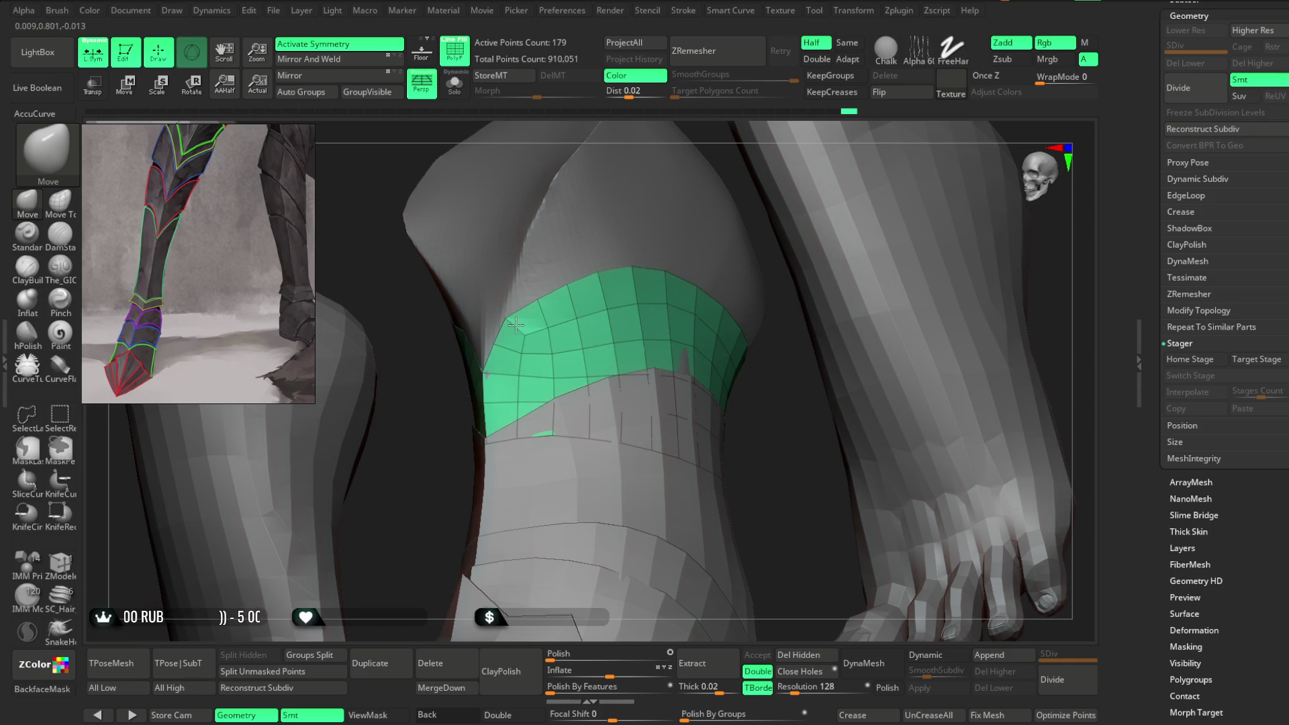
{"action": "mouse_move", "coordinate": [463, 416]}
{"action": "left_mouse_down"}
{"action": "mouse_move", "coordinate": [441, 454]}
{"action": "mouse_move", "coordinate": [611, 296]}
{"action": "mouse_move", "coordinate": [748, 222]}
{"action": "mouse_move", "coordinate": [745, 288]}
{"action": "mouse_move", "coordinate": [492, 427]}
{"action": "left_mouse_up"}
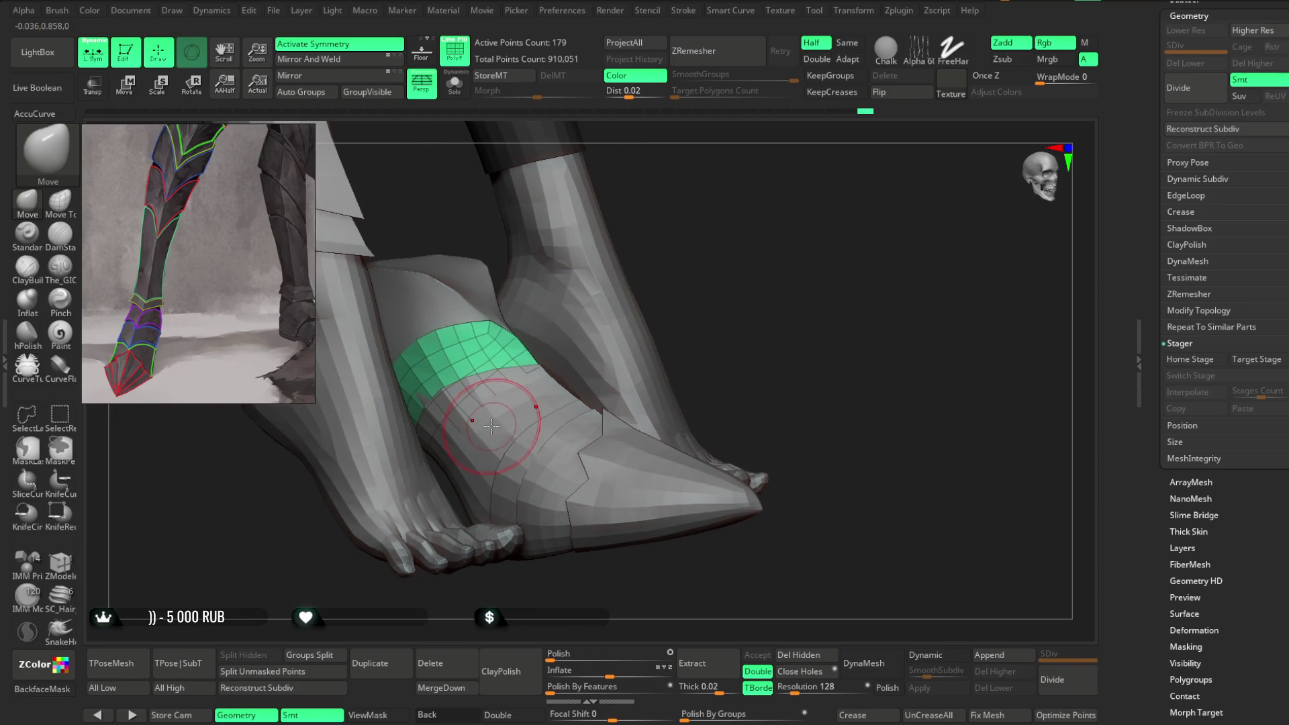
{"action": "left_click", "coordinate": [507, 406], "text": "alt"}
{"action": "key", "text": "space"}
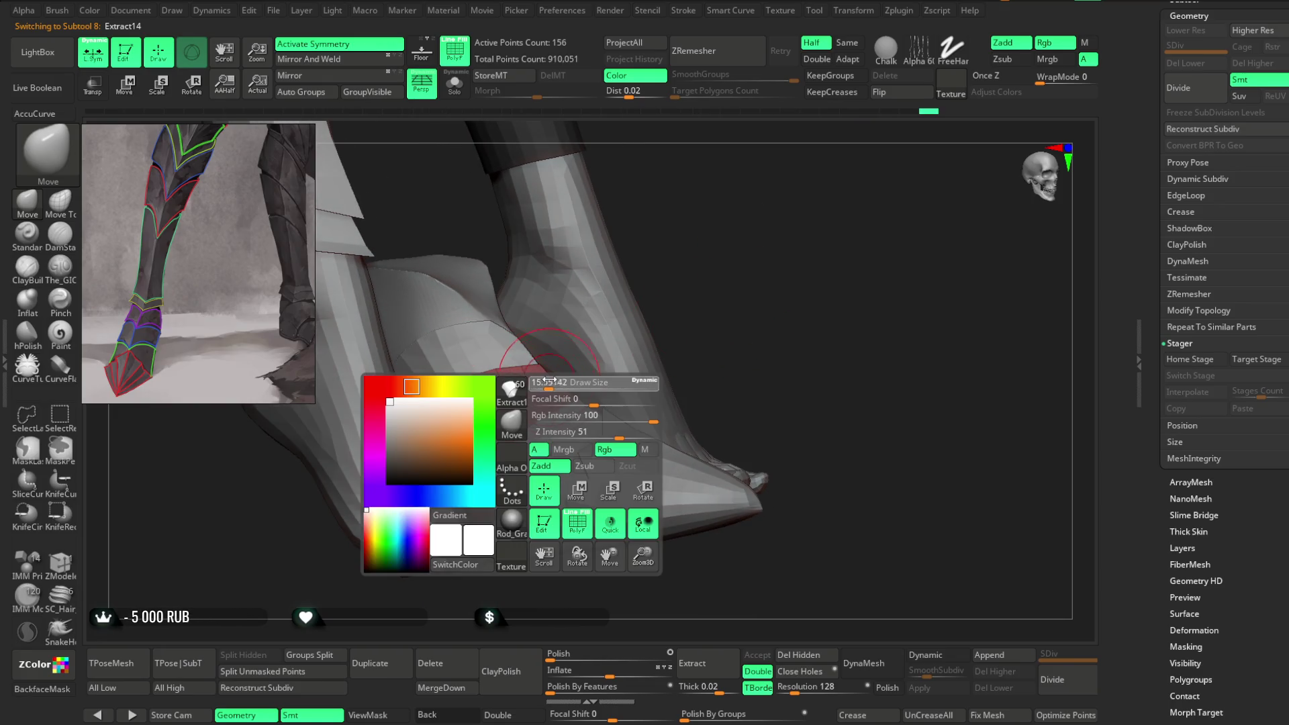
{"action": "mouse_move", "coordinate": [553, 380]}
{"action": "left_mouse_down"}
{"action": "mouse_move", "coordinate": [613, 273]}
{"action": "mouse_move", "coordinate": [699, 219]}
{"action": "mouse_move", "coordinate": [670, 245]}
{"action": "mouse_move", "coordinate": [607, 262]}
{"action": "mouse_move", "coordinate": [676, 266]}
{"action": "left_mouse_up"}
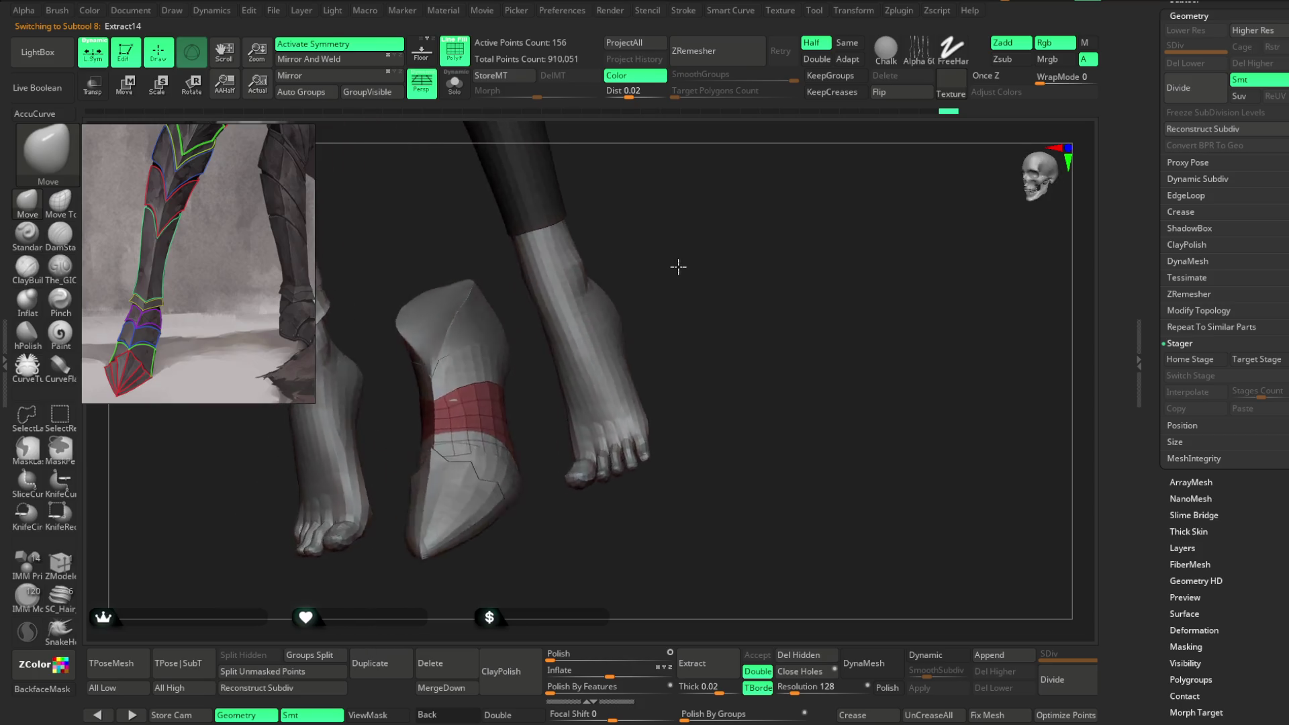
{"action": "left_click", "coordinate": [454, 84]}
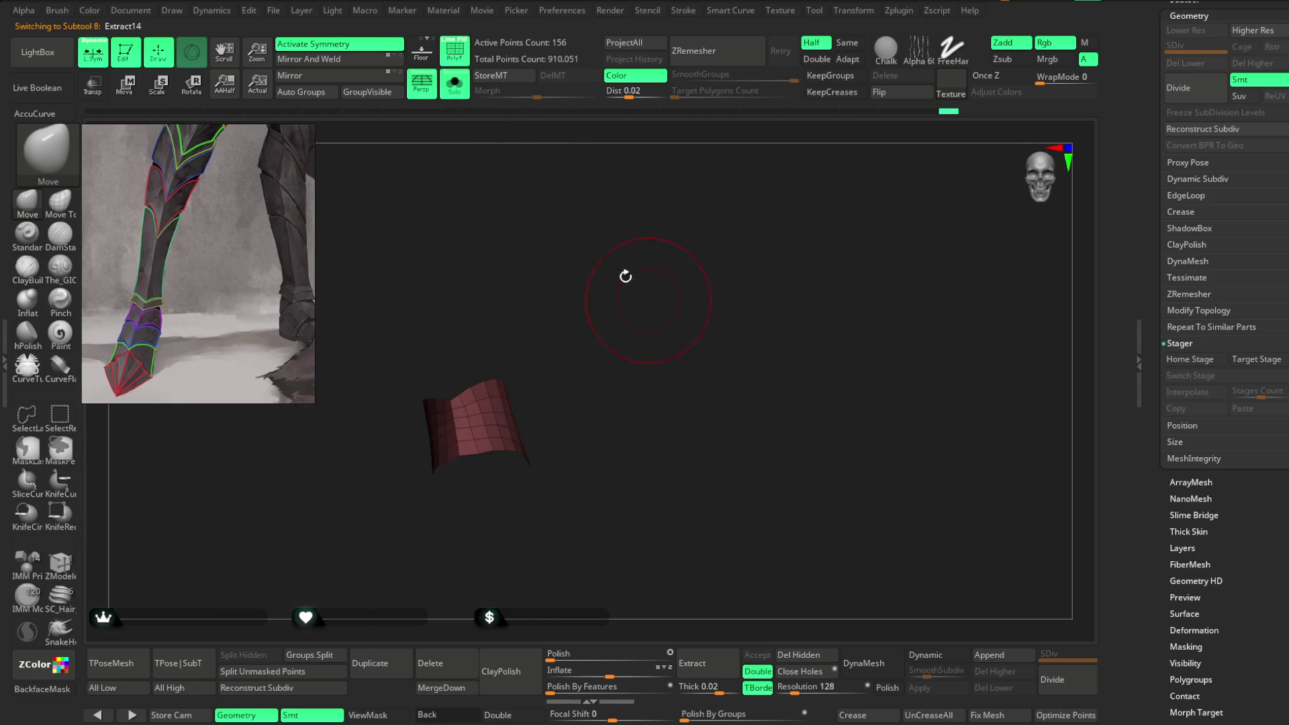
{"action": "left_click", "coordinate": [454, 84]}
{"action": "mouse_move", "coordinate": [762, 211]}
{"action": "left_mouse_down"}
{"action": "mouse_move", "coordinate": [602, 255]}
{"action": "mouse_move", "coordinate": [613, 302]}
{"action": "mouse_move", "coordinate": [704, 257]}
{"action": "mouse_move", "coordinate": [731, 285]}
{"action": "mouse_move", "coordinate": [503, 401]}
{"action": "left_mouse_up"}
Step: Switch between the teal Extract12 and magenta Extract11 bands while orbiting the feet
{"action": "left_click", "coordinate": [446, 370], "text": "alt"}
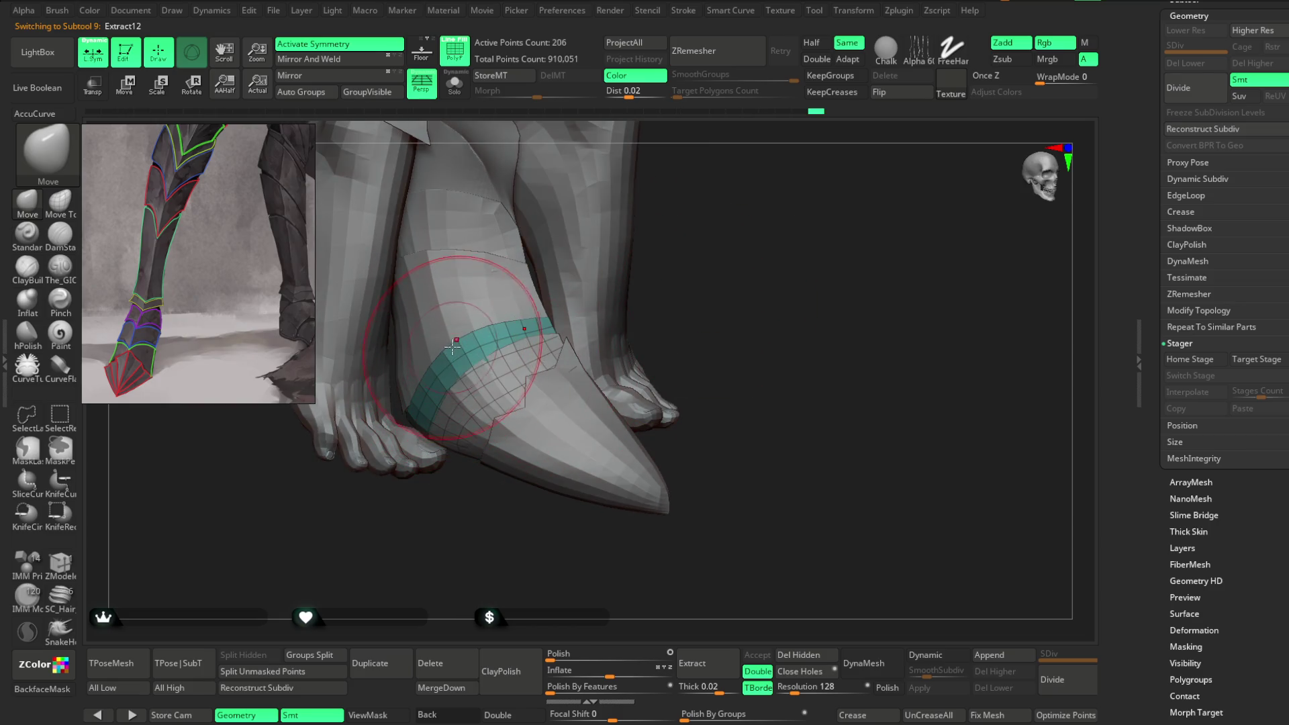
{"action": "left_click_drag", "start_coordinate": [508, 316], "coordinate": [650, 288]}
{"action": "left_click", "coordinate": [485, 365], "text": "alt"}
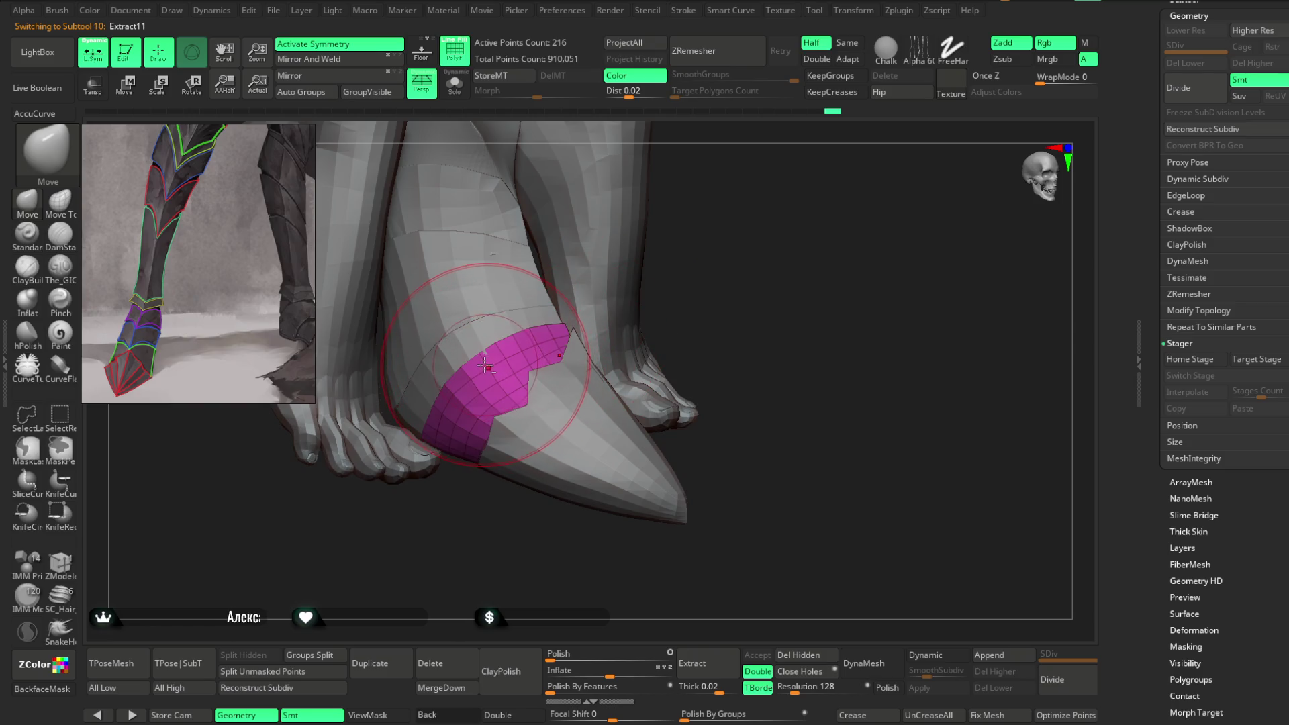
{"action": "key", "text": "space"}
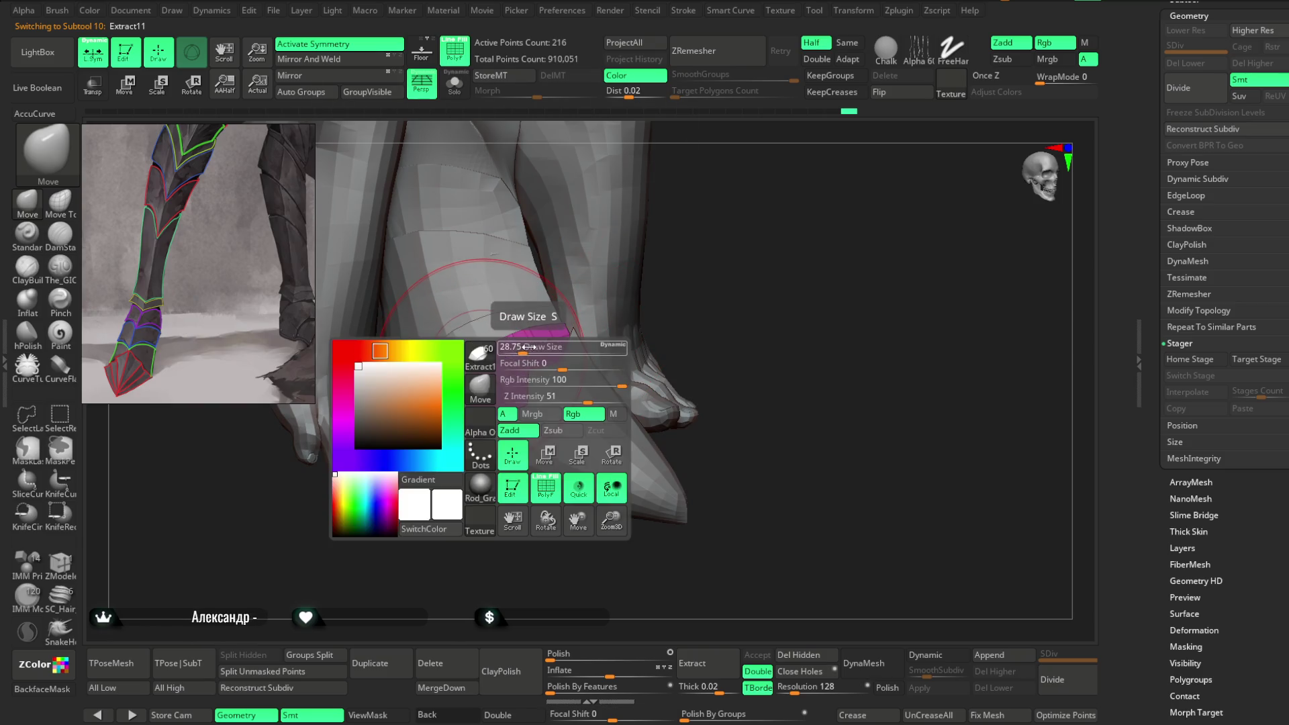
{"action": "left_click_drag", "start_coordinate": [473, 354], "coordinate": [627, 283]}
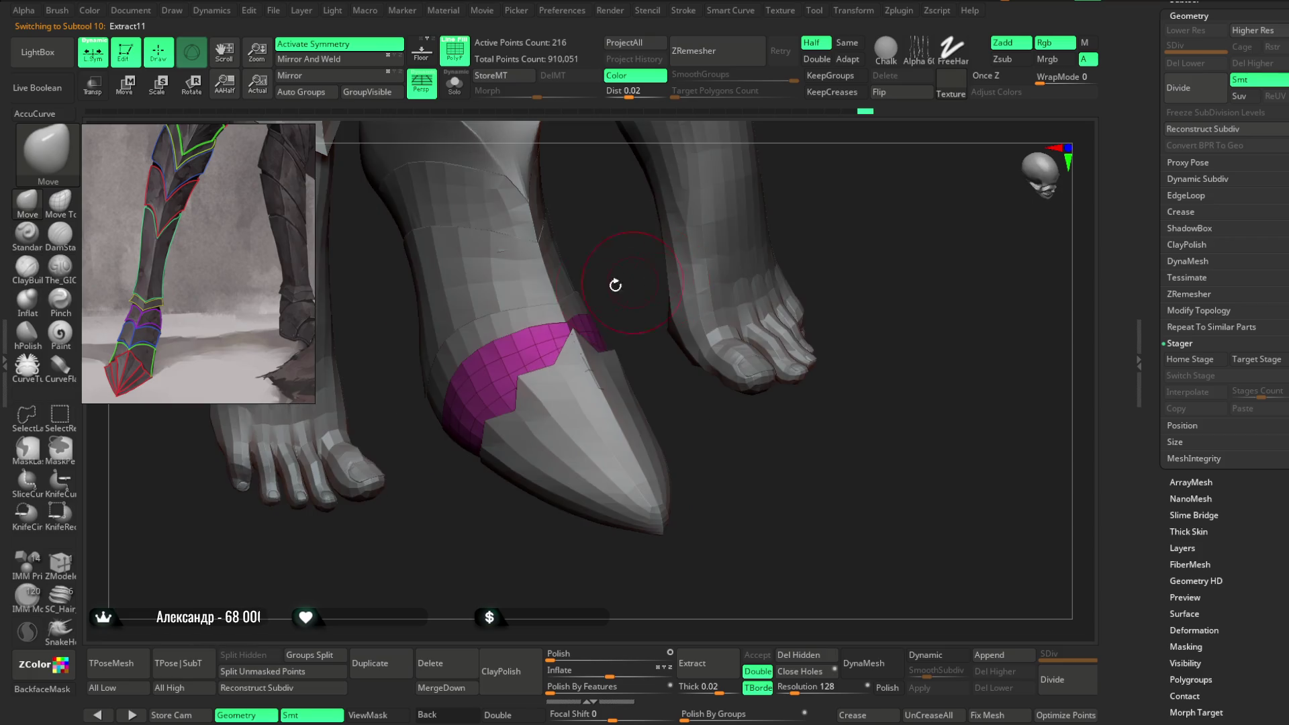
{"action": "left_click", "coordinate": [490, 320], "text": "alt"}
{"action": "mouse_move", "coordinate": [620, 347]}
{"action": "left_mouse_down"}
{"action": "mouse_move", "coordinate": [759, 380]}
{"action": "mouse_move", "coordinate": [734, 388]}
{"action": "mouse_move", "coordinate": [765, 374]}
{"action": "mouse_move", "coordinate": [754, 297]}
{"action": "mouse_move", "coordinate": [614, 325]}
{"action": "mouse_move", "coordinate": [687, 357]}
{"action": "mouse_move", "coordinate": [593, 437]}
{"action": "left_mouse_up"}
Step: ZRemesh the magenta Extract11 shoe band from 216 down to 140 points
{"action": "left_click", "coordinate": [496, 356], "text": "alt"}
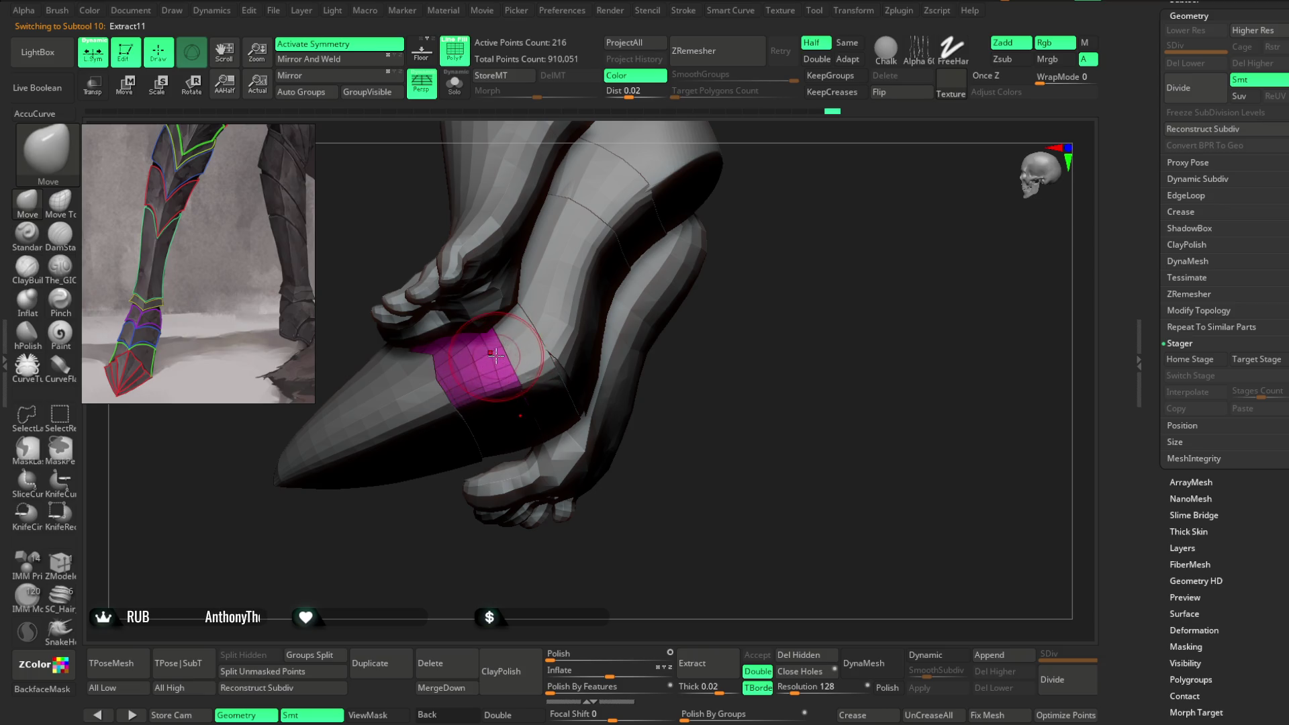
{"action": "mouse_move", "coordinate": [665, 349]}
{"action": "left_mouse_down"}
{"action": "mouse_move", "coordinate": [728, 385]}
{"action": "mouse_move", "coordinate": [662, 437]}
{"action": "mouse_move", "coordinate": [582, 330]}
{"action": "left_mouse_up"}
{"action": "left_click", "coordinate": [719, 59]}
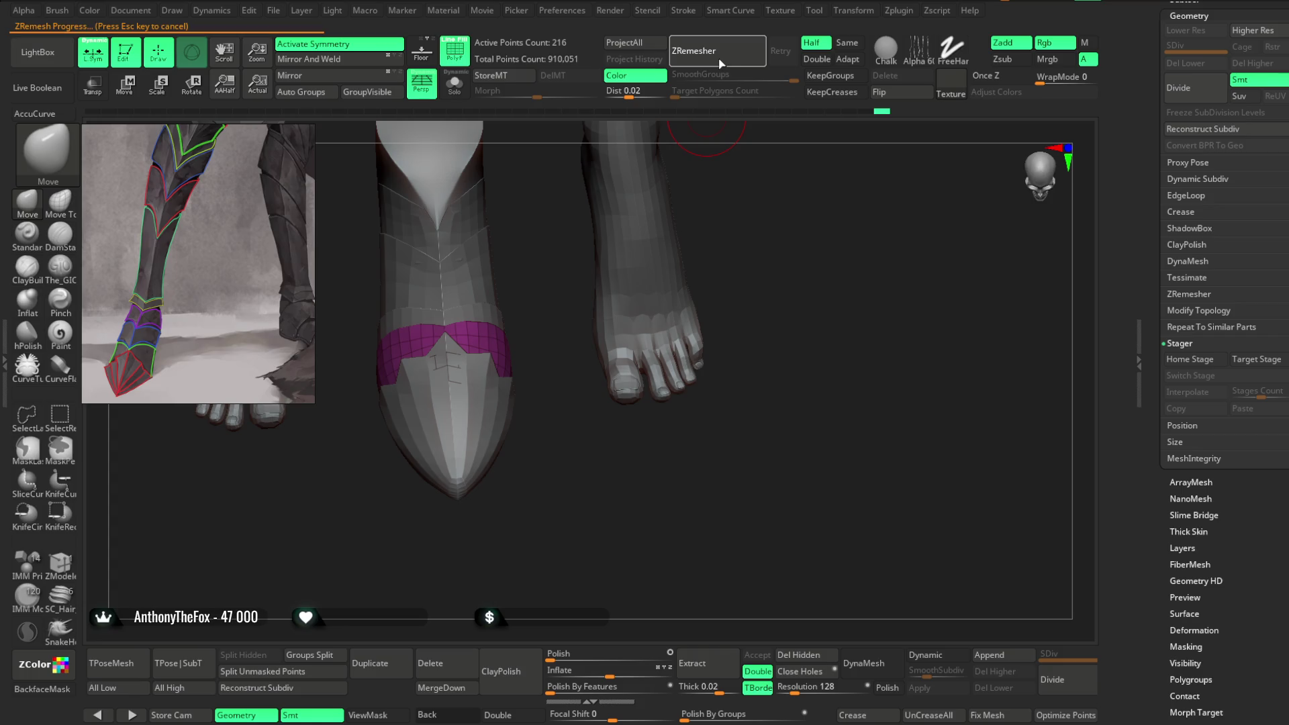
{"action": "mouse_move", "coordinate": [550, 334]}
{"action": "left_mouse_down"}
{"action": "mouse_move", "coordinate": [671, 250]}
{"action": "mouse_move", "coordinate": [663, 279]}
{"action": "mouse_move", "coordinate": [691, 210]}
{"action": "mouse_move", "coordinate": [647, 264]}
{"action": "mouse_move", "coordinate": [677, 228]}
{"action": "mouse_move", "coordinate": [636, 228]}
{"action": "mouse_move", "coordinate": [667, 201]}
{"action": "left_mouse_up"}
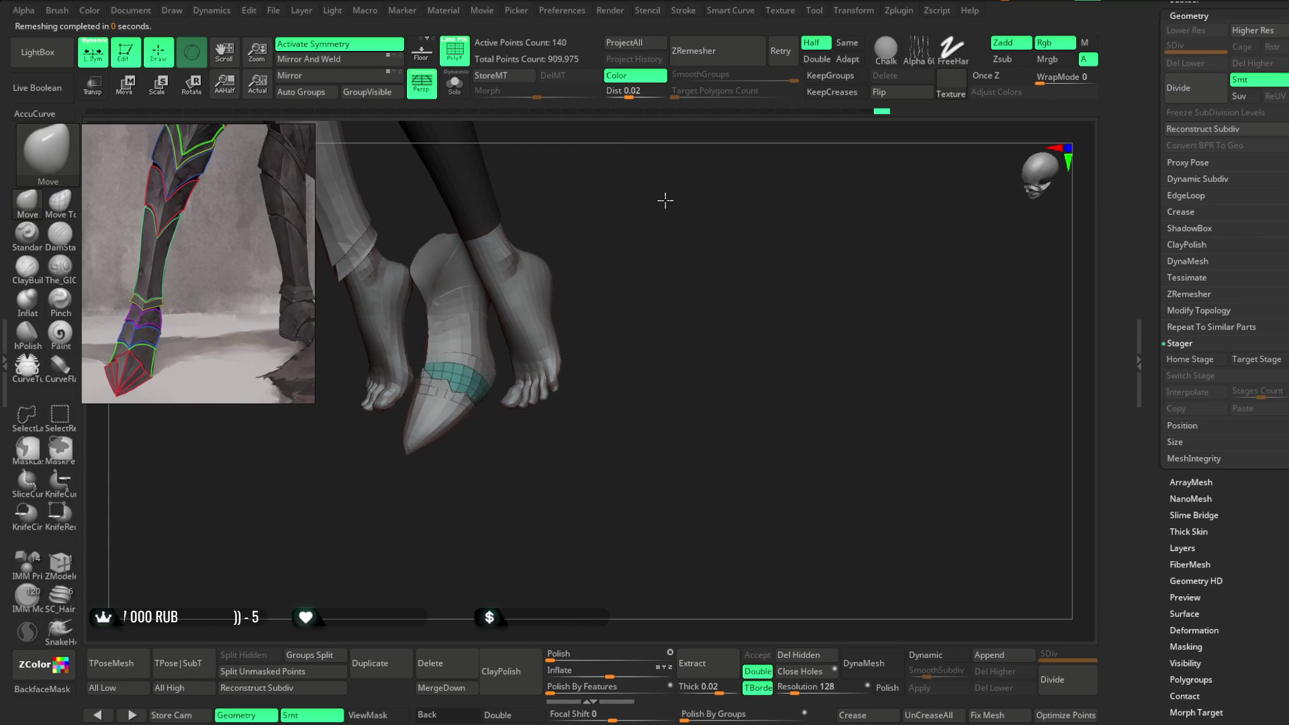
{"action": "left_click", "coordinate": [464, 265], "text": "alt"}
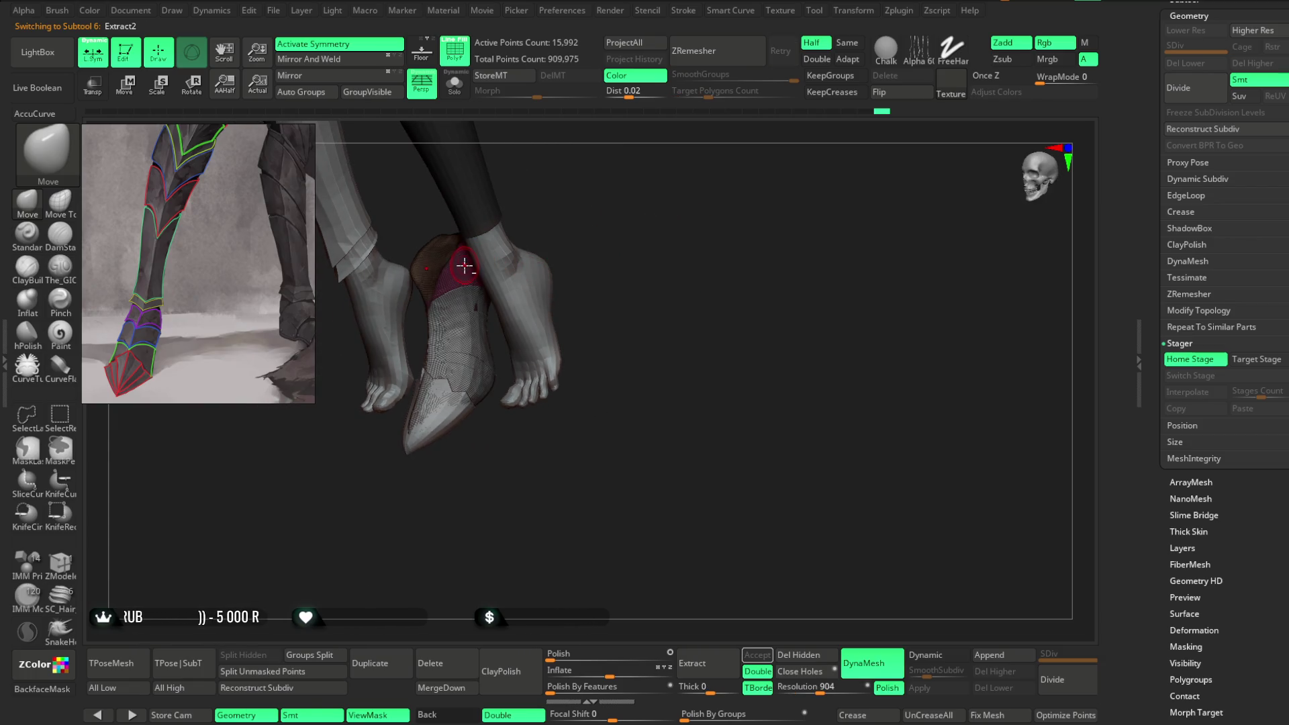
Step: Select Extract10, then the green Extract15 cuff band, and zoom in close on it
{"action": "scroll", "coordinate": [1195, 287], "scroll_direction": "up", "scroll_amount": 10}
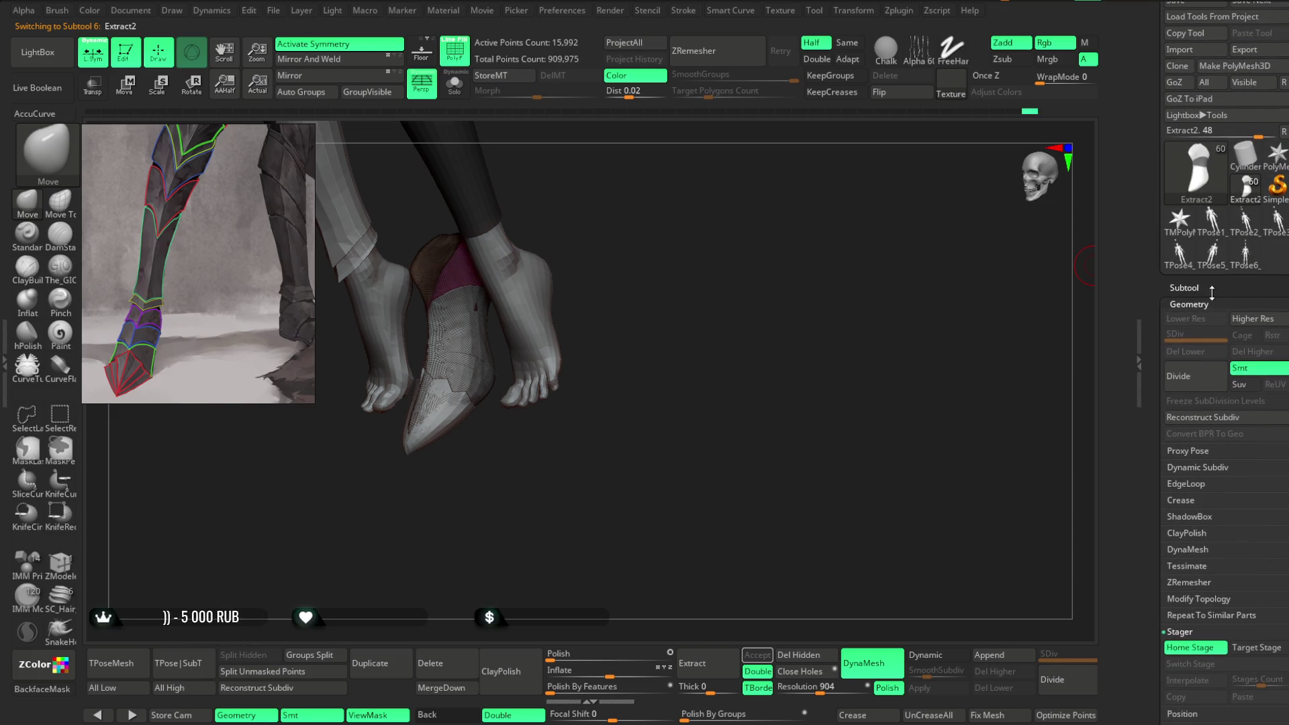
{"action": "scroll", "coordinate": [1196, 287], "scroll_direction": "down", "scroll_amount": 5}
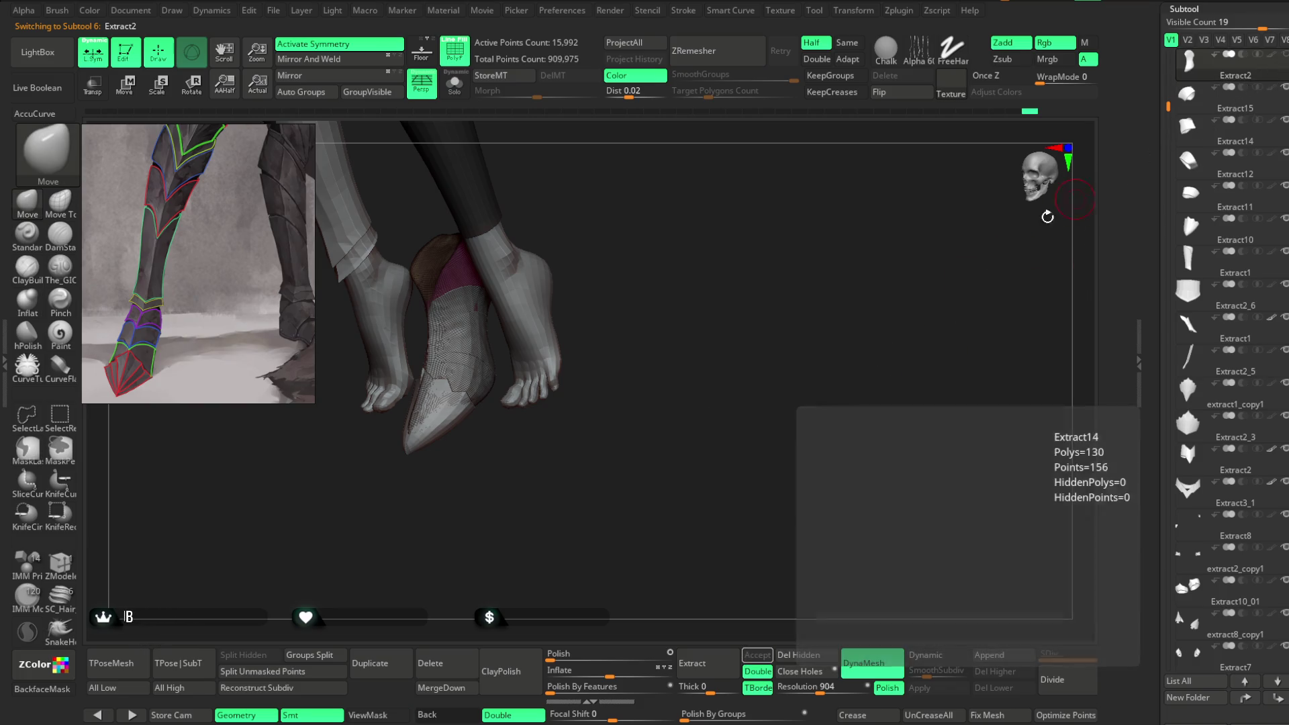
{"action": "left_click", "coordinate": [433, 411], "text": "alt"}
{"action": "mouse_move", "coordinate": [662, 215]}
{"action": "left_mouse_down", "text": "alt"}
{"action": "mouse_move", "coordinate": [824, 204]}
{"action": "mouse_move", "coordinate": [751, 199]}
{"action": "mouse_move", "coordinate": [785, 216]}
{"action": "mouse_move", "coordinate": [722, 219]}
{"action": "mouse_move", "coordinate": [702, 205]}
{"action": "mouse_move", "coordinate": [731, 245]}
{"action": "mouse_move", "coordinate": [702, 224]}
{"action": "mouse_move", "coordinate": [757, 215]}
{"action": "mouse_move", "coordinate": [725, 259]}
{"action": "mouse_move", "coordinate": [670, 264]}
{"action": "mouse_move", "coordinate": [690, 273]}
{"action": "mouse_move", "coordinate": [690, 244]}
{"action": "mouse_move", "coordinate": [572, 288]}
{"action": "mouse_move", "coordinate": [551, 333]}
{"action": "mouse_move", "coordinate": [650, 199]}
{"action": "mouse_move", "coordinate": [608, 293]}
{"action": "mouse_move", "coordinate": [647, 302]}
{"action": "left_mouse_up", "text": "alt"}
{"action": "left_click", "coordinate": [567, 305], "text": "alt"}
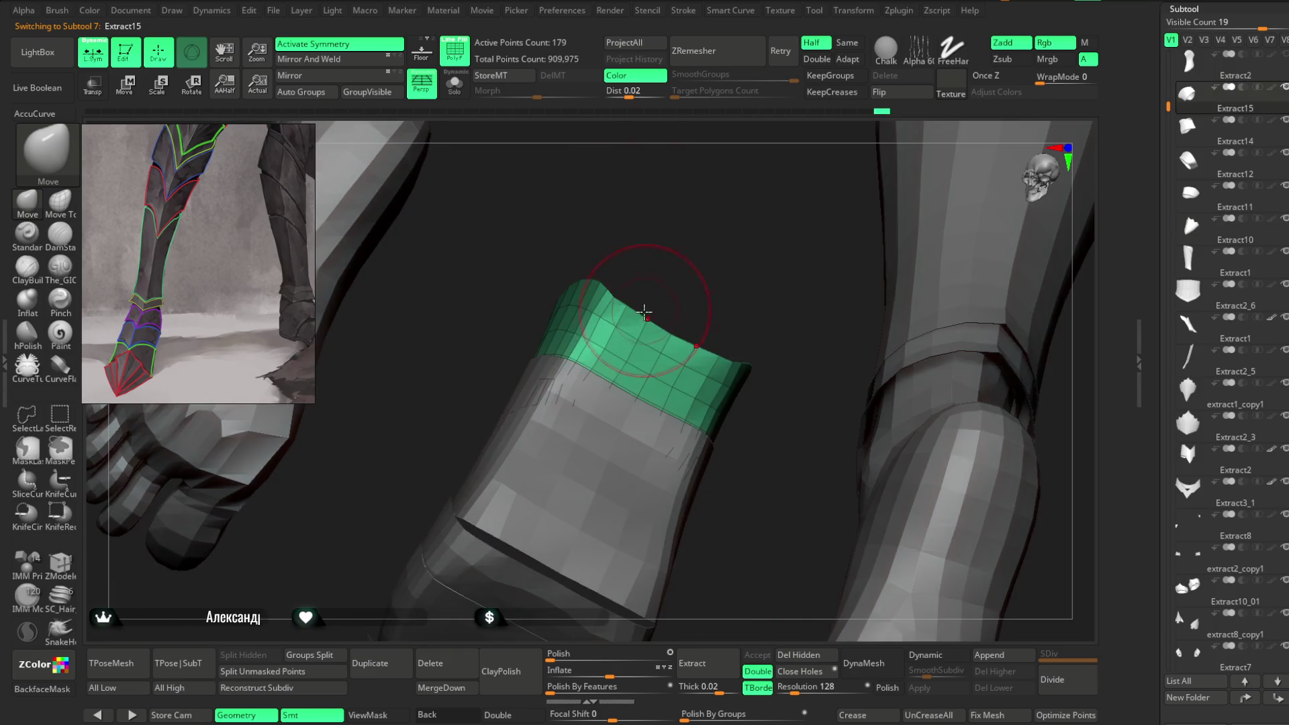
{"action": "key", "text": "space"}
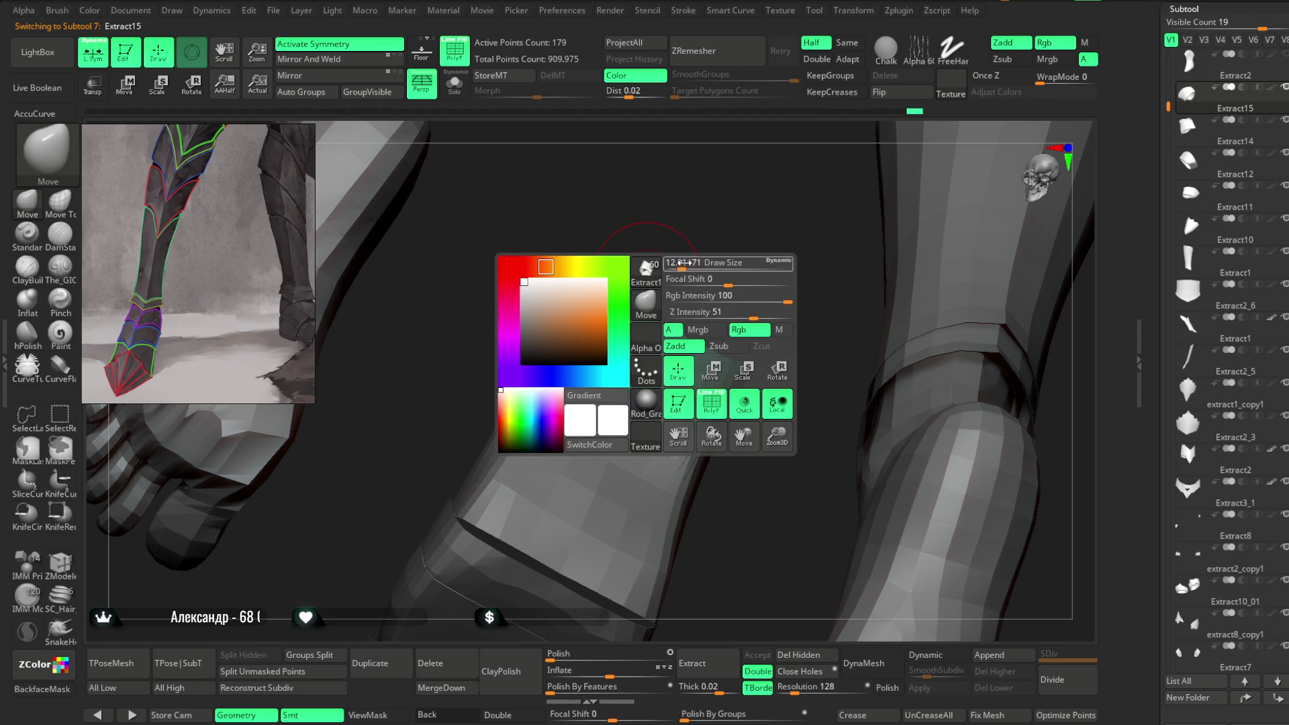
{"action": "left_click_drag", "start_coordinate": [662, 259], "coordinate": [594, 303]}
{"action": "mouse_move", "coordinate": [900, 196]}
{"action": "left_mouse_down"}
{"action": "mouse_move", "coordinate": [909, 173]}
{"action": "mouse_move", "coordinate": [662, 271]}
{"action": "mouse_move", "coordinate": [636, 307]}
{"action": "left_mouse_up"}
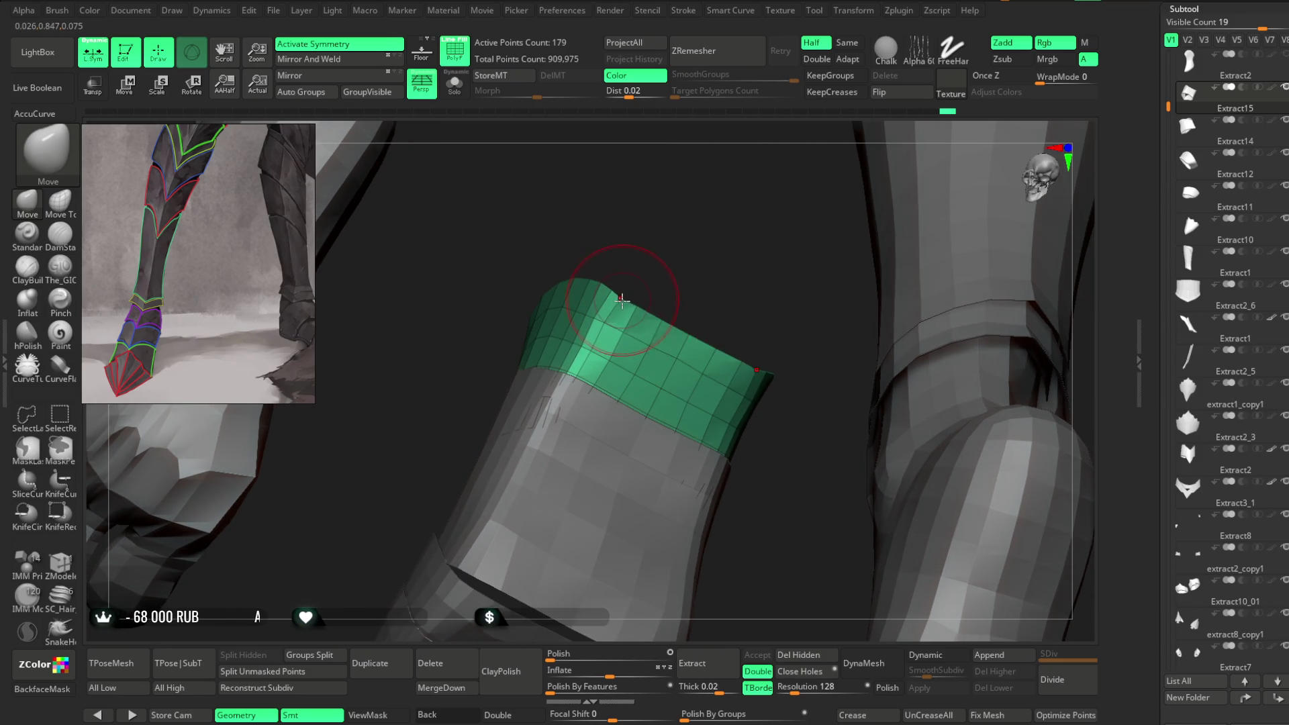
{"action": "mouse_move", "coordinate": [708, 306]}
{"action": "left_mouse_down"}
{"action": "mouse_move", "coordinate": [692, 329]}
{"action": "mouse_move", "coordinate": [714, 253]}
{"action": "mouse_move", "coordinate": [757, 282]}
{"action": "mouse_move", "coordinate": [772, 216]}
{"action": "mouse_move", "coordinate": [625, 292]}
{"action": "mouse_move", "coordinate": [837, 190]}
{"action": "mouse_move", "coordinate": [644, 343]}
{"action": "mouse_move", "coordinate": [645, 303]}
{"action": "mouse_move", "coordinate": [662, 340]}
{"action": "mouse_move", "coordinate": [504, 290]}
{"action": "left_mouse_up"}
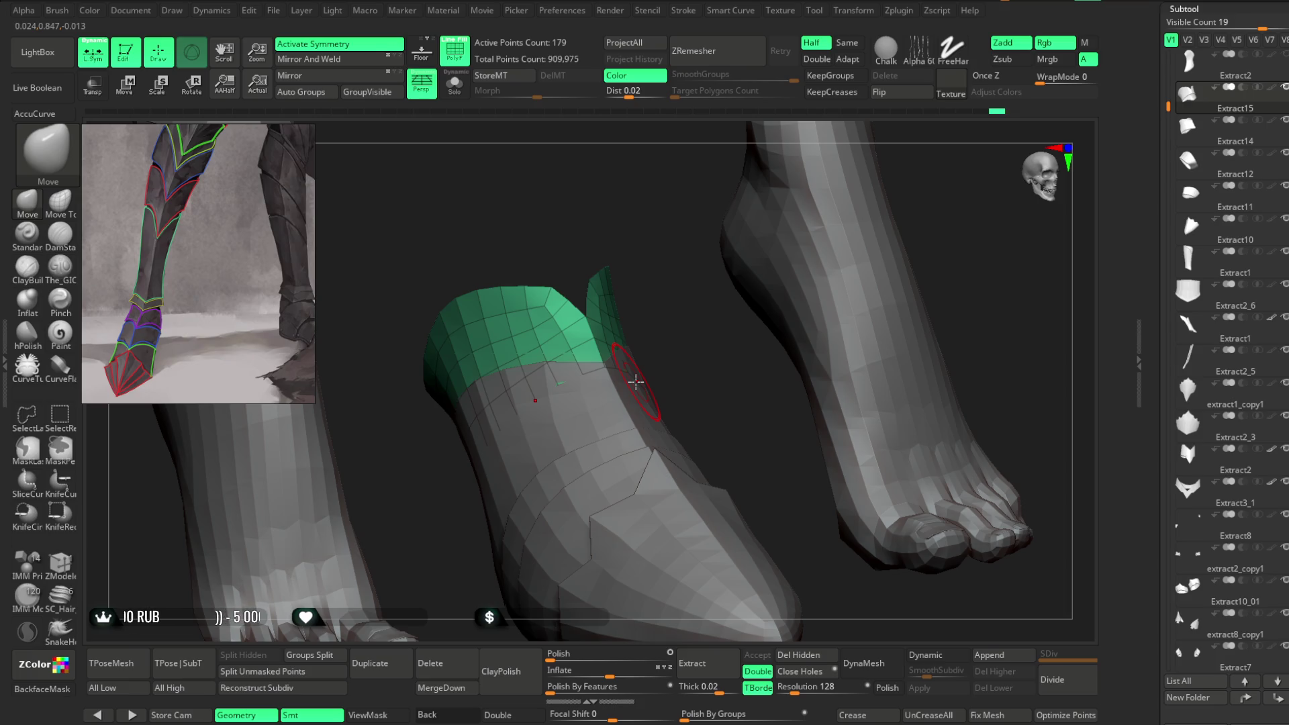
Step: Enlarge the brush with Draw Size, stand the leg upright around the ankle band, and select Extract14
{"action": "left_click_drag", "start_coordinate": [594, 196], "coordinate": [615, 182]}
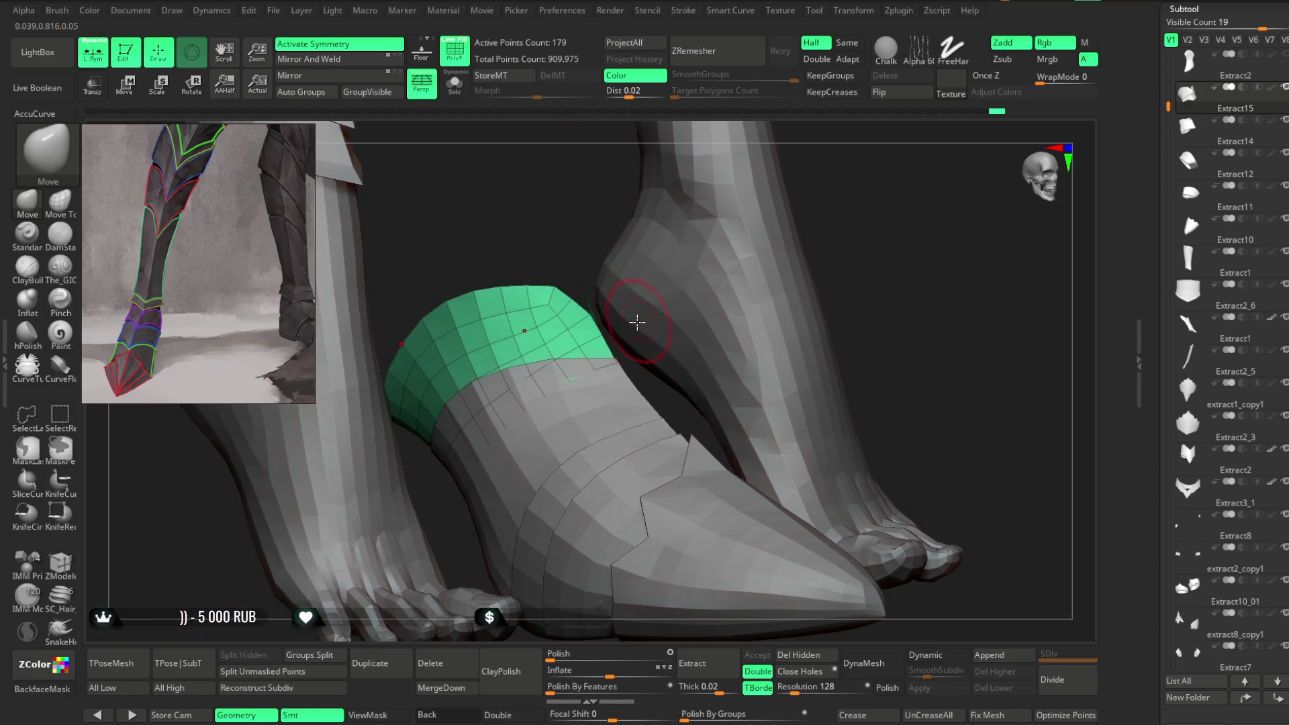
{"action": "key", "text": "space"}
{"action": "left_click_drag", "start_coordinate": [671, 309], "coordinate": [772, 309]}
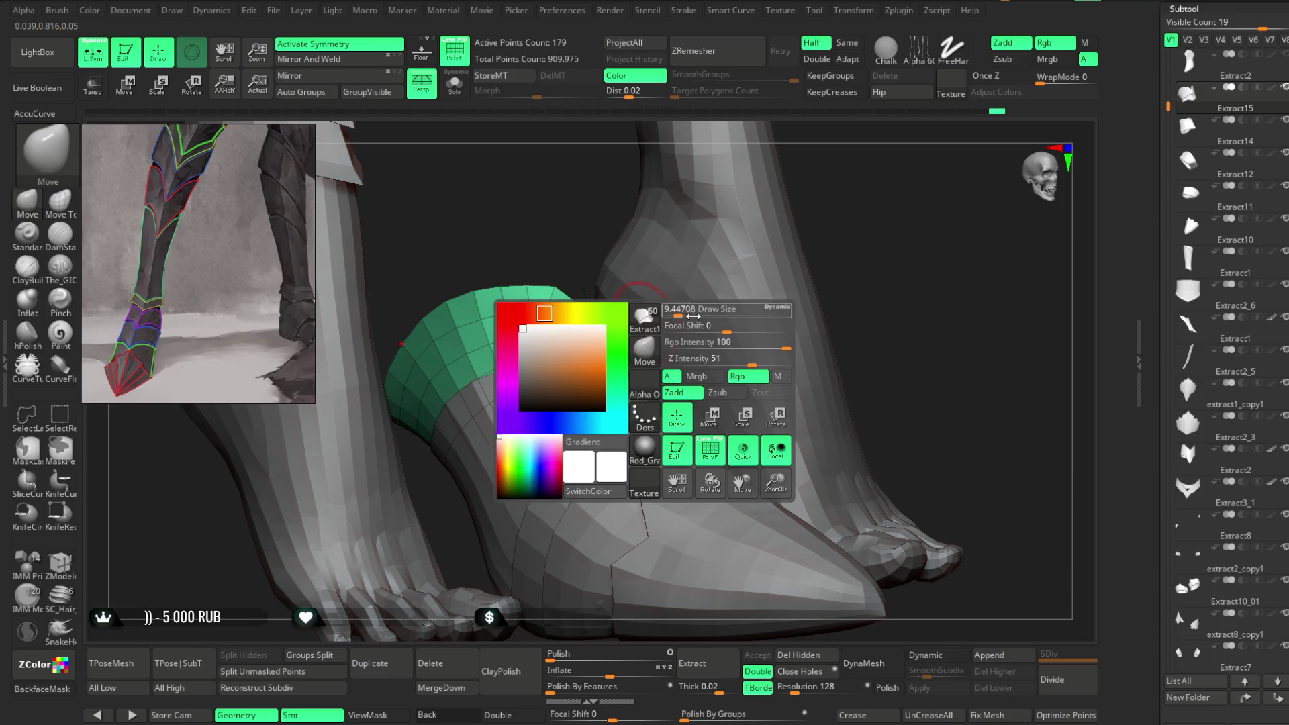
{"action": "mouse_move", "coordinate": [807, 229]}
{"action": "left_mouse_down"}
{"action": "mouse_move", "coordinate": [849, 208]}
{"action": "mouse_move", "coordinate": [638, 329]}
{"action": "left_mouse_up"}
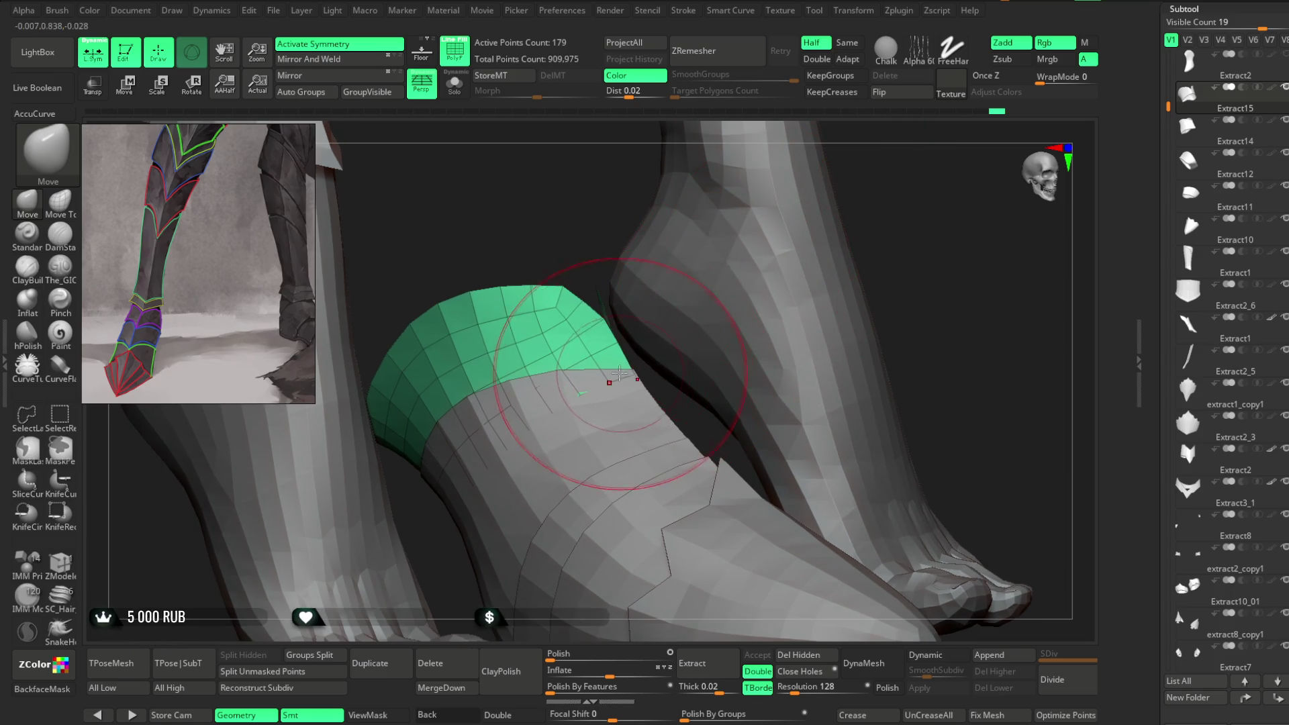
{"action": "mouse_move", "coordinate": [875, 219]}
{"action": "left_mouse_down"}
{"action": "mouse_move", "coordinate": [919, 184]}
{"action": "mouse_move", "coordinate": [541, 369]}
{"action": "left_mouse_up"}
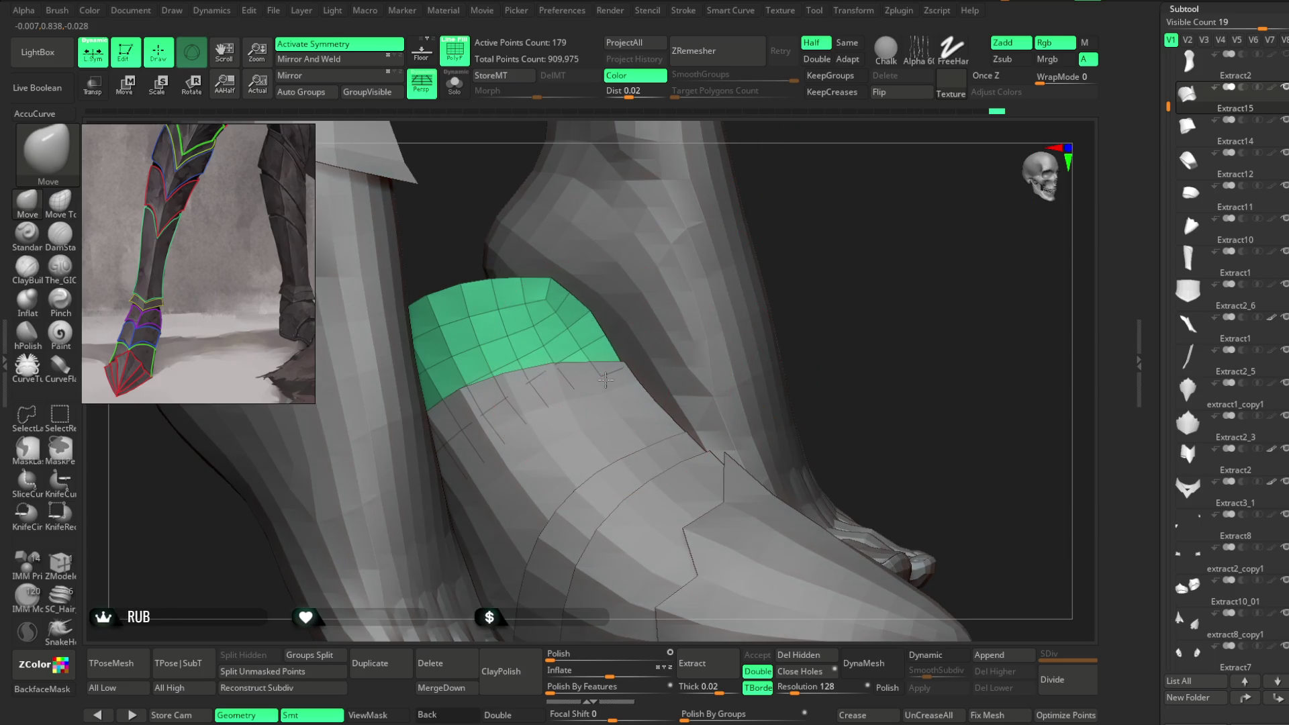
{"action": "mouse_move", "coordinate": [840, 215]}
{"action": "left_mouse_down"}
{"action": "mouse_move", "coordinate": [774, 281]}
{"action": "mouse_move", "coordinate": [811, 320]}
{"action": "mouse_move", "coordinate": [740, 313]}
{"action": "mouse_move", "coordinate": [753, 303]}
{"action": "mouse_move", "coordinate": [725, 374]}
{"action": "mouse_move", "coordinate": [731, 330]}
{"action": "mouse_move", "coordinate": [788, 259]}
{"action": "mouse_move", "coordinate": [771, 325]}
{"action": "mouse_move", "coordinate": [746, 276]}
{"action": "left_mouse_up"}
{"action": "left_click", "coordinate": [732, 371], "text": "alt"}
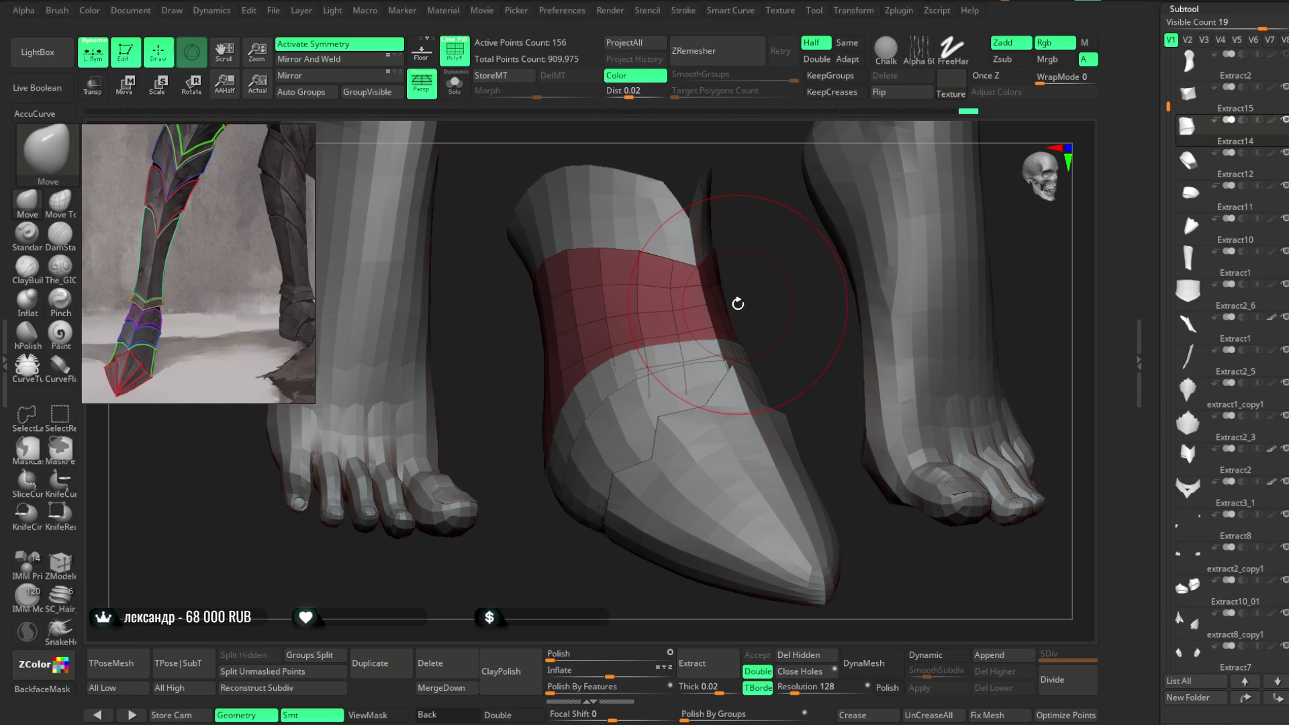
Step: Shrink the brush size while viewing the foot armour
{"action": "mouse_move", "coordinate": [738, 304]}
{"action": "left_mouse_down"}
{"action": "mouse_move", "coordinate": [751, 274]}
{"action": "mouse_move", "coordinate": [877, 201]}
{"action": "mouse_move", "coordinate": [924, 215]}
{"action": "mouse_move", "coordinate": [921, 244]}
{"action": "left_mouse_up"}
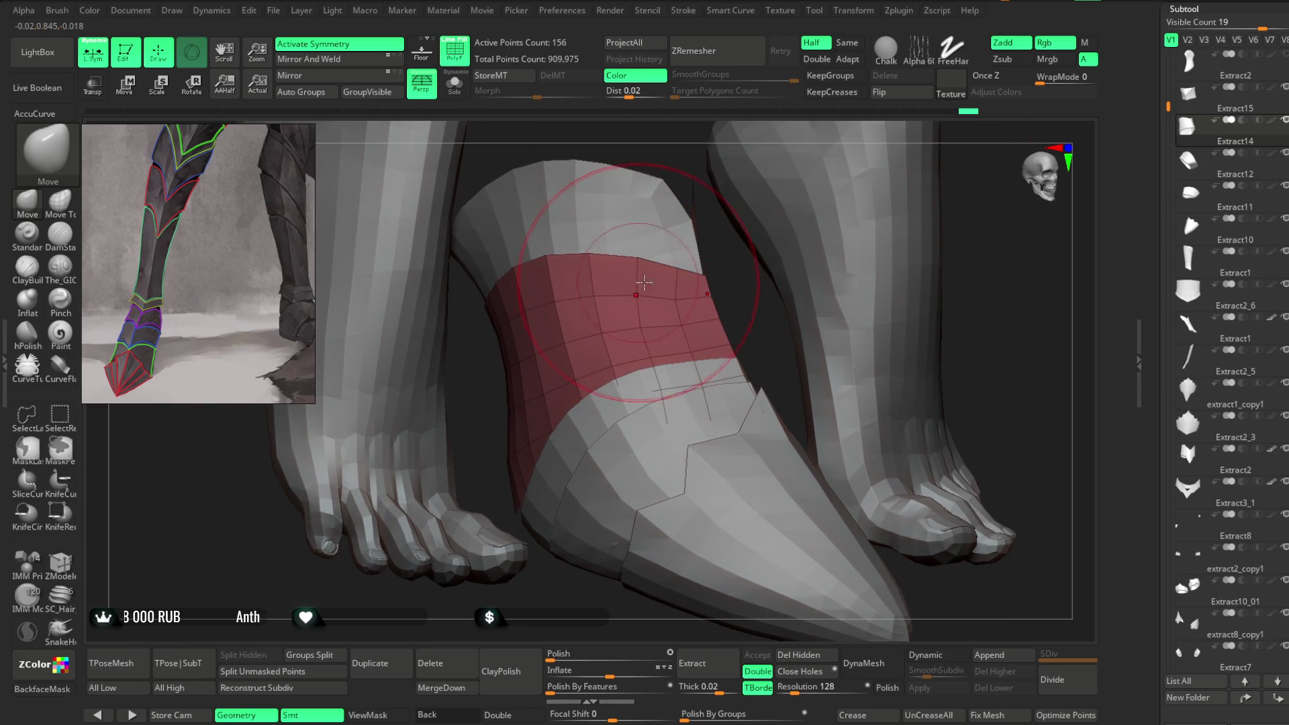
{"action": "key", "text": "space"}
{"action": "mouse_move", "coordinate": [703, 269]}
{"action": "left_mouse_down"}
{"action": "mouse_move", "coordinate": [692, 268]}
{"action": "mouse_move", "coordinate": [789, 250]}
{"action": "mouse_move", "coordinate": [761, 254]}
{"action": "left_mouse_up"}
{"action": "left_click", "coordinate": [727, 274]}
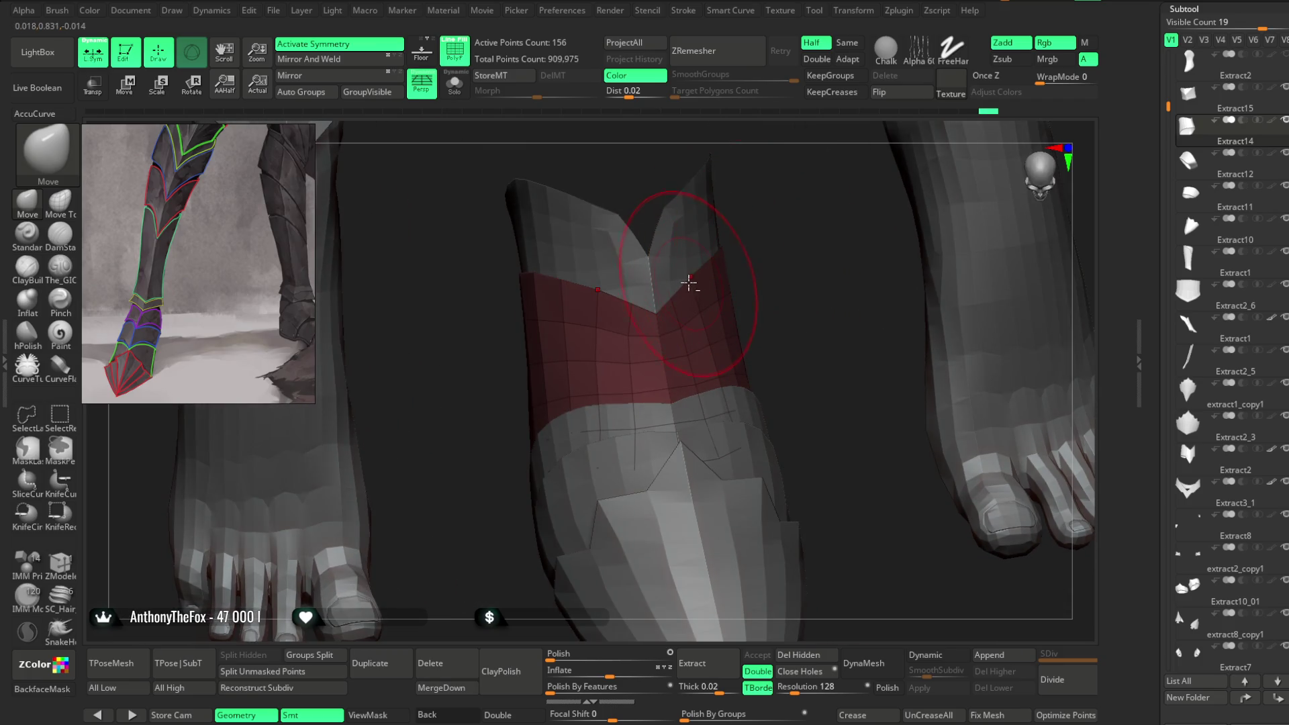
Step: Orbit around the red band and foot, then make the Extract12 ankle band active
{"action": "mouse_move", "coordinate": [692, 282]}
{"action": "left_mouse_down"}
{"action": "mouse_move", "coordinate": [777, 242]}
{"action": "mouse_move", "coordinate": [747, 272]}
{"action": "mouse_move", "coordinate": [694, 278]}
{"action": "mouse_move", "coordinate": [672, 305]}
{"action": "left_mouse_up"}
{"action": "left_click_drag", "start_coordinate": [796, 285], "coordinate": [734, 300]}
{"action": "mouse_move", "coordinate": [755, 175]}
{"action": "left_mouse_down"}
{"action": "mouse_move", "coordinate": [715, 174]}
{"action": "mouse_move", "coordinate": [676, 256]}
{"action": "mouse_move", "coordinate": [662, 250]}
{"action": "mouse_move", "coordinate": [752, 241]}
{"action": "mouse_move", "coordinate": [731, 276]}
{"action": "mouse_move", "coordinate": [676, 254]}
{"action": "mouse_move", "coordinate": [703, 283]}
{"action": "left_mouse_up"}
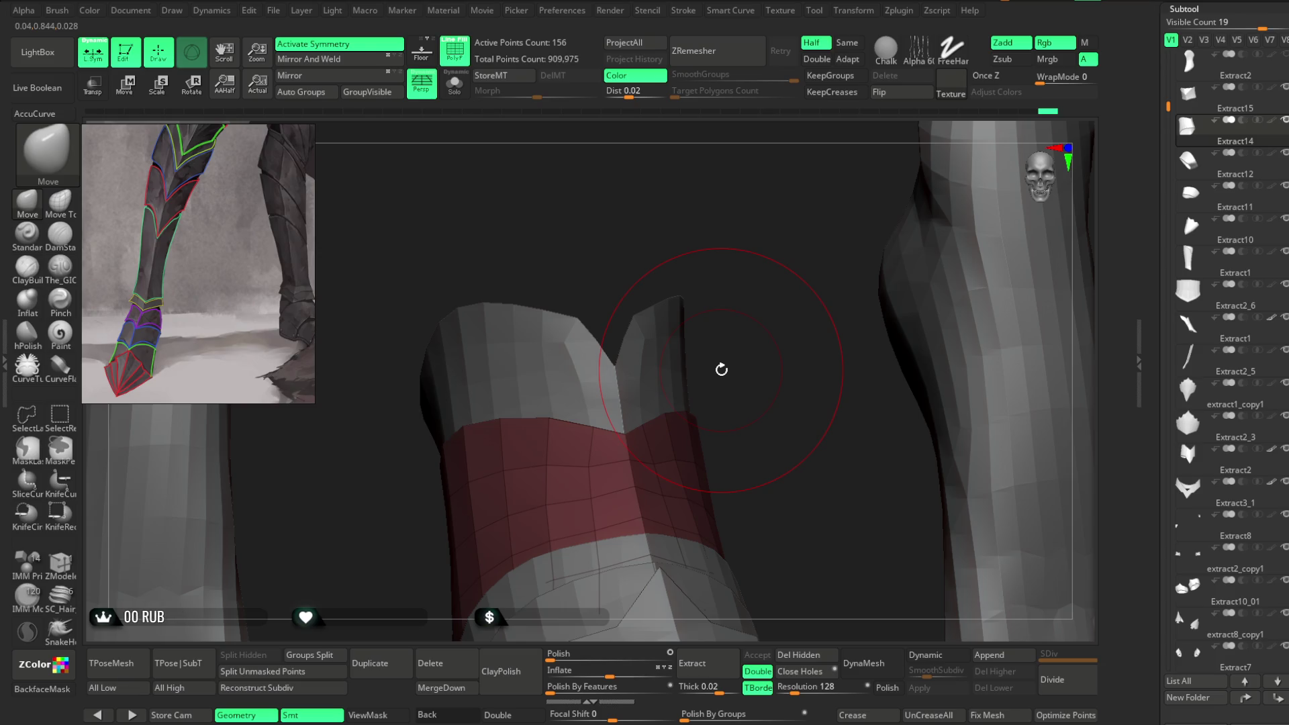
{"action": "mouse_move", "coordinate": [682, 261]}
{"action": "left_mouse_down"}
{"action": "mouse_move", "coordinate": [731, 380]}
{"action": "mouse_move", "coordinate": [682, 297]}
{"action": "mouse_move", "coordinate": [666, 348]}
{"action": "mouse_move", "coordinate": [693, 291]}
{"action": "mouse_move", "coordinate": [577, 470]}
{"action": "left_mouse_up"}
{"action": "left_click", "coordinate": [533, 390], "text": "alt"}
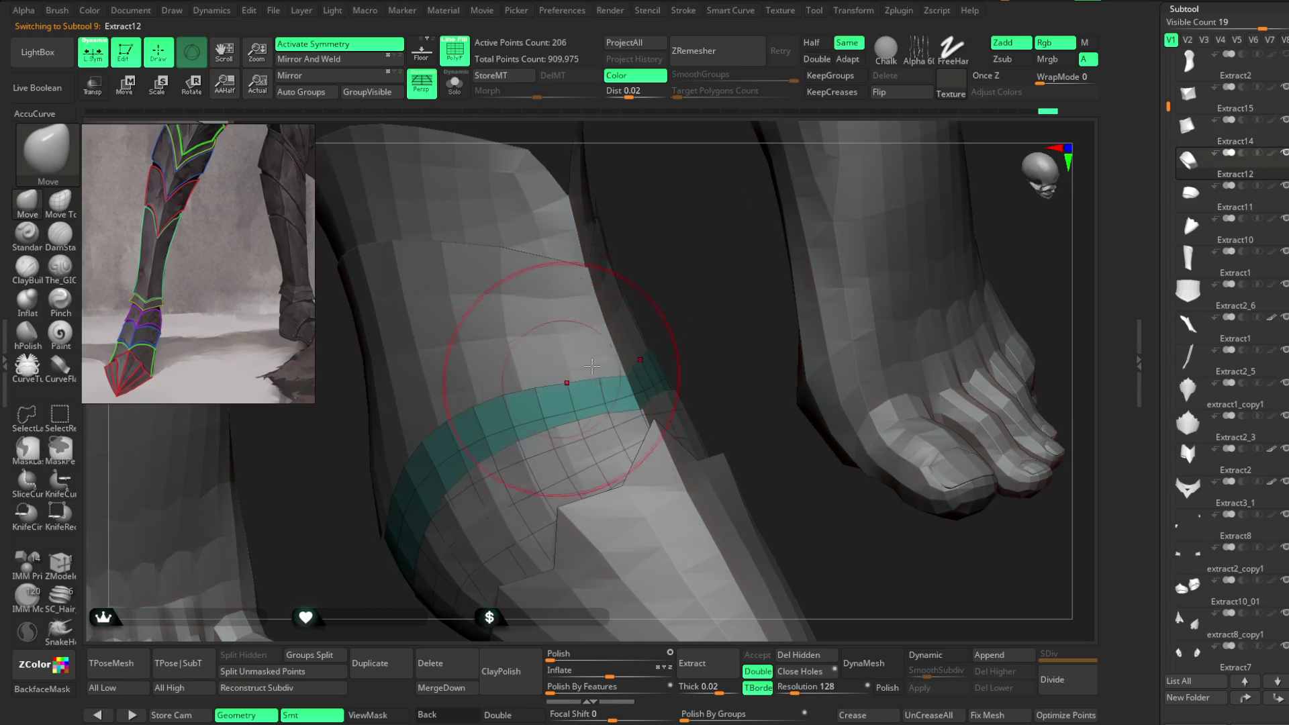
Step: Orbit around the ankle band to a front view and turn off the PolyF display
{"action": "left_click_drag", "start_coordinate": [658, 336], "coordinate": [672, 309]}
{"action": "key", "text": "space"}
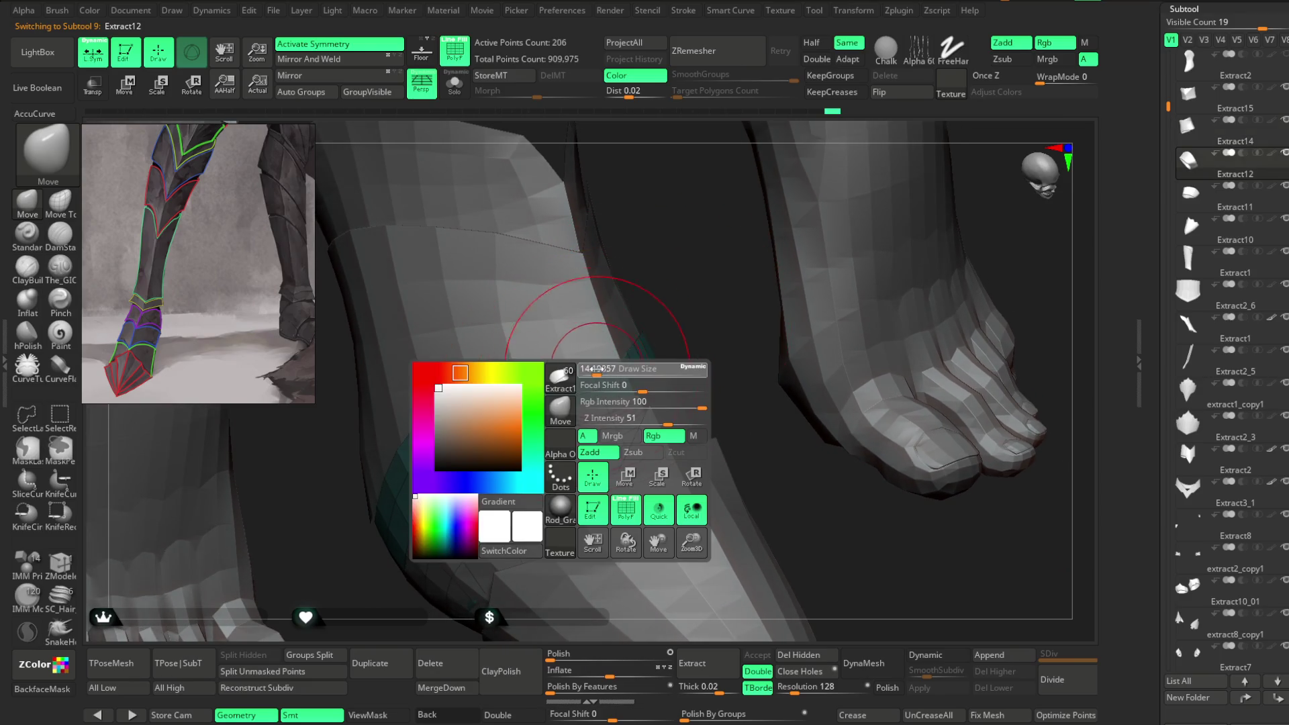
{"action": "left_click_drag", "start_coordinate": [594, 329], "coordinate": [557, 378]}
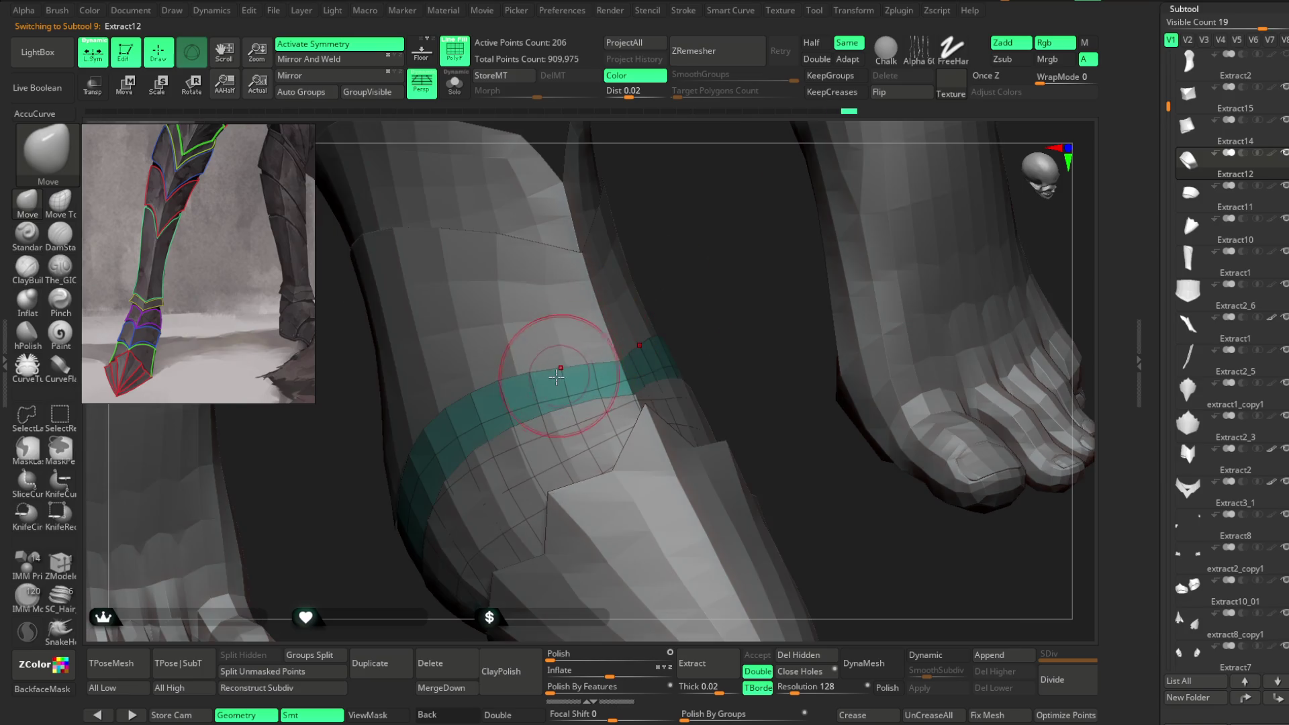
{"action": "mouse_move", "coordinate": [672, 320]}
{"action": "left_mouse_down"}
{"action": "mouse_move", "coordinate": [665, 296]}
{"action": "mouse_move", "coordinate": [656, 320]}
{"action": "mouse_move", "coordinate": [479, 374]}
{"action": "left_mouse_up"}
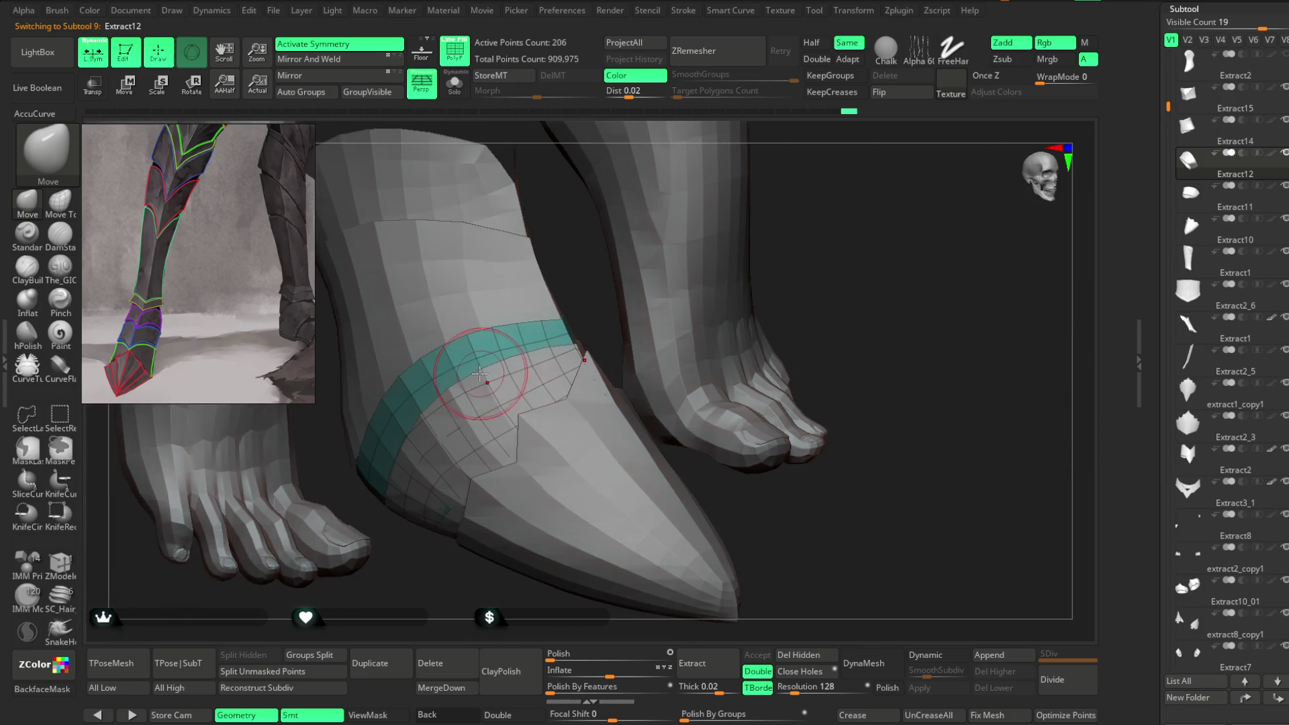
{"action": "mouse_move", "coordinate": [711, 345]}
{"action": "left_mouse_down"}
{"action": "mouse_move", "coordinate": [829, 230]}
{"action": "mouse_move", "coordinate": [665, 291]}
{"action": "mouse_move", "coordinate": [506, 207]}
{"action": "left_mouse_up"}
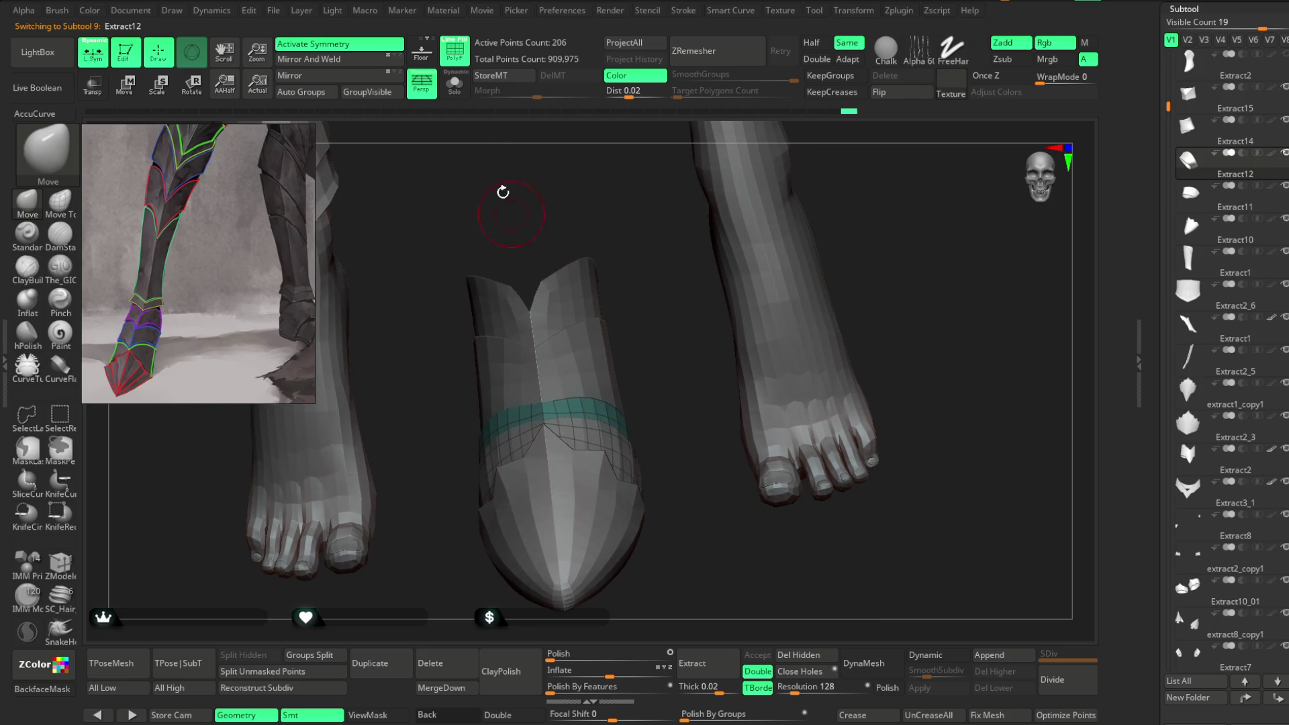
{"action": "left_click", "coordinate": [466, 59]}
Step: Select the Extract14 heel plate and solo it so only it shows
{"action": "mouse_move", "coordinate": [678, 309]}
{"action": "left_mouse_down"}
{"action": "mouse_move", "coordinate": [667, 319]}
{"action": "mouse_move", "coordinate": [817, 210]}
{"action": "mouse_move", "coordinate": [762, 204]}
{"action": "mouse_move", "coordinate": [828, 227]}
{"action": "mouse_move", "coordinate": [793, 269]}
{"action": "left_mouse_up"}
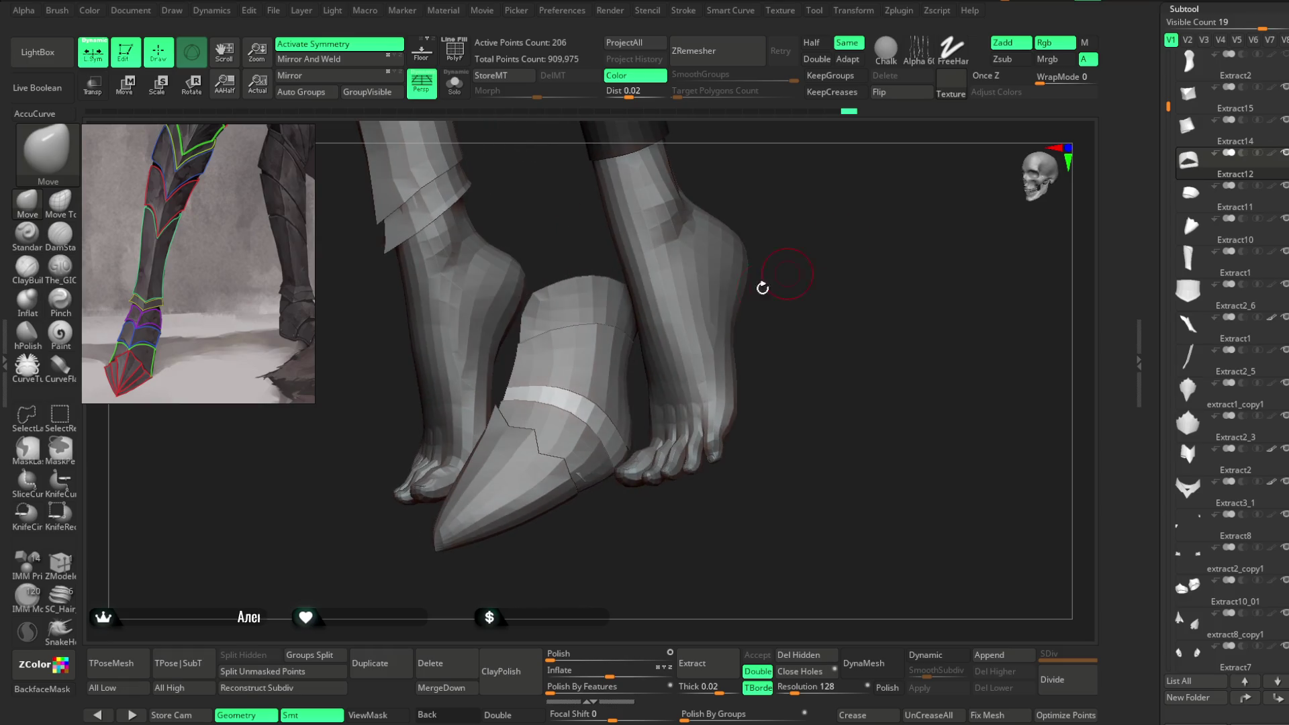
{"action": "left_click", "coordinate": [608, 374], "text": "alt"}
{"action": "left_click_drag", "start_coordinate": [835, 195], "coordinate": [771, 196]}
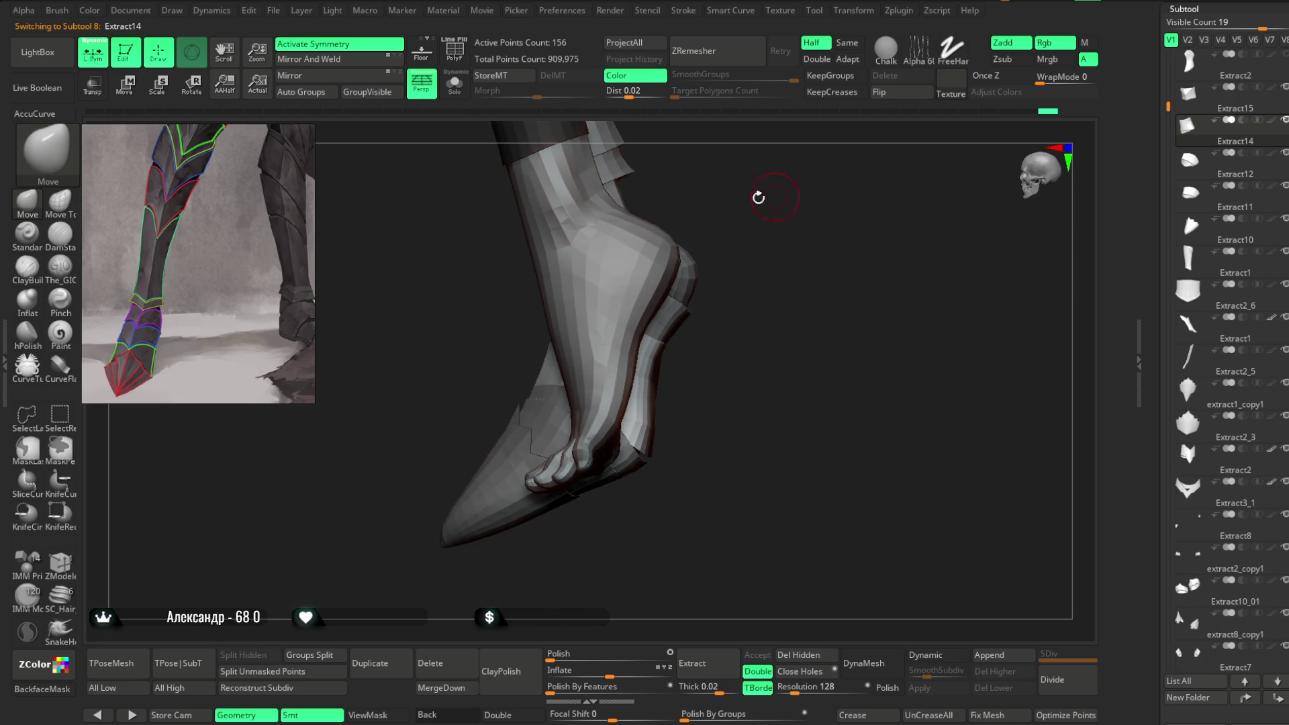
{"action": "left_click", "coordinate": [455, 85]}
Step: Turn on PolyF and orbit the isolated Extract14 plate so its front faces the camera
{"action": "left_click_drag", "start_coordinate": [668, 158], "coordinate": [653, 228]}
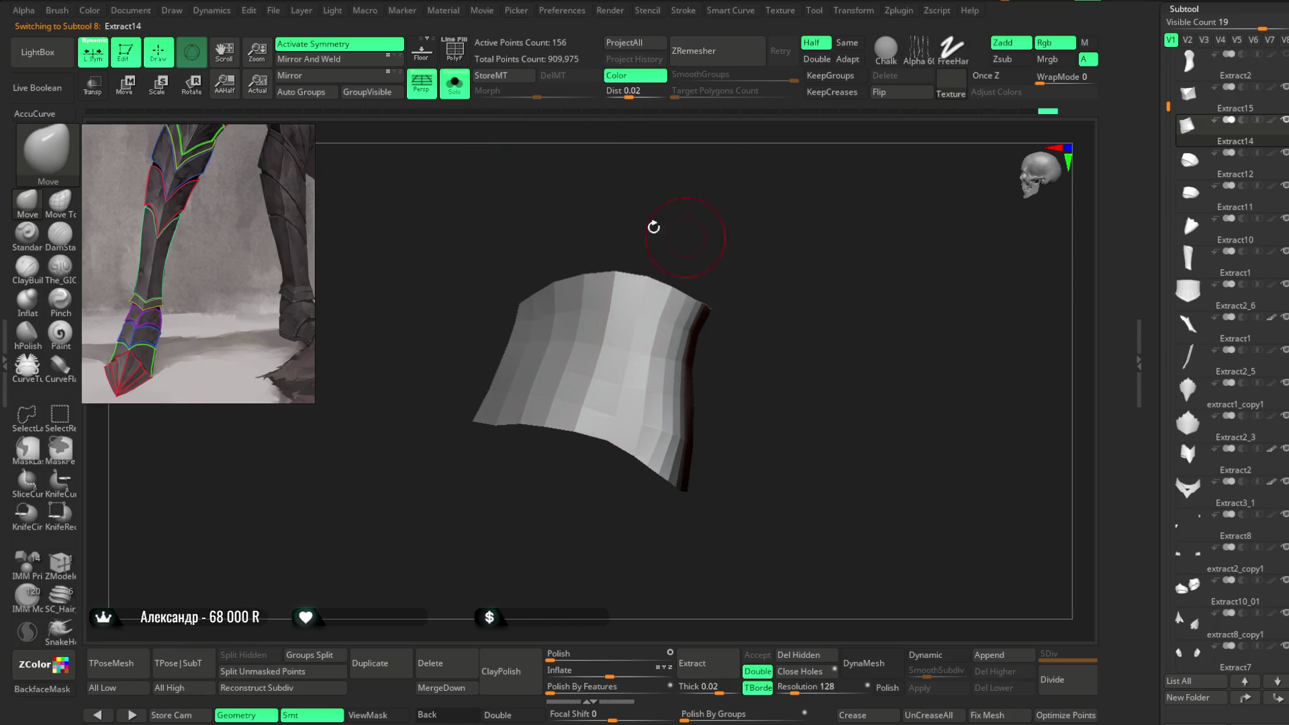
{"action": "left_click", "coordinate": [462, 61]}
{"action": "left_click_drag", "start_coordinate": [754, 187], "coordinate": [747, 233]}
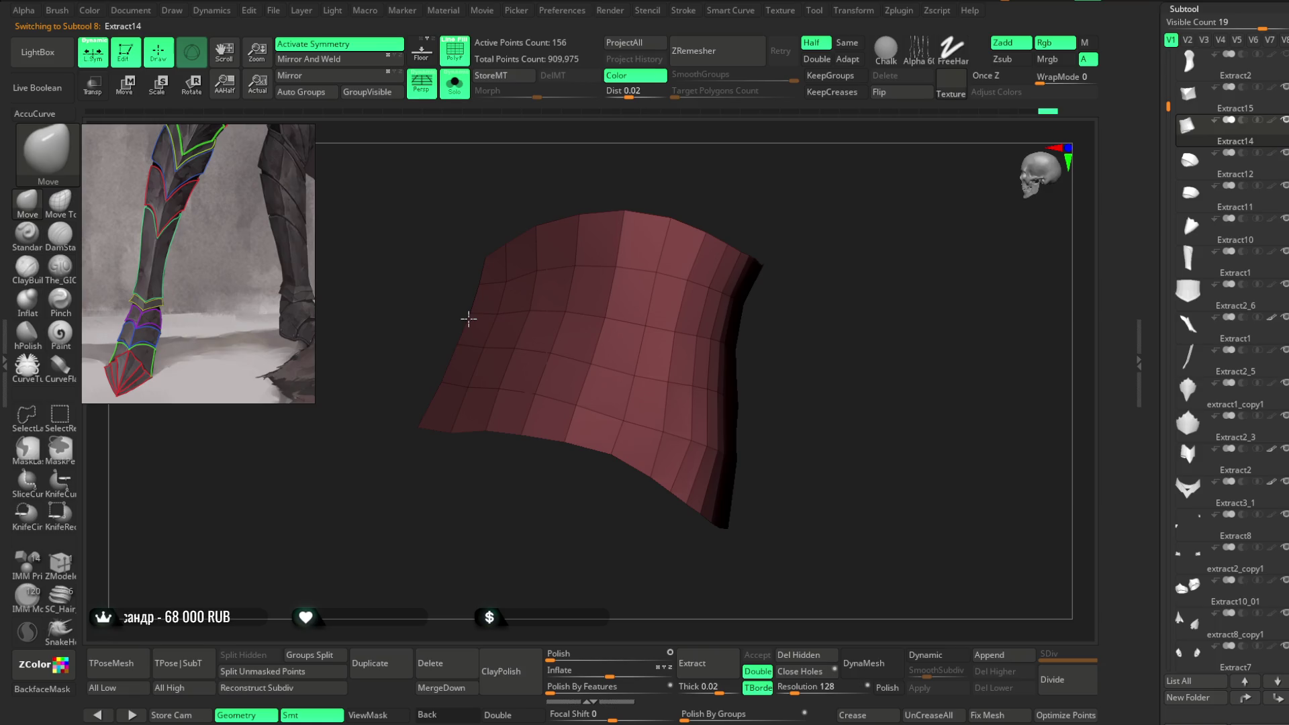
{"action": "mouse_move", "coordinate": [758, 221]}
{"action": "left_mouse_down"}
{"action": "mouse_move", "coordinate": [731, 195]}
{"action": "mouse_move", "coordinate": [616, 341]}
{"action": "left_mouse_up"}
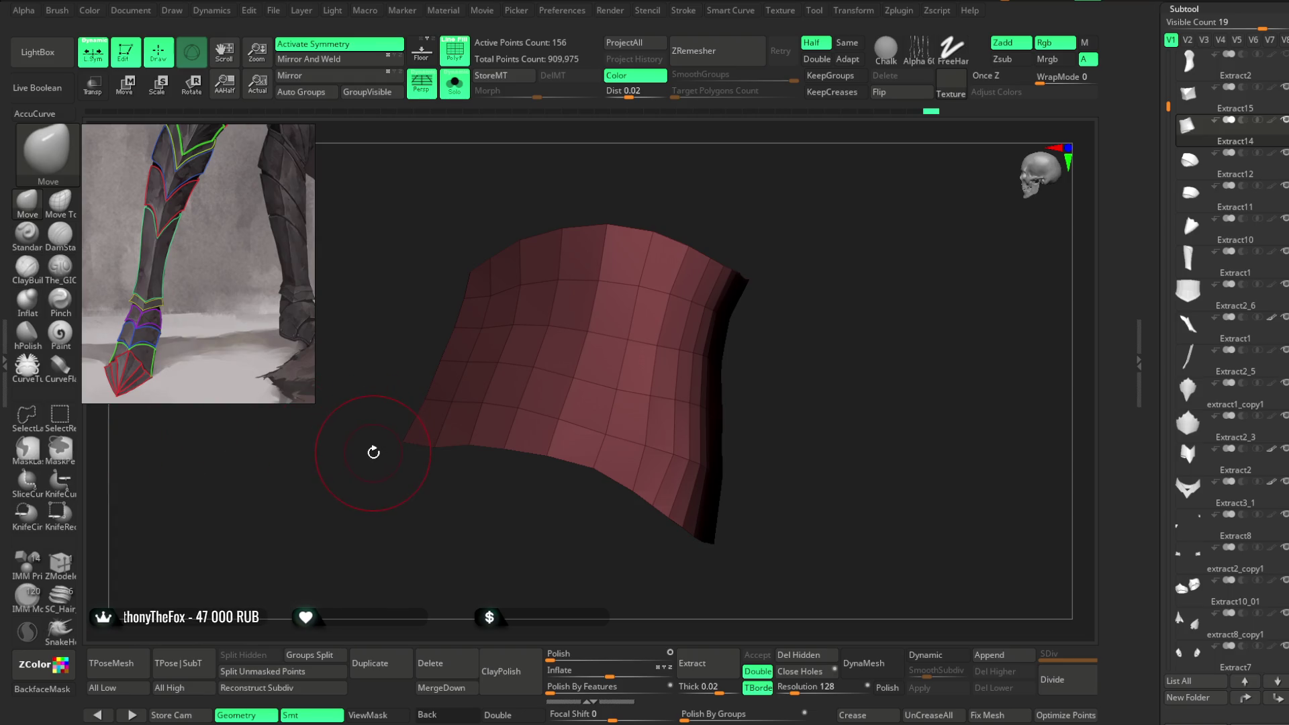
{"action": "mouse_move", "coordinate": [659, 172]}
{"action": "left_mouse_down"}
{"action": "mouse_move", "coordinate": [694, 172]}
{"action": "mouse_move", "coordinate": [588, 231]}
{"action": "left_mouse_up"}
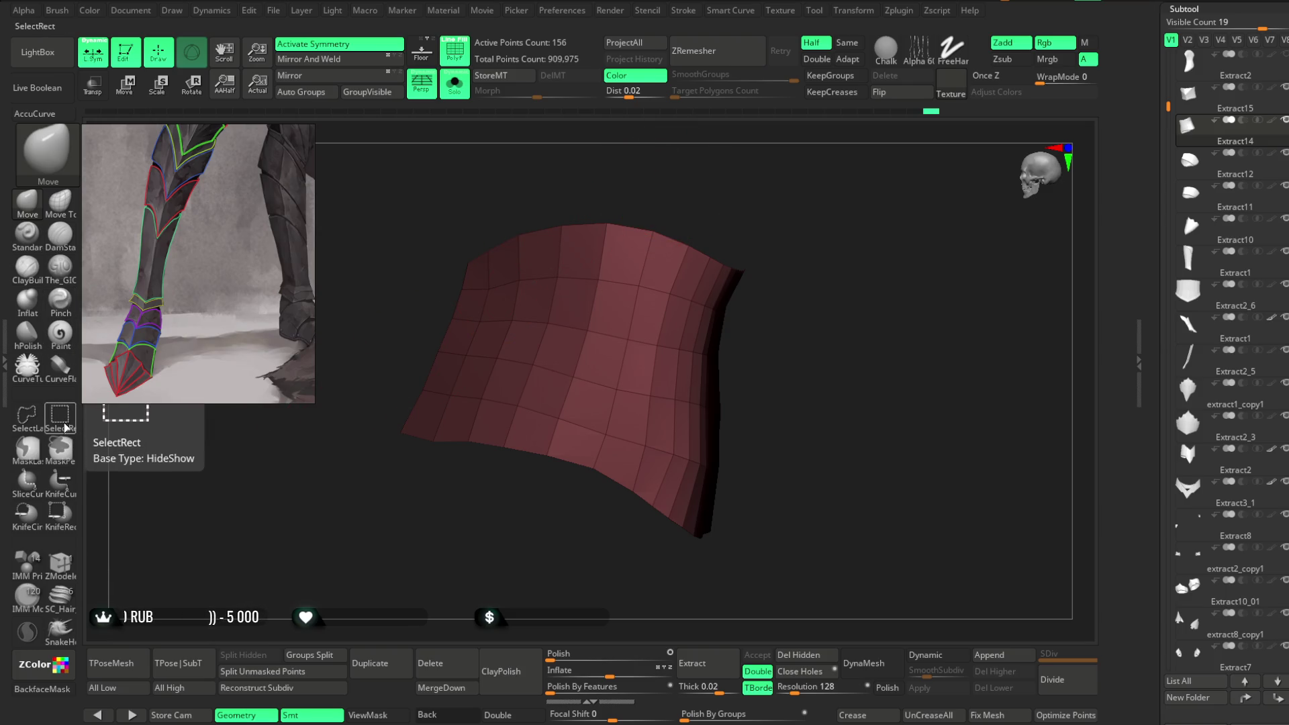
Step: Split the plate along a horizontal edge loop with ZModeler Unweld EdgeLoop Complete, then Auto Groups
{"action": "left_click", "coordinate": [60, 561]}
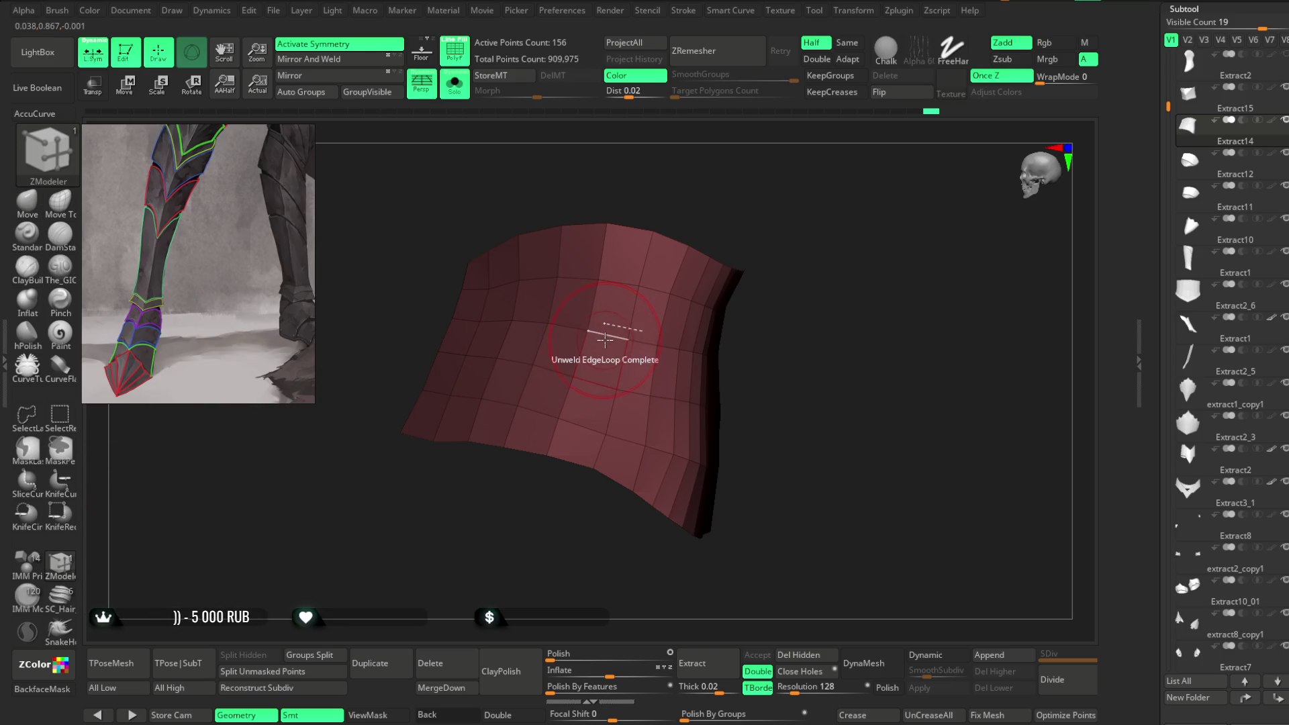
{"action": "key", "text": "space"}
{"action": "left_click", "coordinate": [602, 330]}
{"action": "left_click_drag", "start_coordinate": [799, 195], "coordinate": [712, 174]}
{"action": "left_click", "coordinate": [310, 94]}
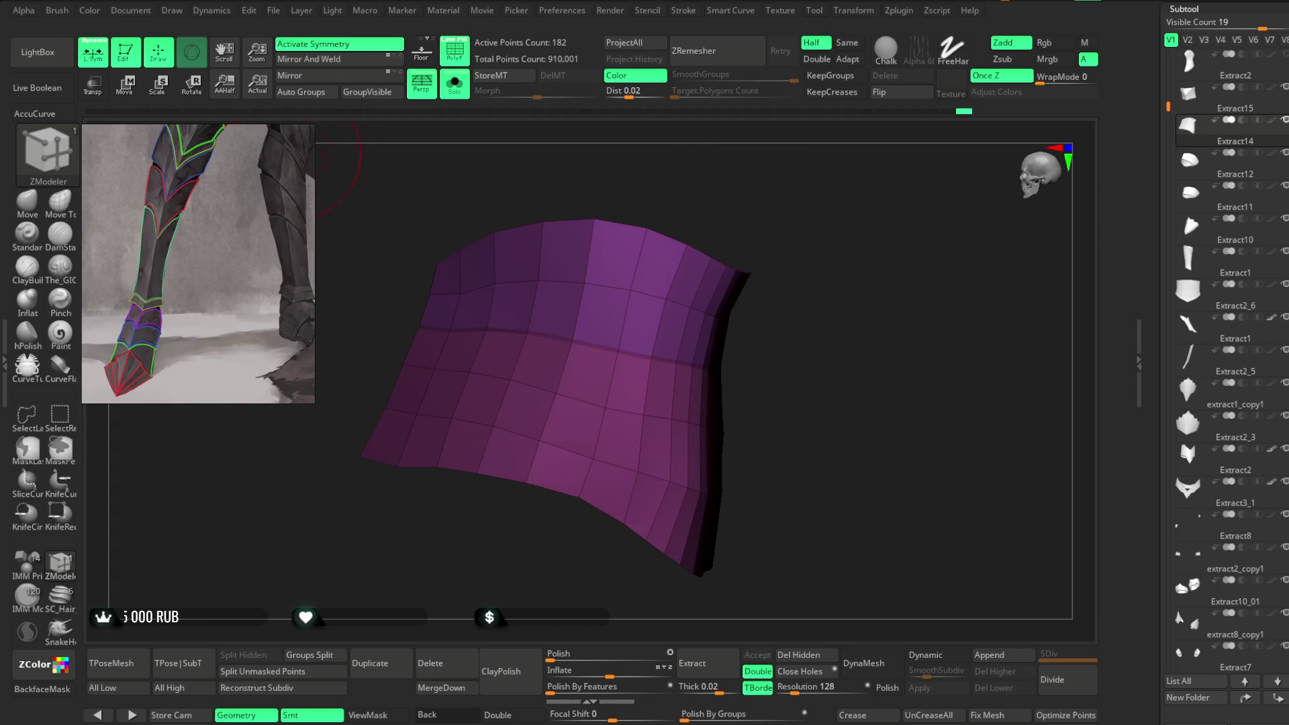
Step: Switch to Move Topological with a larger brush and turn Solo off
{"action": "left_click", "coordinate": [60, 200]}
{"action": "key", "text": "space"}
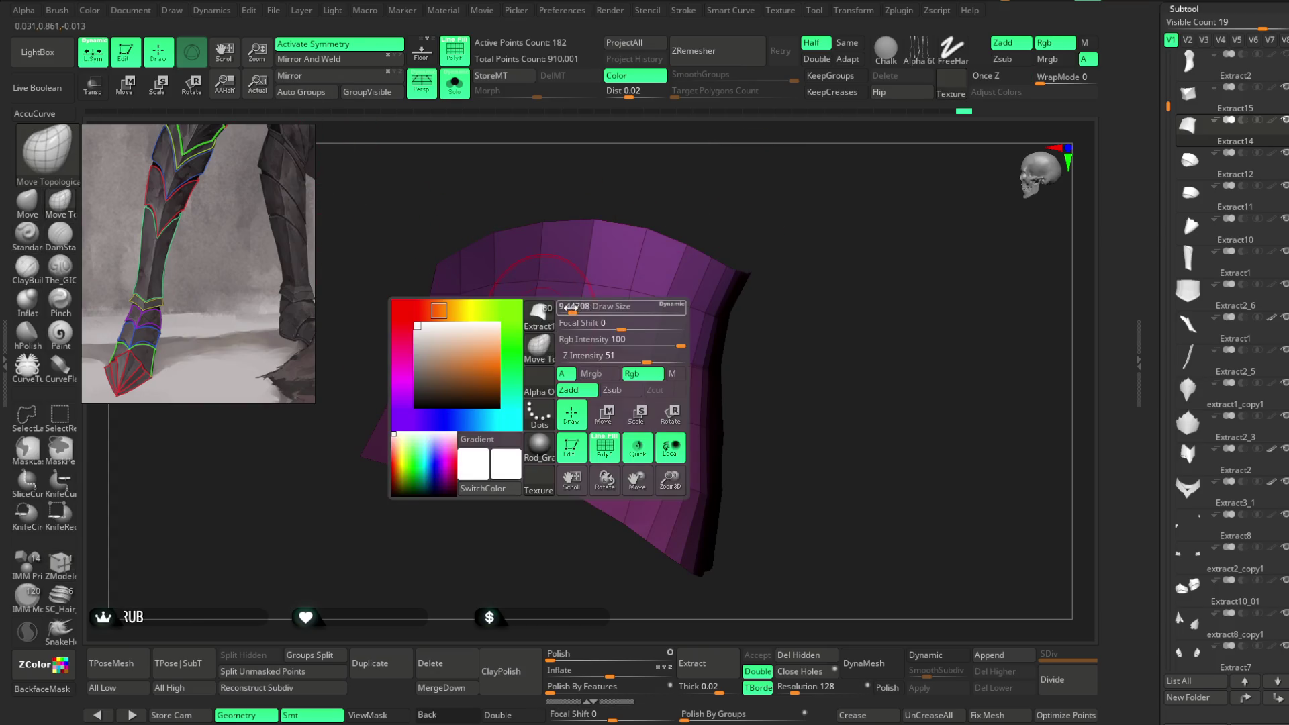
{"action": "mouse_move", "coordinate": [591, 282]}
{"action": "left_mouse_down"}
{"action": "mouse_move", "coordinate": [627, 187]}
{"action": "mouse_move", "coordinate": [435, 283]}
{"action": "left_mouse_up"}
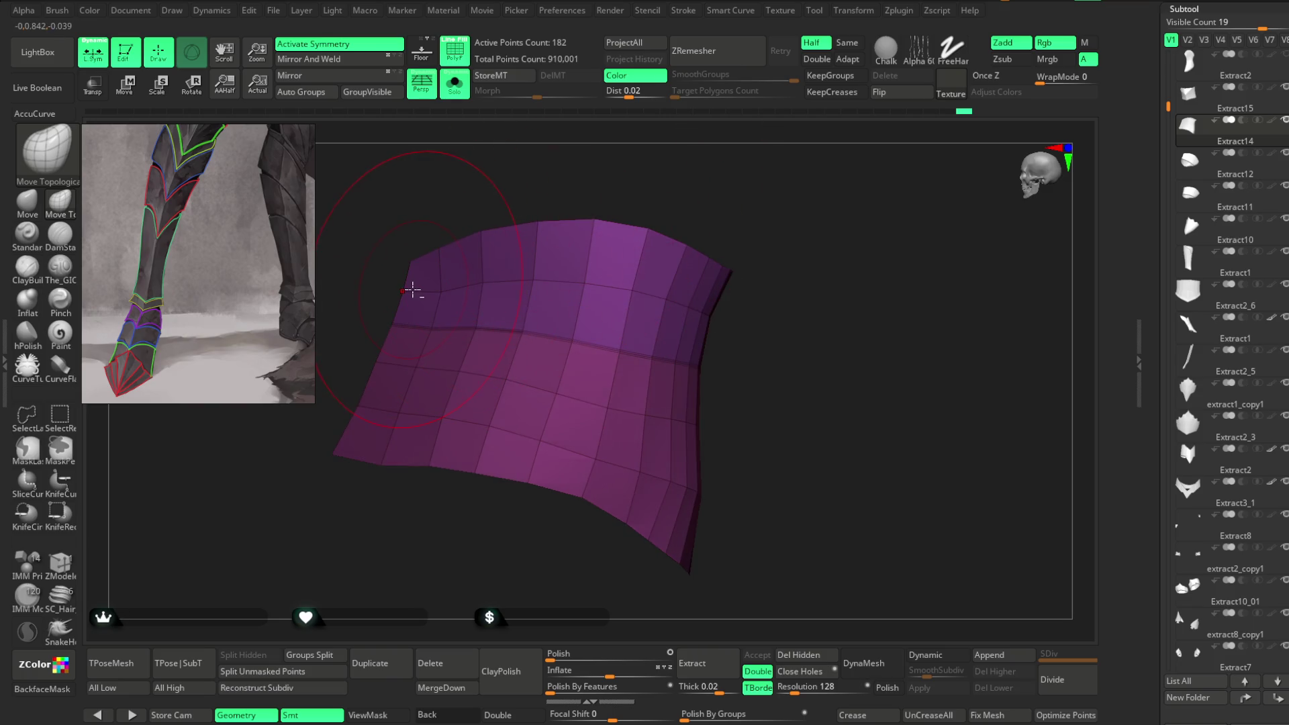
{"action": "left_click_drag", "start_coordinate": [526, 264], "coordinate": [632, 267]}
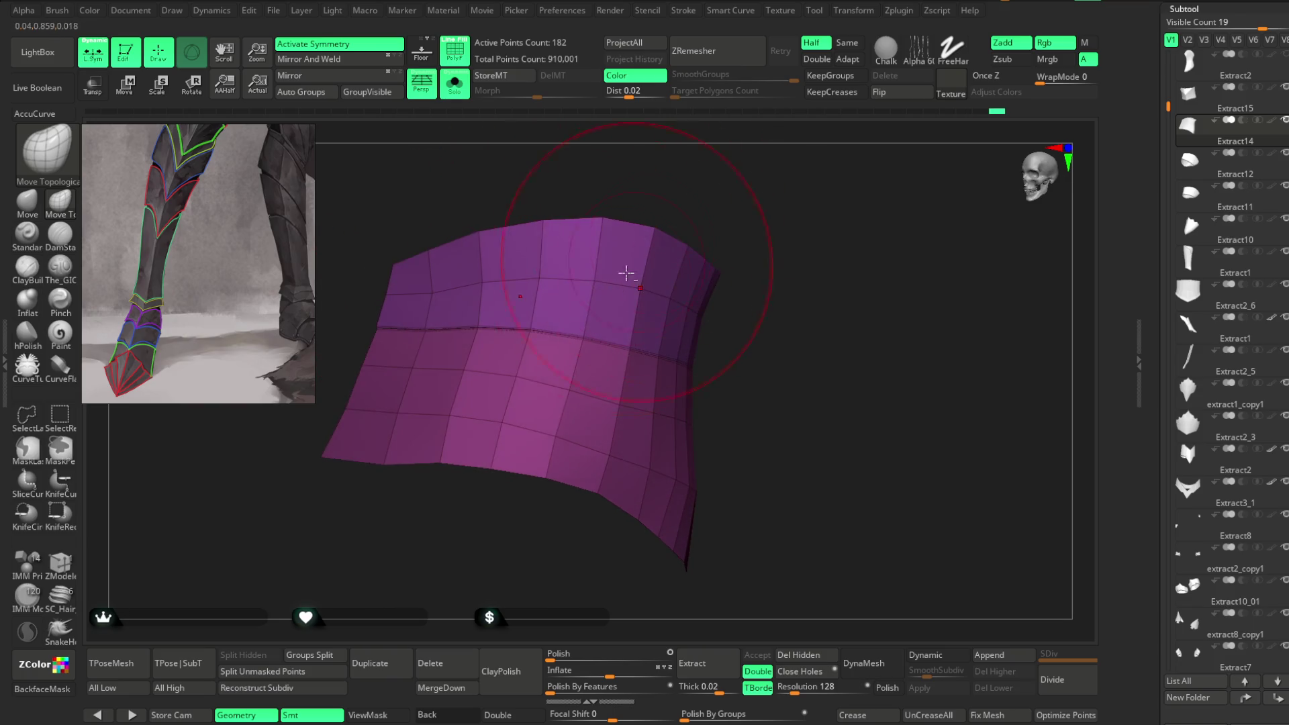
{"action": "left_click", "coordinate": [455, 84]}
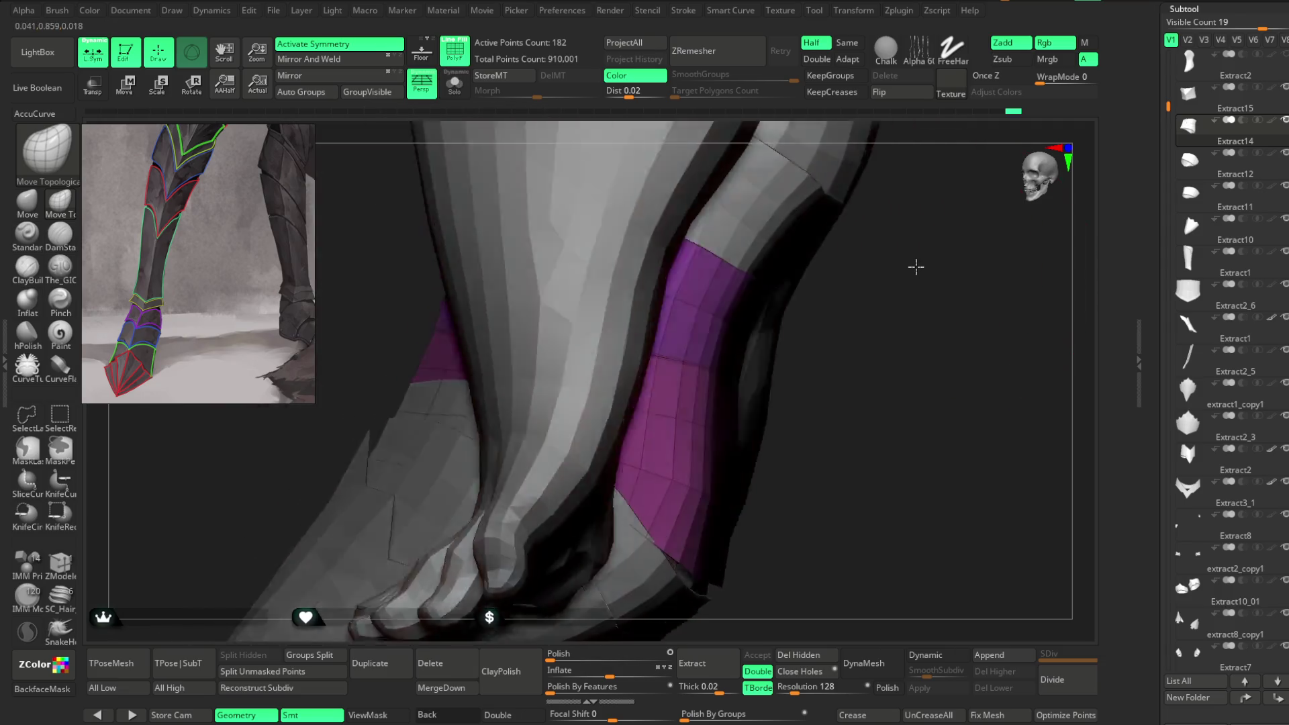
Step: Face the purple ankle band from the front of the leg and enlarge the brush
{"action": "left_click_drag", "start_coordinate": [915, 264], "coordinate": [673, 338]}
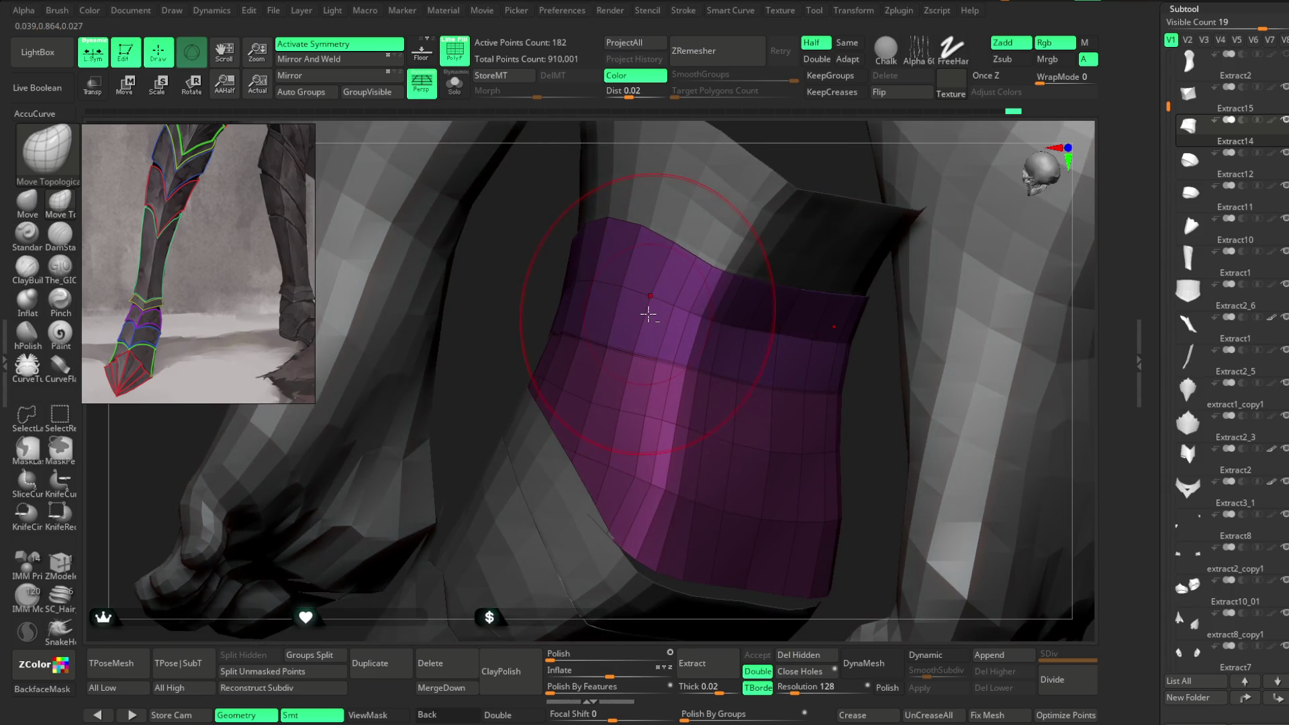
{"action": "left_click_drag", "start_coordinate": [877, 368], "coordinate": [698, 334]}
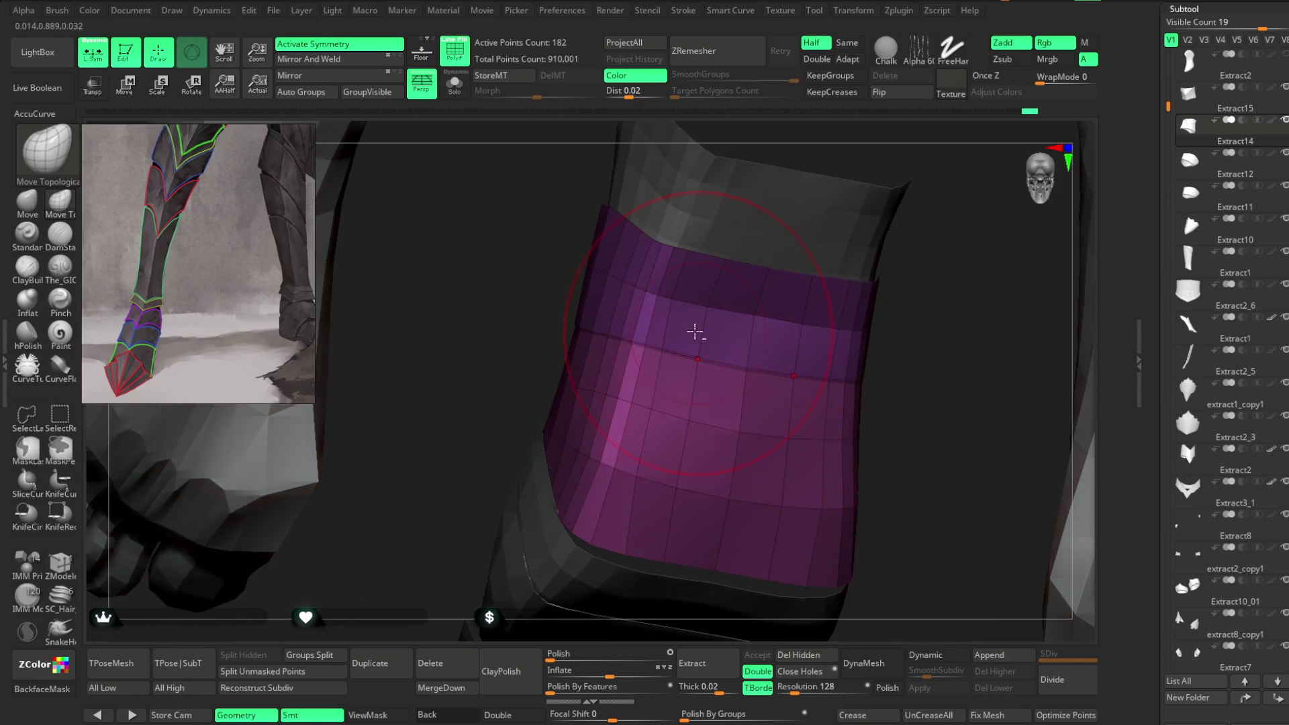
{"action": "mouse_move", "coordinate": [892, 299]}
{"action": "left_mouse_down"}
{"action": "mouse_move", "coordinate": [747, 319]}
{"action": "mouse_move", "coordinate": [828, 340]}
{"action": "left_mouse_up"}
{"action": "mouse_move", "coordinate": [533, 246]}
{"action": "left_mouse_down"}
{"action": "mouse_move", "coordinate": [645, 262]}
{"action": "mouse_move", "coordinate": [791, 253]}
{"action": "mouse_move", "coordinate": [782, 279]}
{"action": "mouse_move", "coordinate": [760, 235]}
{"action": "mouse_move", "coordinate": [741, 243]}
{"action": "left_mouse_up"}
{"action": "key", "text": "space"}
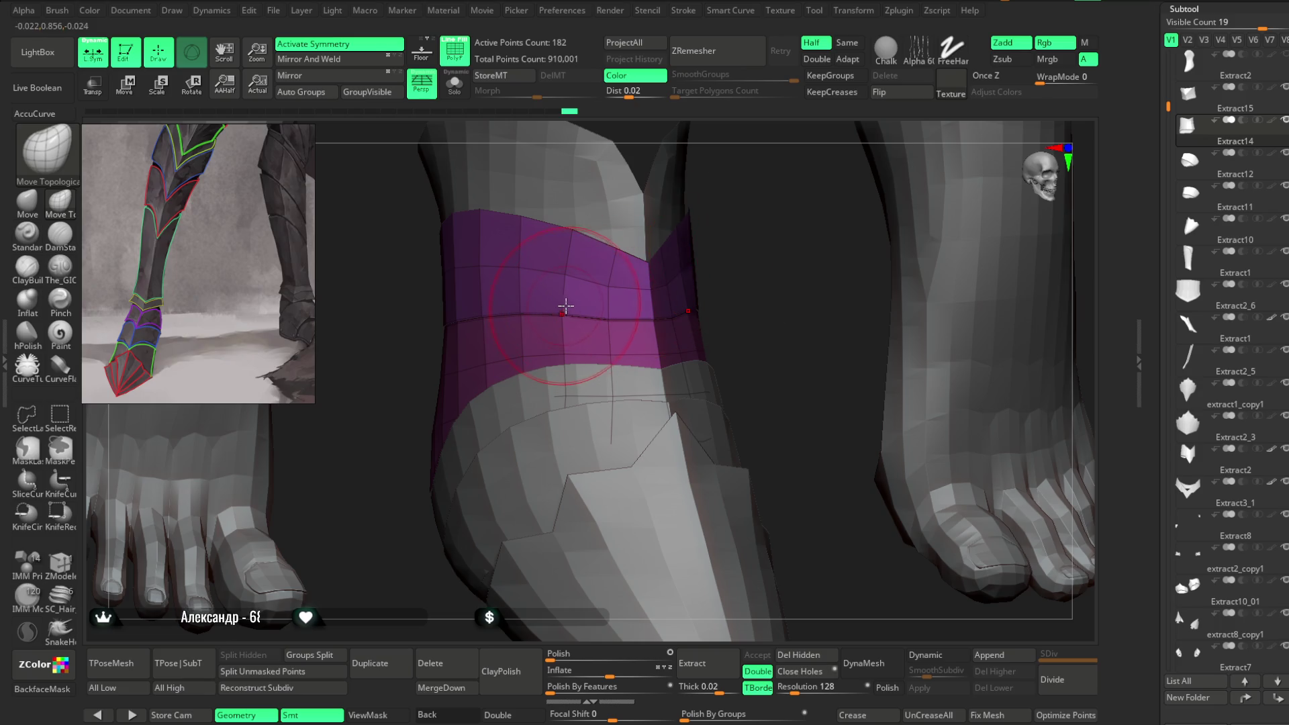
{"action": "left_click_drag", "start_coordinate": [616, 280], "coordinate": [610, 314]}
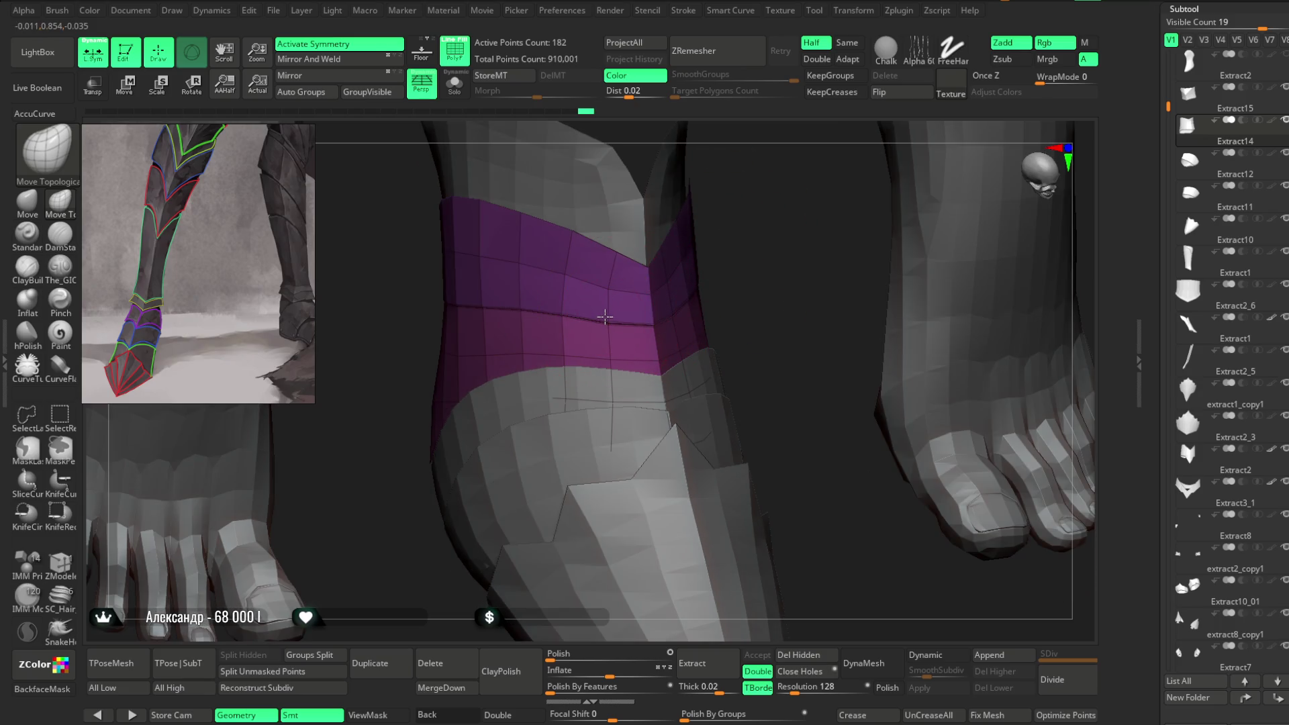
{"action": "mouse_move", "coordinate": [725, 253]}
{"action": "left_mouse_down"}
{"action": "mouse_move", "coordinate": [668, 201]}
{"action": "mouse_move", "coordinate": [732, 220]}
{"action": "left_mouse_up"}
Step: Inspect the ankle band and foot from side, top and front angles
{"action": "key", "text": "space"}
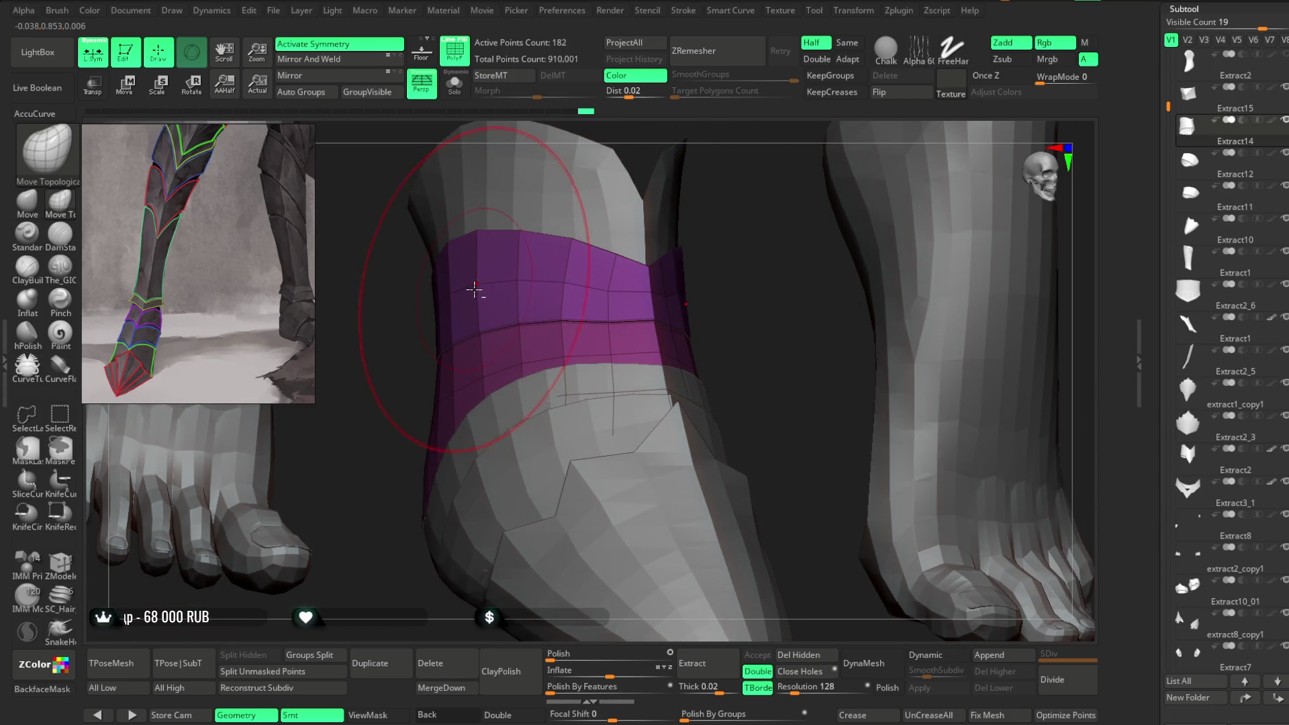
{"action": "mouse_move", "coordinate": [470, 305]}
{"action": "right_mouse_down"}
{"action": "mouse_move", "coordinate": [426, 369]}
{"action": "mouse_move", "coordinate": [430, 341]}
{"action": "mouse_move", "coordinate": [530, 239]}
{"action": "mouse_move", "coordinate": [560, 295]}
{"action": "right_mouse_up"}
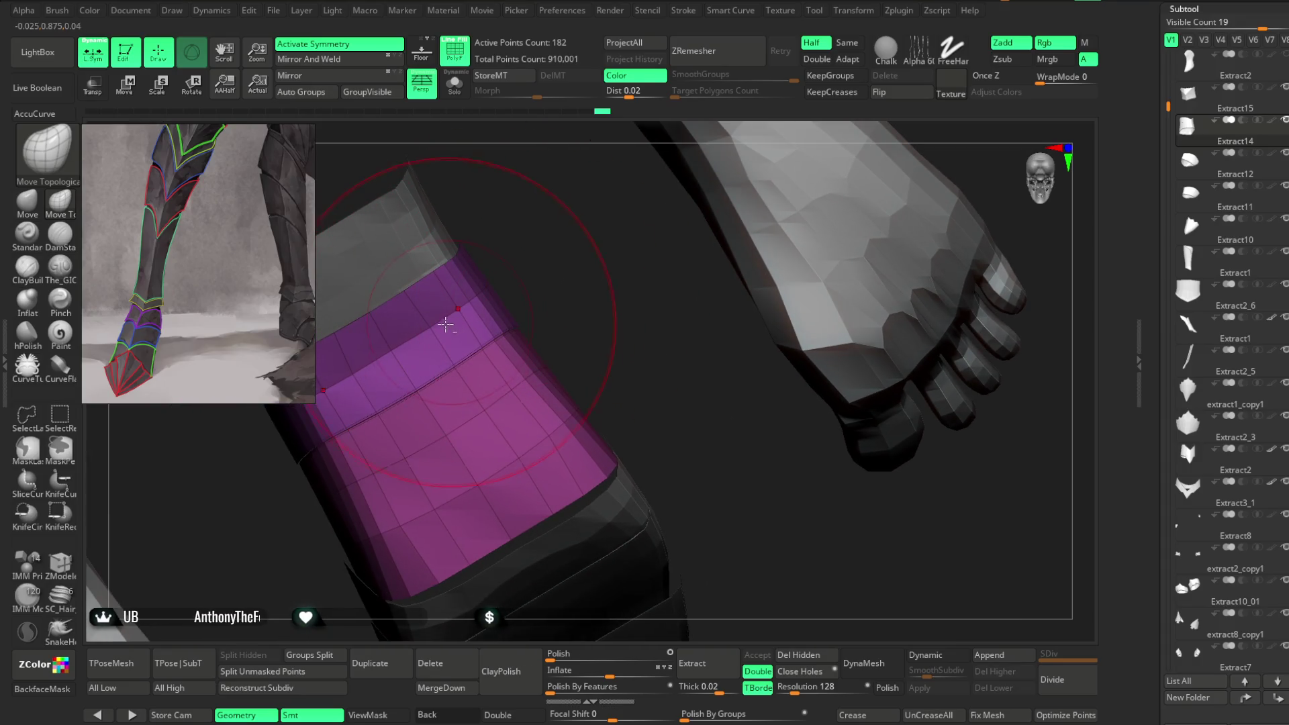
{"action": "mouse_move", "coordinate": [419, 335]}
{"action": "right_mouse_down"}
{"action": "mouse_move", "coordinate": [558, 230]}
{"action": "mouse_move", "coordinate": [587, 242]}
{"action": "mouse_move", "coordinate": [412, 359]}
{"action": "mouse_move", "coordinate": [541, 256]}
{"action": "mouse_move", "coordinate": [535, 313]}
{"action": "mouse_move", "coordinate": [553, 250]}
{"action": "mouse_move", "coordinate": [482, 304]}
{"action": "right_mouse_up"}
{"action": "right_click_drag", "start_coordinate": [535, 262], "coordinate": [584, 302]}
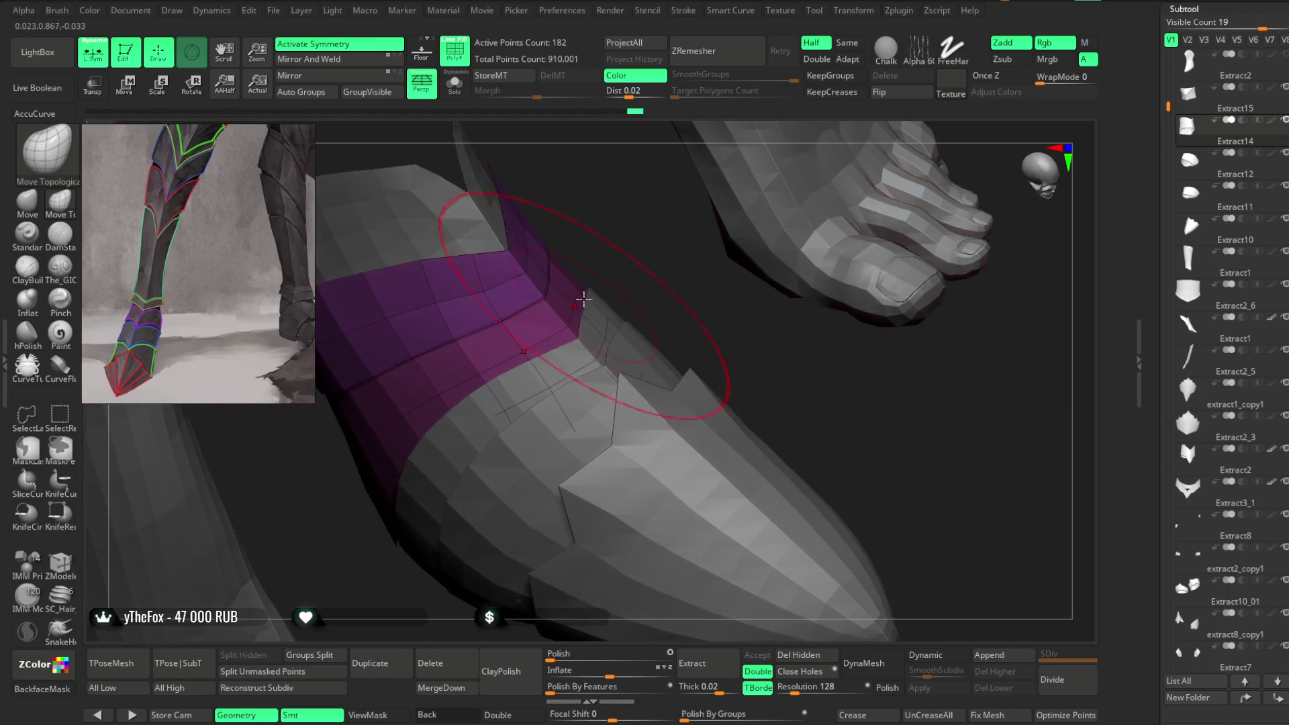
{"action": "right_click", "coordinate": [575, 274]}
{"action": "mouse_move", "coordinate": [613, 258]}
{"action": "right_mouse_down"}
{"action": "mouse_move", "coordinate": [502, 290]}
{"action": "mouse_move", "coordinate": [587, 236]}
{"action": "mouse_move", "coordinate": [546, 306]}
{"action": "right_mouse_up"}
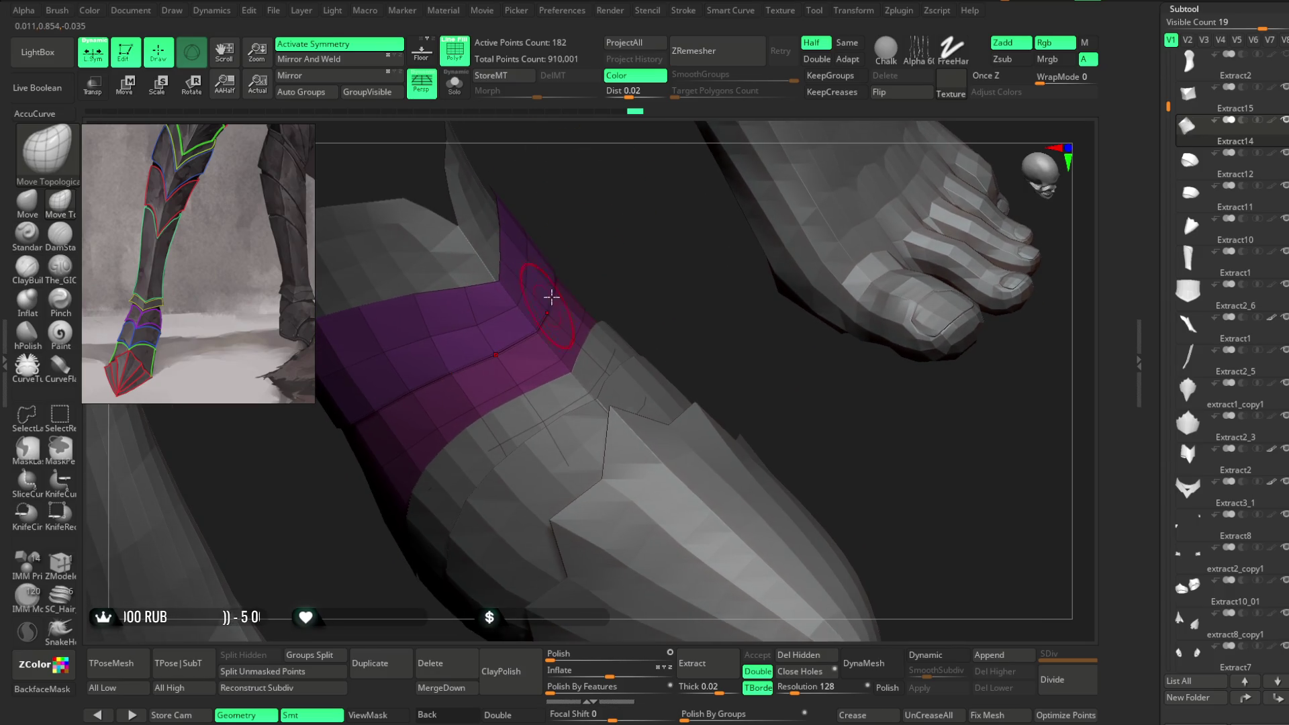
{"action": "right_click", "coordinate": [558, 259]}
{"action": "mouse_move", "coordinate": [559, 262]}
{"action": "right_mouse_down"}
{"action": "mouse_move", "coordinate": [443, 335]}
{"action": "mouse_move", "coordinate": [635, 239]}
{"action": "mouse_move", "coordinate": [601, 253]}
{"action": "right_mouse_up"}
{"action": "mouse_move", "coordinate": [450, 383]}
{"action": "right_mouse_down"}
{"action": "mouse_move", "coordinate": [530, 262]}
{"action": "mouse_move", "coordinate": [593, 273]}
{"action": "mouse_move", "coordinate": [466, 347]}
{"action": "mouse_move", "coordinate": [790, 193]}
{"action": "right_mouse_up"}
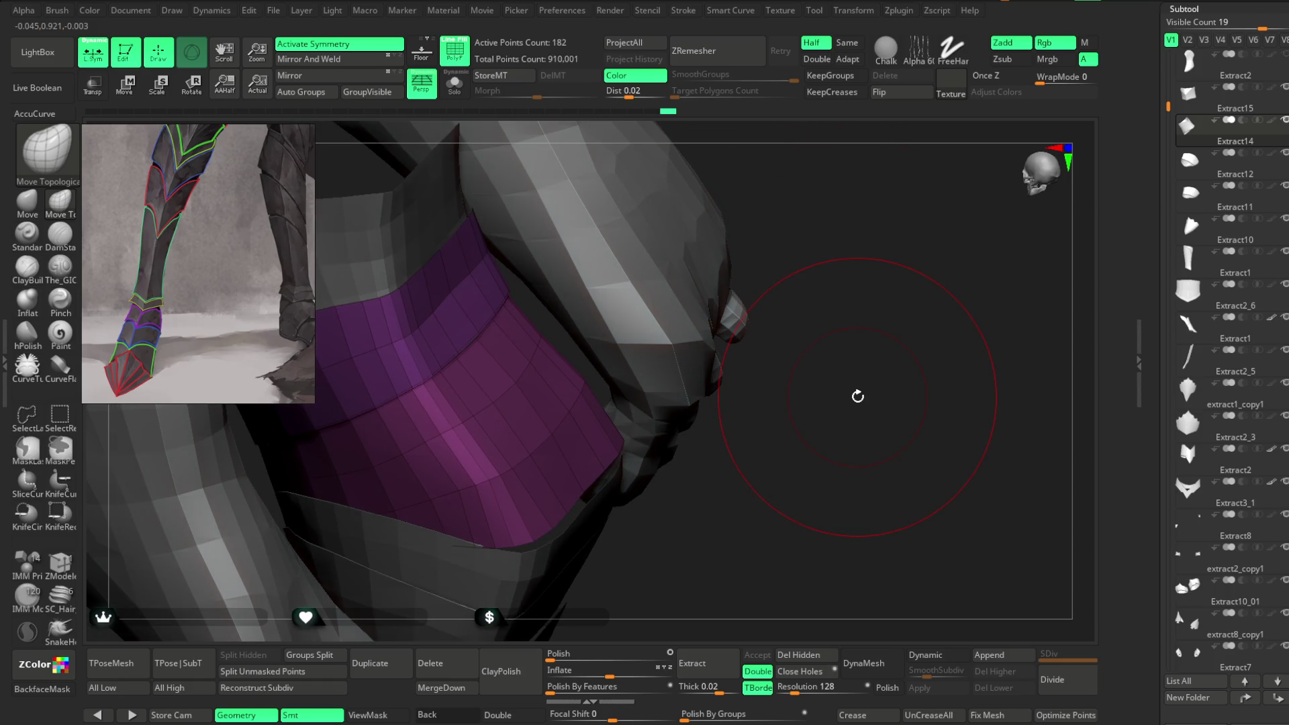
{"action": "mouse_move", "coordinate": [781, 341]}
{"action": "right_mouse_down"}
{"action": "mouse_move", "coordinate": [794, 245]}
{"action": "mouse_move", "coordinate": [631, 288]}
{"action": "mouse_move", "coordinate": [576, 335]}
{"action": "mouse_move", "coordinate": [613, 319]}
{"action": "mouse_move", "coordinate": [360, 391]}
{"action": "right_mouse_up"}
Step: Nudge the band's top edge with Move Topological, then zoom out to both feet
{"action": "right_click", "coordinate": [579, 331]}
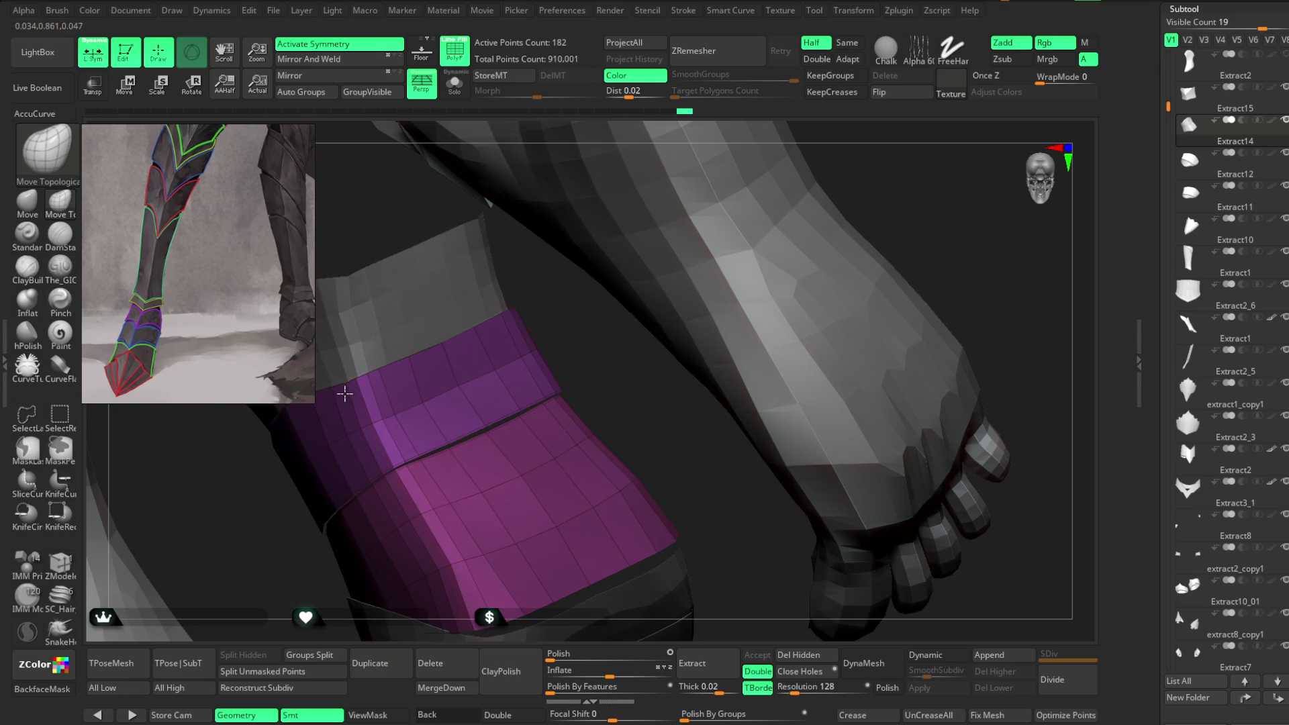
{"action": "right_click_drag", "start_coordinate": [475, 259], "coordinate": [460, 259]}
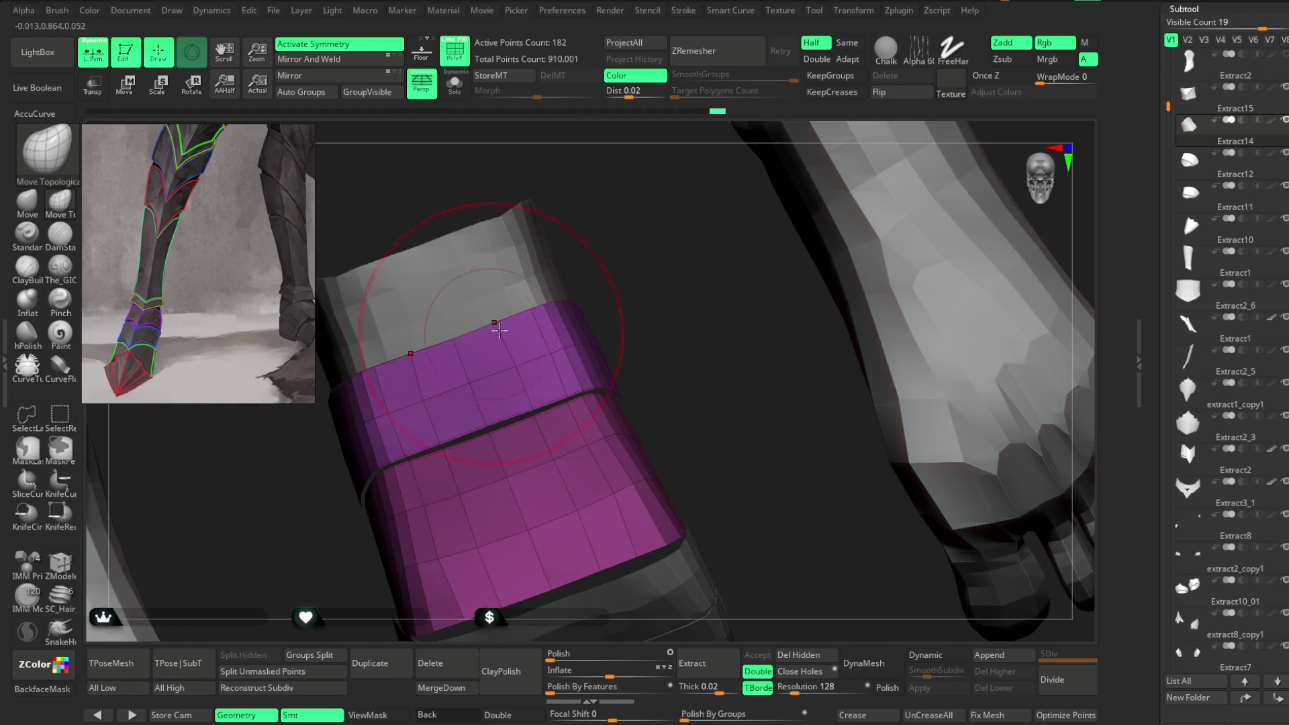
{"action": "right_click_drag", "start_coordinate": [488, 336], "coordinate": [544, 286]}
{"action": "right_click", "coordinate": [594, 329]}
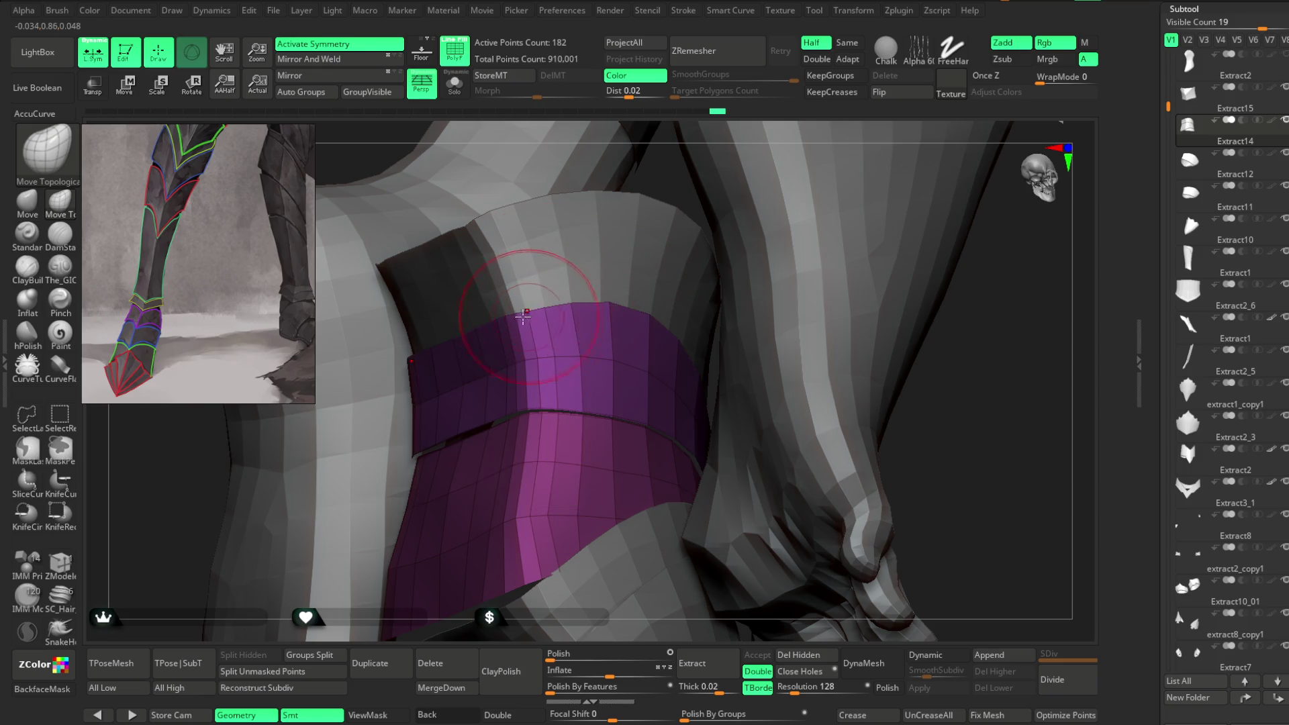
{"action": "left_click_drag", "start_coordinate": [531, 316], "coordinate": [549, 307]}
{"action": "mouse_move", "coordinate": [968, 422]}
{"action": "right_mouse_down", "text": "ctrl"}
{"action": "mouse_move", "coordinate": [883, 279]}
{"action": "mouse_move", "coordinate": [839, 349]}
{"action": "right_mouse_up", "text": "ctrl"}
{"action": "mouse_move", "coordinate": [739, 489]}
{"action": "right_mouse_down", "text": "ctrl"}
{"action": "mouse_move", "coordinate": [941, 305]}
{"action": "mouse_move", "coordinate": [933, 297]}
{"action": "mouse_move", "coordinate": [904, 357]}
{"action": "mouse_move", "coordinate": [875, 351]}
{"action": "mouse_move", "coordinate": [886, 398]}
{"action": "mouse_move", "coordinate": [575, 260]}
{"action": "mouse_move", "coordinate": [636, 276]}
{"action": "mouse_move", "coordinate": [645, 243]}
{"action": "mouse_move", "coordinate": [615, 325]}
{"action": "mouse_move", "coordinate": [504, 382]}
{"action": "mouse_move", "coordinate": [607, 337]}
{"action": "mouse_move", "coordinate": [564, 394]}
{"action": "right_mouse_up", "text": "ctrl"}
Step: Select the purple Extract14 ankle band and inspect it from around the leg
{"action": "left_click", "coordinate": [593, 259], "text": "alt"}
{"action": "left_click", "coordinate": [563, 394], "text": "alt"}
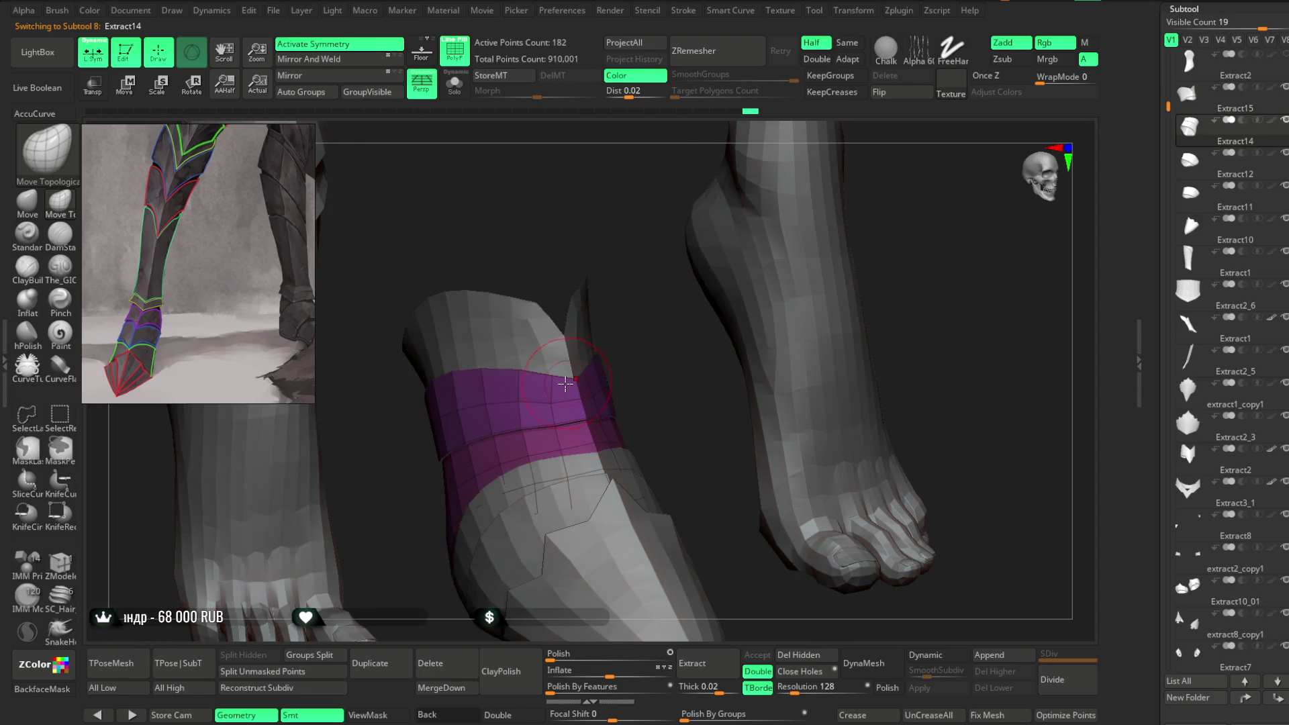
{"action": "mouse_move", "coordinate": [619, 340]}
{"action": "right_mouse_down", "text": "ctrl"}
{"action": "mouse_move", "coordinate": [537, 378]}
{"action": "mouse_move", "coordinate": [608, 324]}
{"action": "right_mouse_up", "text": "ctrl"}
{"action": "right_click_drag", "start_coordinate": [701, 287], "coordinate": [677, 287]}
{"action": "mouse_move", "coordinate": [778, 365]}
{"action": "right_mouse_down"}
{"action": "mouse_move", "coordinate": [777, 328]}
{"action": "mouse_move", "coordinate": [623, 344]}
{"action": "right_mouse_up"}
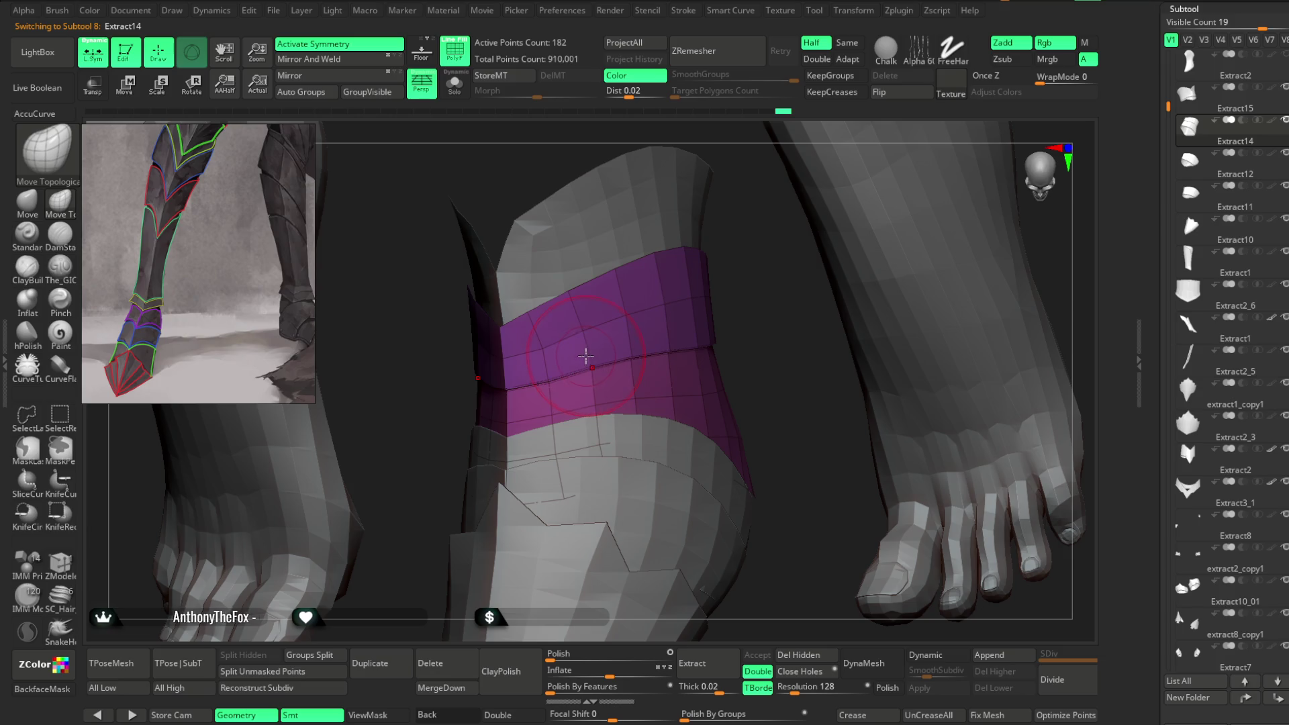
{"action": "right_click_drag", "start_coordinate": [720, 287], "coordinate": [584, 344]}
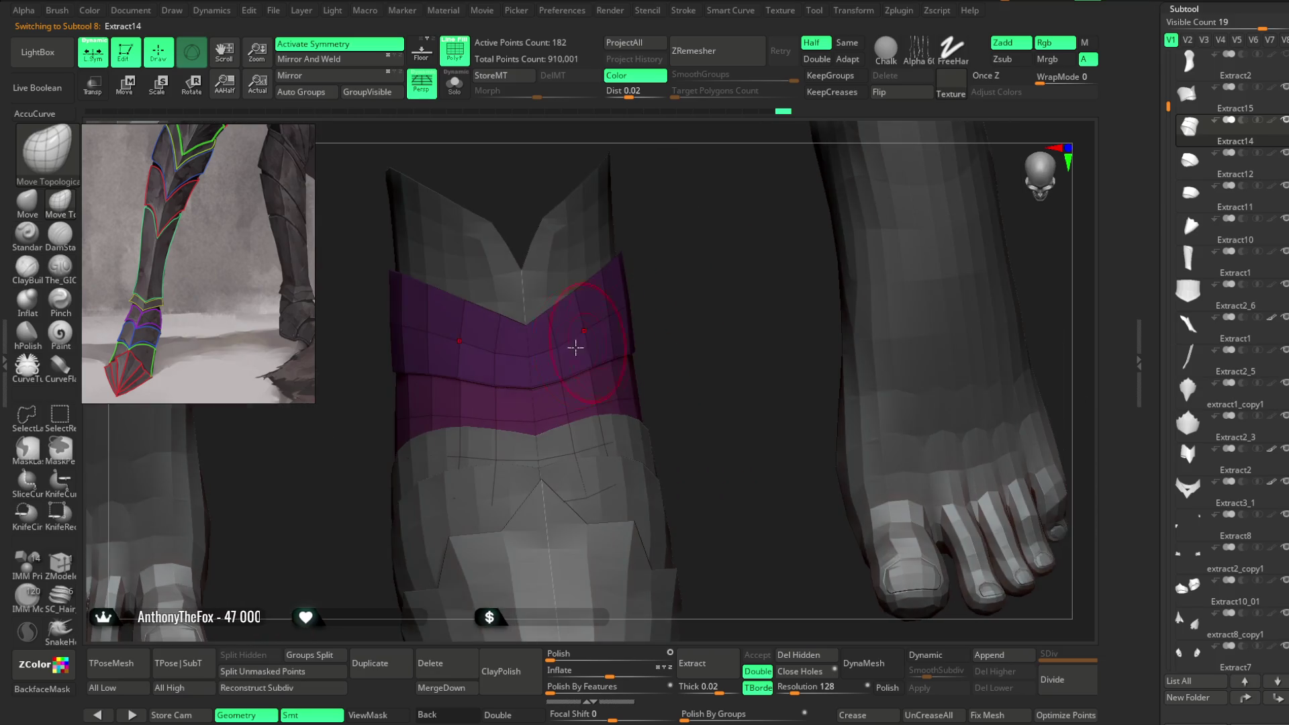
{"action": "mouse_move", "coordinate": [528, 374]}
{"action": "right_mouse_down"}
{"action": "mouse_move", "coordinate": [685, 273]}
{"action": "mouse_move", "coordinate": [622, 377]}
{"action": "mouse_move", "coordinate": [571, 368]}
{"action": "right_mouse_up"}
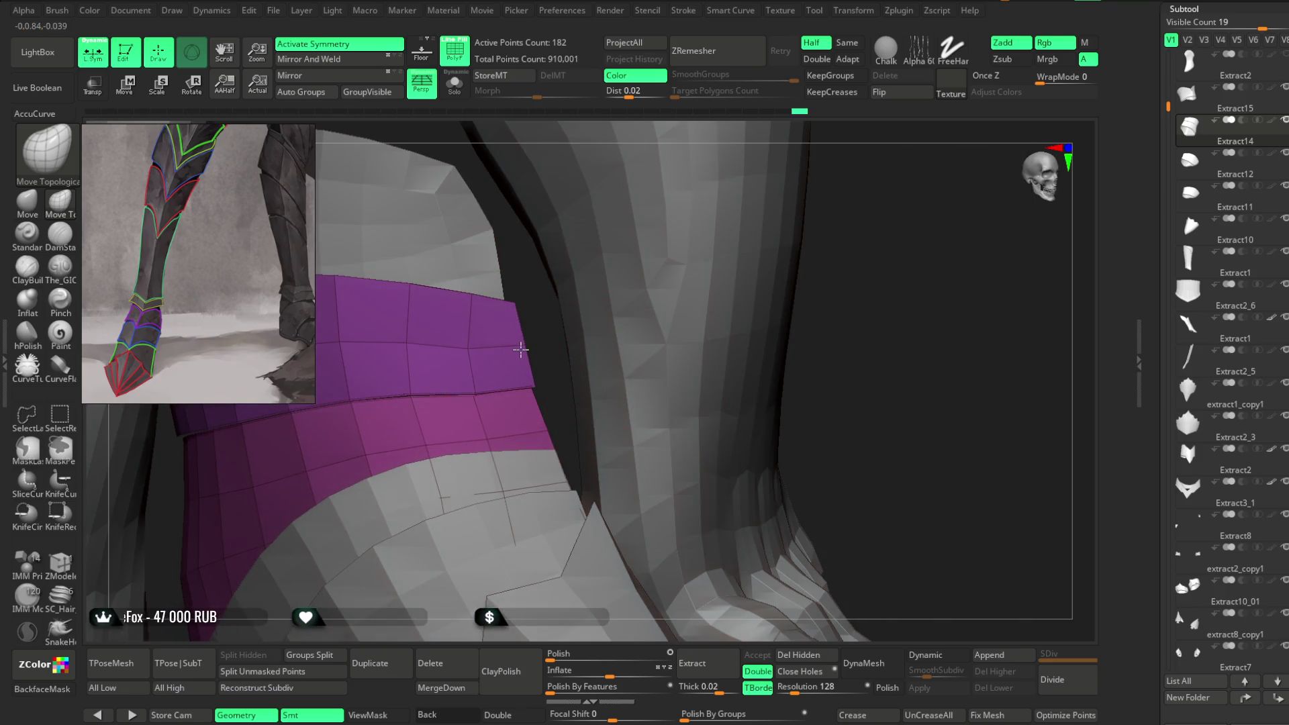
{"action": "right_click_drag", "start_coordinate": [834, 270], "coordinate": [575, 369]}
Step: Zoom out to both feet and the boot, then open the File menu
{"action": "key", "text": "space"}
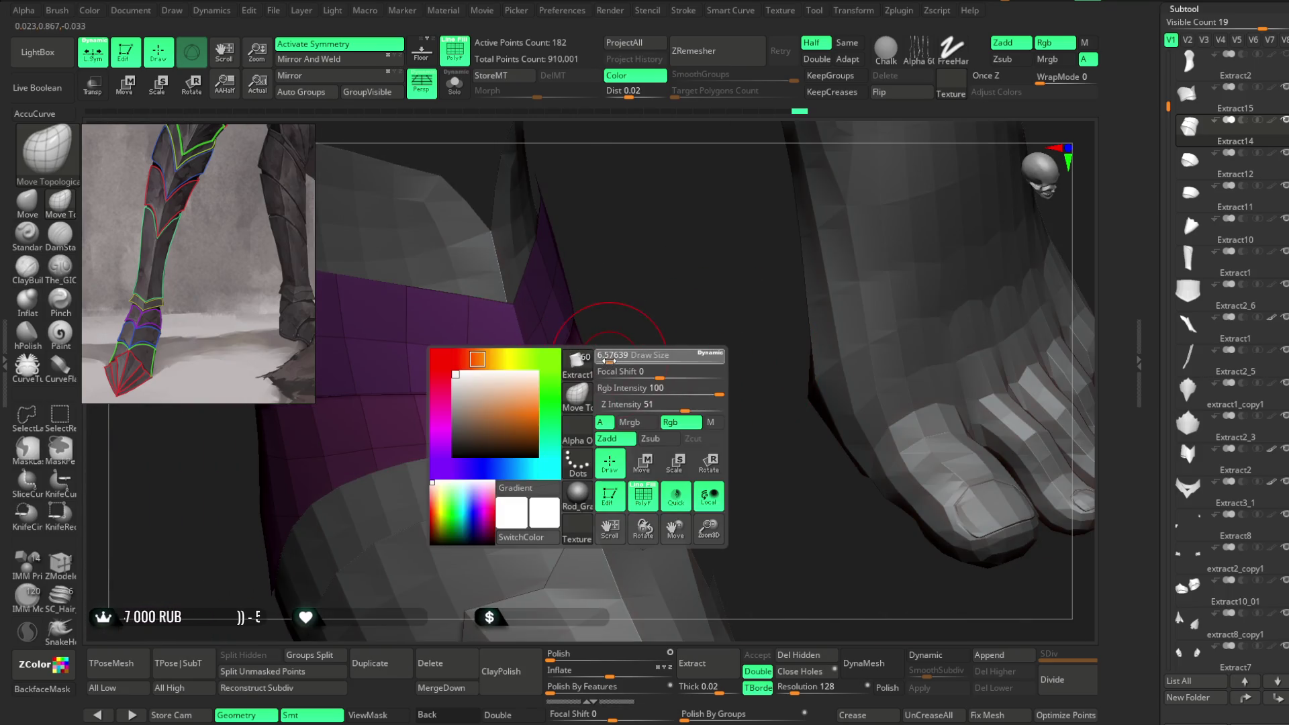
{"action": "mouse_move", "coordinate": [538, 394]}
{"action": "right_mouse_down"}
{"action": "mouse_move", "coordinate": [639, 296]}
{"action": "mouse_move", "coordinate": [562, 336]}
{"action": "mouse_move", "coordinate": [656, 337]}
{"action": "mouse_move", "coordinate": [624, 374]}
{"action": "mouse_move", "coordinate": [857, 323]}
{"action": "mouse_move", "coordinate": [832, 244]}
{"action": "mouse_move", "coordinate": [820, 293]}
{"action": "mouse_move", "coordinate": [800, 255]}
{"action": "mouse_move", "coordinate": [771, 311]}
{"action": "mouse_move", "coordinate": [619, 235]}
{"action": "mouse_move", "coordinate": [737, 213]}
{"action": "mouse_move", "coordinate": [708, 210]}
{"action": "mouse_move", "coordinate": [699, 256]}
{"action": "mouse_move", "coordinate": [618, 256]}
{"action": "mouse_move", "coordinate": [637, 255]}
{"action": "right_mouse_up"}
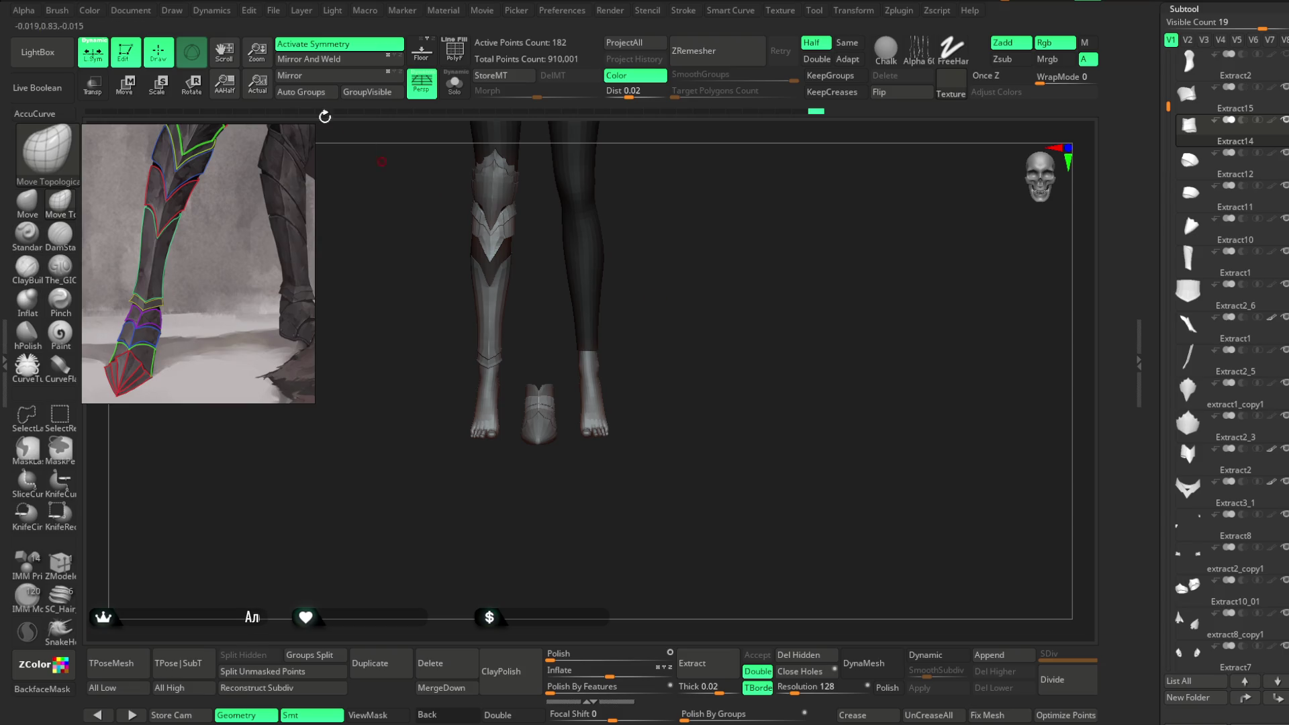
{"action": "left_click", "coordinate": [274, 10]}
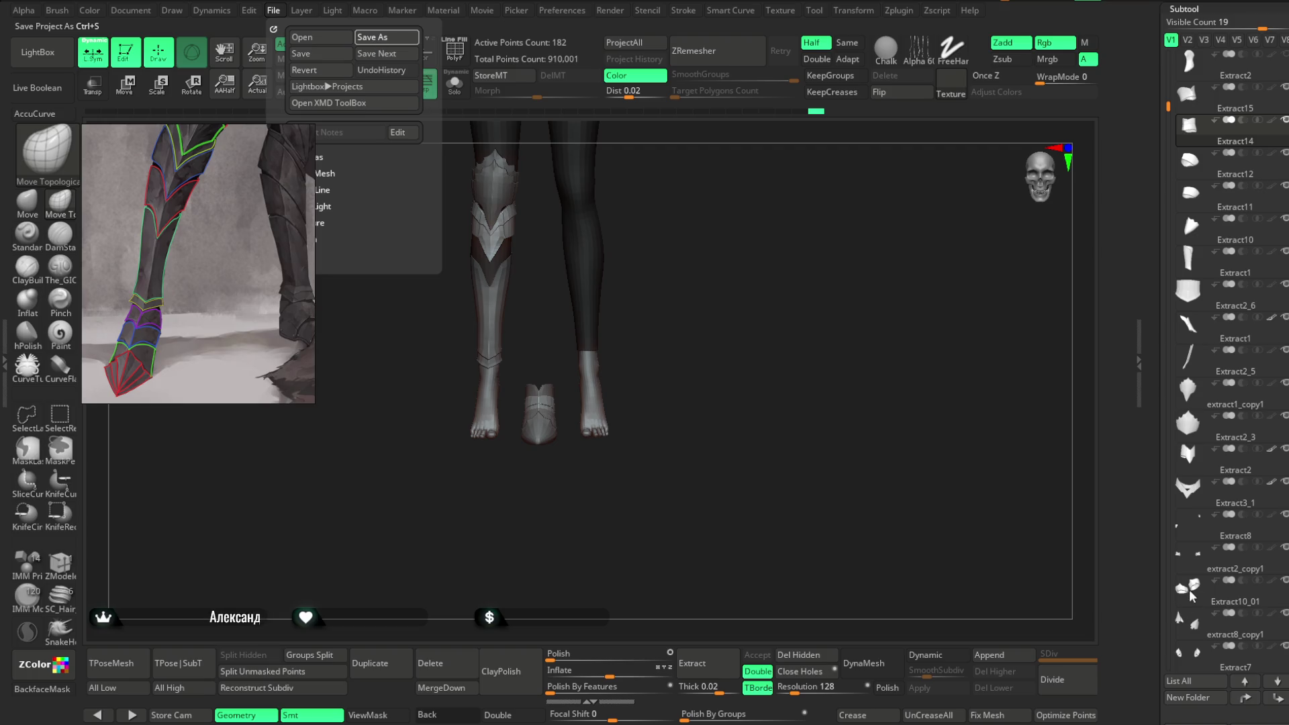
Step: Save the project with Ctrl+S and reframe the view on the legs
{"action": "key", "text": "ctrl+s"}
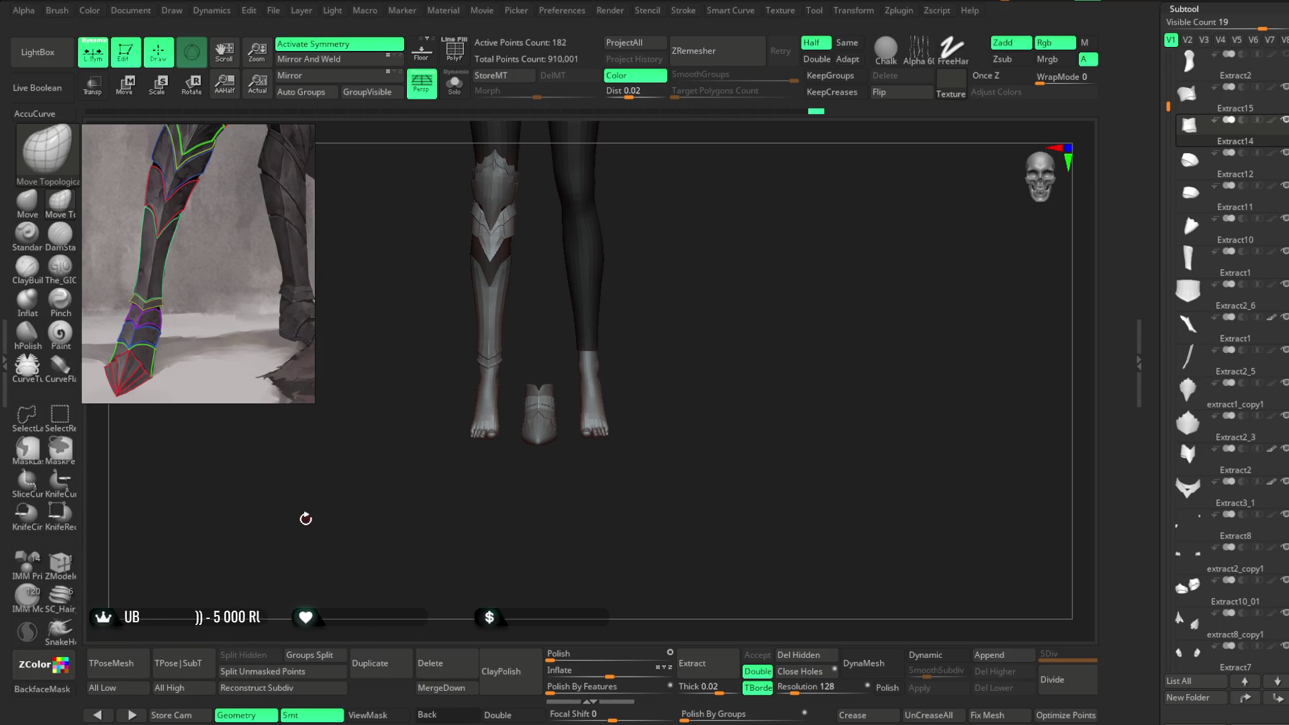
{"action": "mouse_move", "coordinate": [722, 222]}
{"action": "left_mouse_down"}
{"action": "mouse_move", "coordinate": [697, 411]}
{"action": "mouse_move", "coordinate": [690, 380]}
{"action": "mouse_move", "coordinate": [714, 335]}
{"action": "mouse_move", "coordinate": [713, 359]}
{"action": "mouse_move", "coordinate": [685, 374]}
{"action": "mouse_move", "coordinate": [698, 318]}
{"action": "mouse_move", "coordinate": [696, 340]}
{"action": "mouse_move", "coordinate": [667, 365]}
{"action": "mouse_move", "coordinate": [690, 323]}
{"action": "mouse_move", "coordinate": [721, 323]}
{"action": "mouse_move", "coordinate": [708, 311]}
{"action": "mouse_move", "coordinate": [733, 331]}
{"action": "mouse_move", "coordinate": [671, 331]}
{"action": "mouse_move", "coordinate": [670, 316]}
{"action": "mouse_move", "coordinate": [729, 309]}
{"action": "left_mouse_up"}
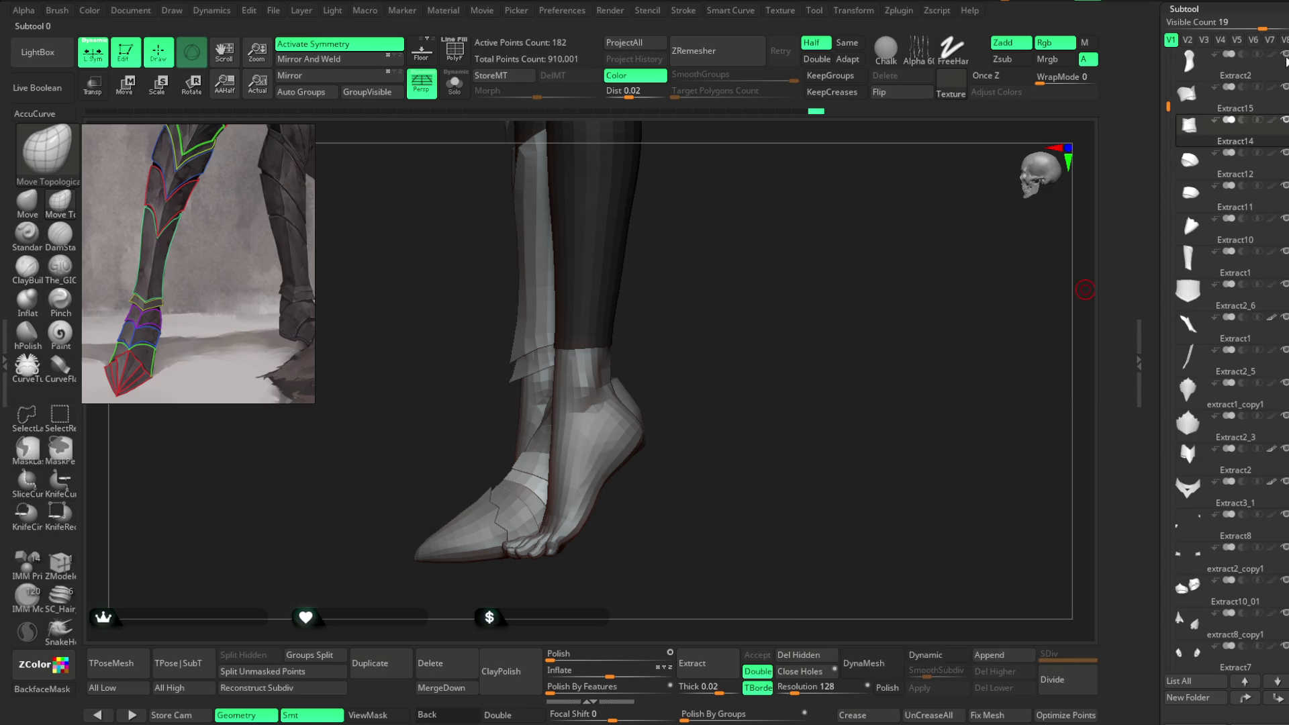
Step: Rotate to a side view of the feet and select the boot subtool Extract2
{"action": "mouse_move", "coordinate": [852, 360]}
{"action": "left_mouse_down"}
{"action": "mouse_move", "coordinate": [816, 354]}
{"action": "mouse_move", "coordinate": [813, 380]}
{"action": "mouse_move", "coordinate": [884, 342]}
{"action": "left_mouse_up"}
{"action": "mouse_move", "coordinate": [783, 248]}
{"action": "left_mouse_down"}
{"action": "mouse_move", "coordinate": [839, 241]}
{"action": "mouse_move", "coordinate": [812, 273]}
{"action": "mouse_move", "coordinate": [741, 291]}
{"action": "mouse_move", "coordinate": [752, 304]}
{"action": "mouse_move", "coordinate": [745, 293]}
{"action": "mouse_move", "coordinate": [757, 293]}
{"action": "mouse_move", "coordinate": [743, 294]}
{"action": "mouse_move", "coordinate": [763, 290]}
{"action": "left_mouse_up"}
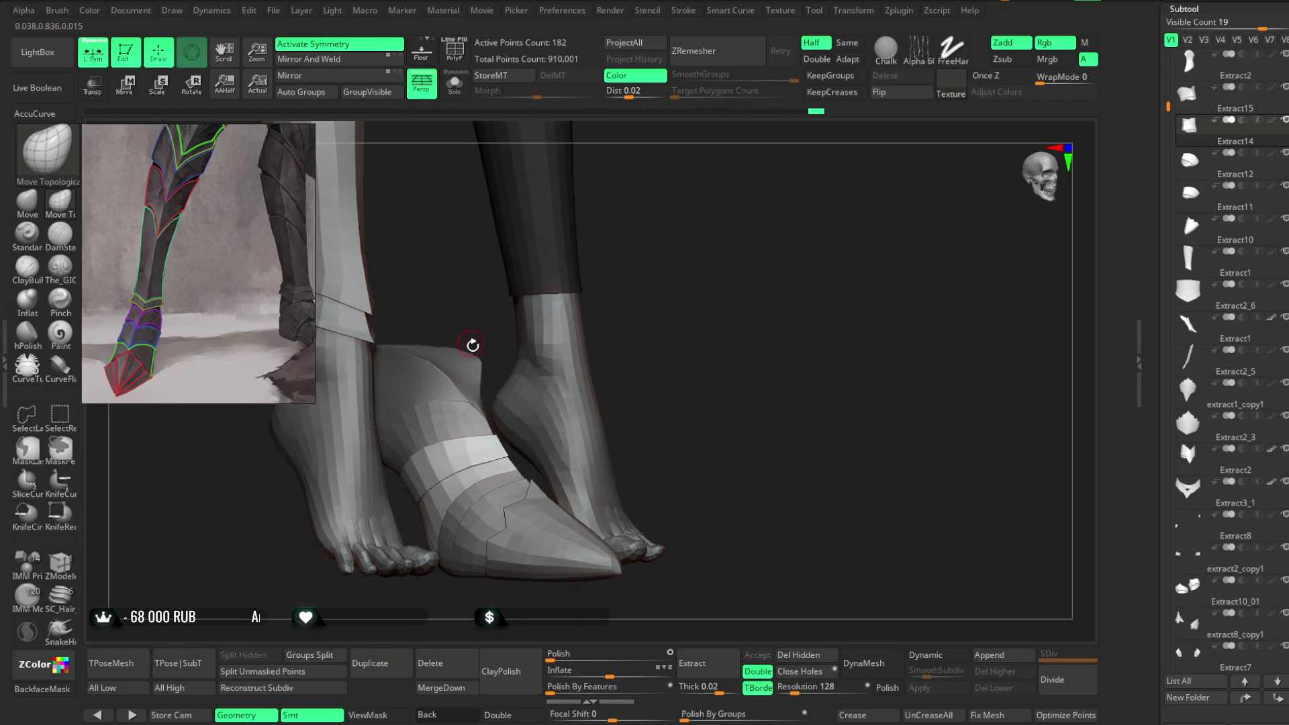
{"action": "left_click", "coordinate": [420, 378], "text": "alt"}
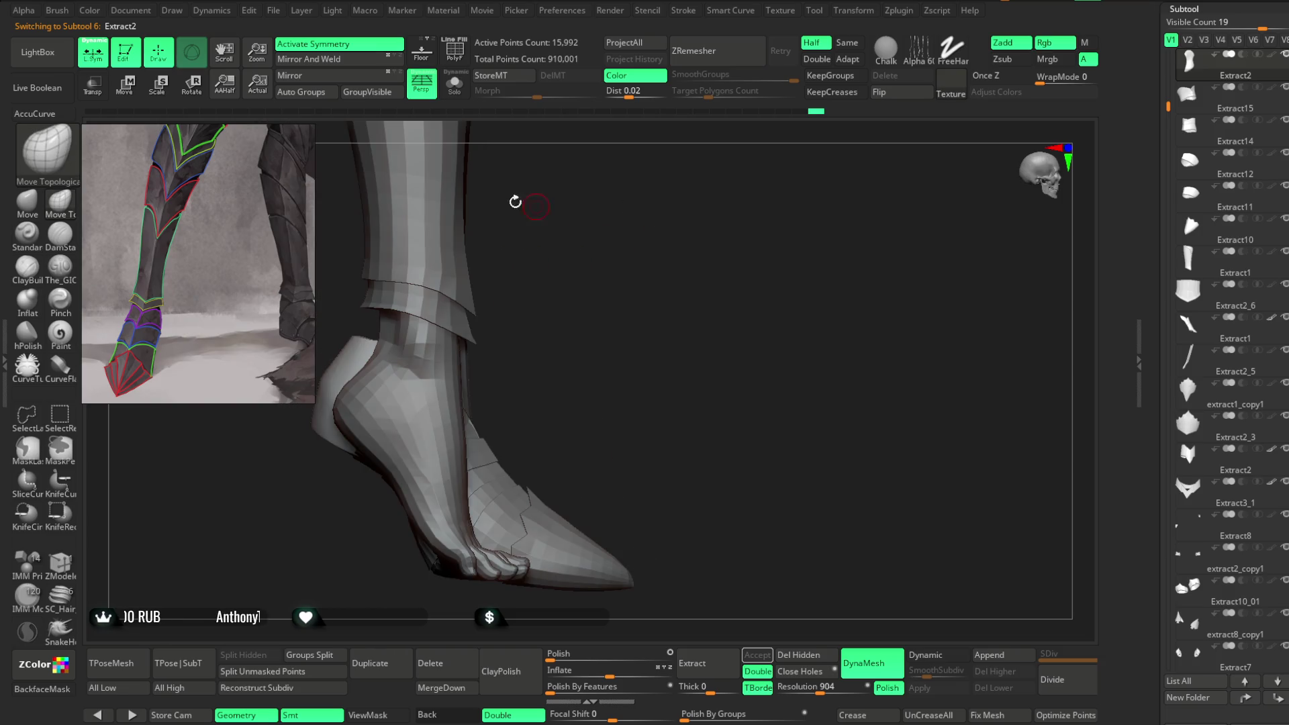
Step: Solo the boot and lasso-mask its upper part, comparing against the legs
{"action": "left_click", "coordinate": [455, 83]}
{"action": "key", "text": "ctrl"}
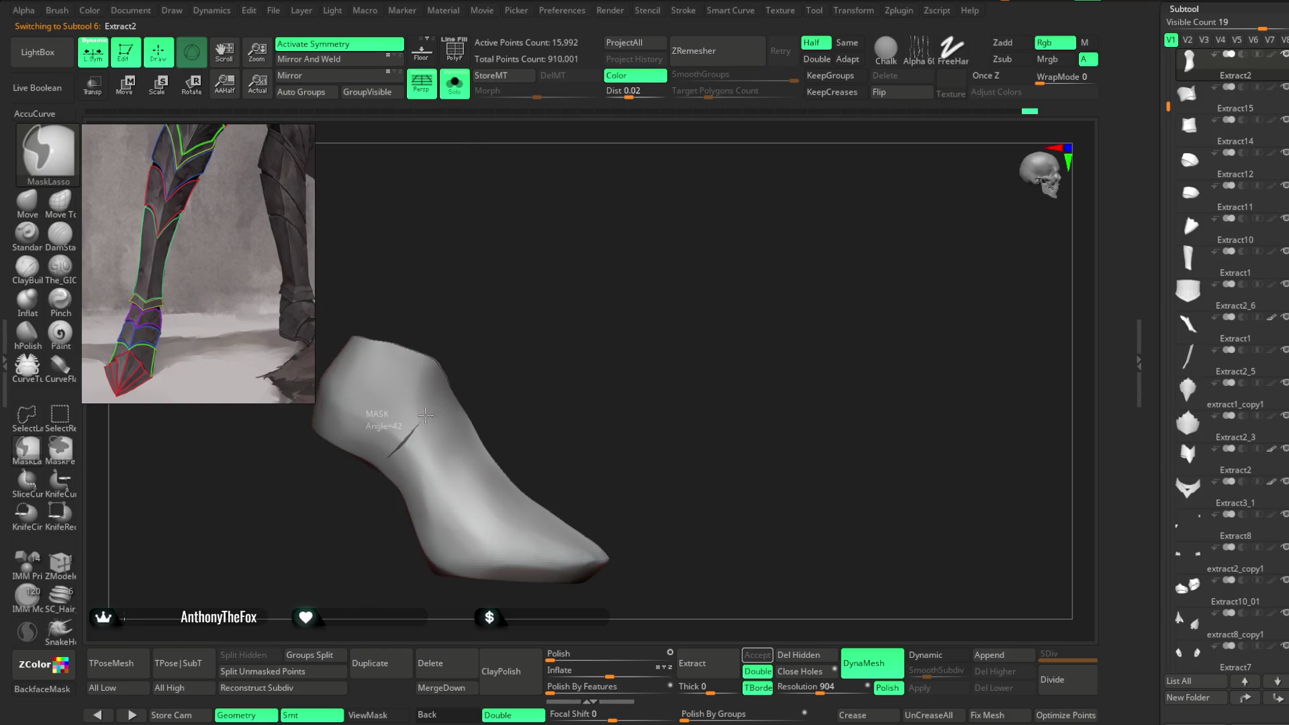
{"action": "left_click_drag", "start_coordinate": [325, 327], "coordinate": [258, 443], "text": "ctrl"}
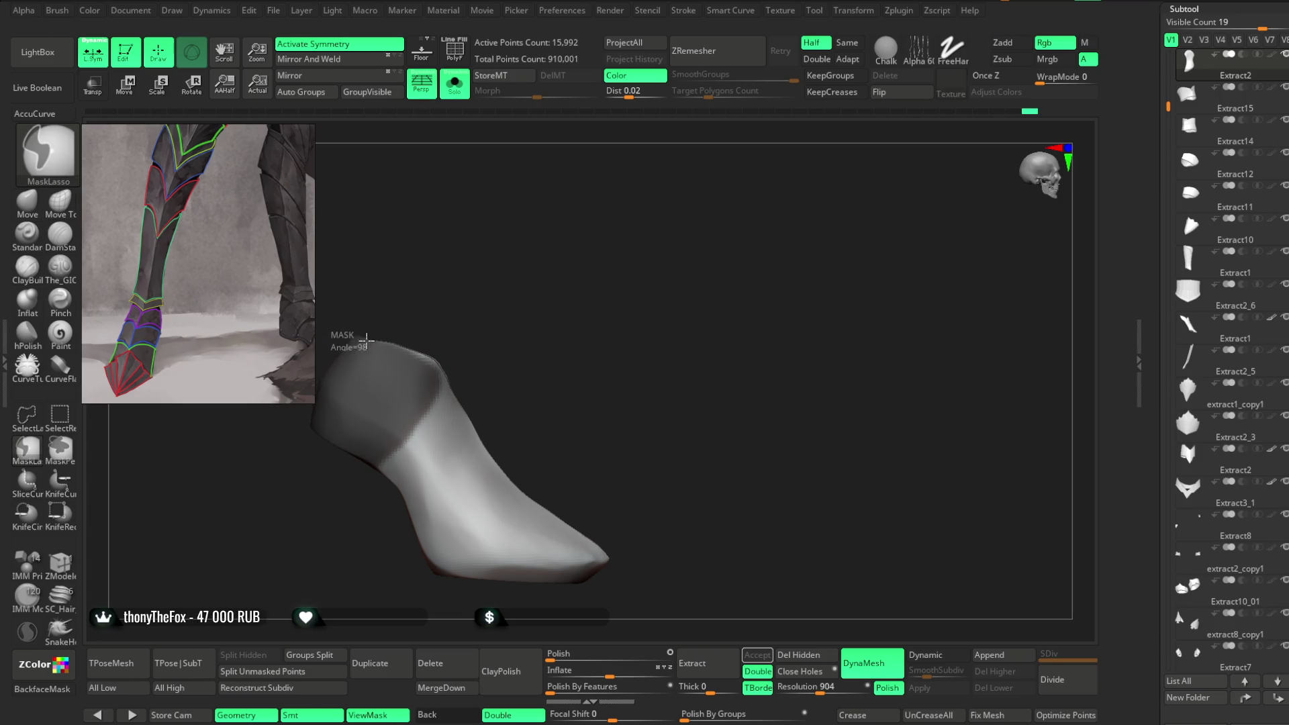
{"action": "mouse_move", "coordinate": [469, 333]}
{"action": "left_mouse_down", "text": "ctrl"}
{"action": "mouse_move", "coordinate": [517, 242]}
{"action": "mouse_move", "coordinate": [532, 259]}
{"action": "mouse_move", "coordinate": [495, 265]}
{"action": "mouse_move", "coordinate": [528, 251]}
{"action": "mouse_move", "coordinate": [542, 330]}
{"action": "mouse_move", "coordinate": [567, 336]}
{"action": "mouse_move", "coordinate": [591, 216]}
{"action": "mouse_move", "coordinate": [561, 193]}
{"action": "mouse_move", "coordinate": [555, 216]}
{"action": "mouse_move", "coordinate": [581, 235]}
{"action": "mouse_move", "coordinate": [562, 262]}
{"action": "mouse_move", "coordinate": [469, 268]}
{"action": "mouse_move", "coordinate": [585, 198]}
{"action": "left_mouse_up", "text": "ctrl"}
{"action": "left_click", "coordinate": [455, 83]}
{"action": "left_click", "coordinate": [455, 83]}
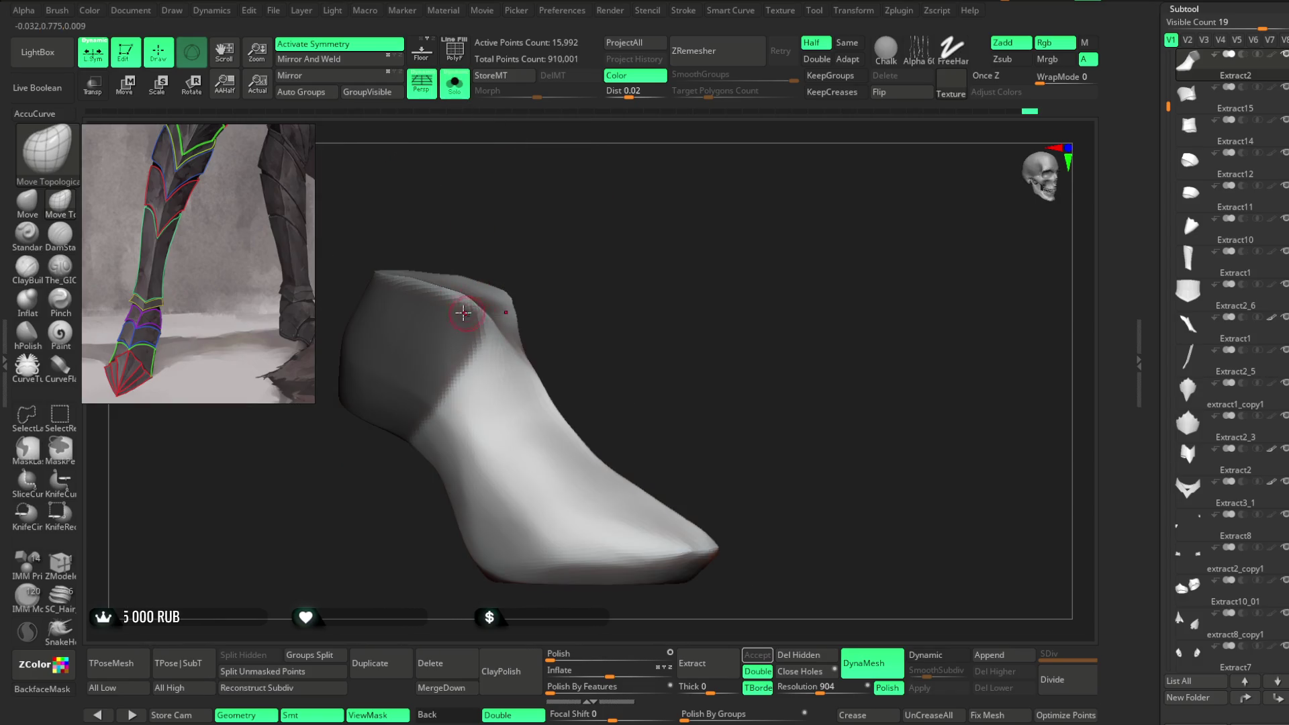
Step: Mask an angled wedge across the boot's upper front and check it beside the legs
{"action": "mouse_move", "coordinate": [500, 346]}
{"action": "left_mouse_down", "text": "ctrl"}
{"action": "mouse_move", "coordinate": [464, 396]}
{"action": "mouse_move", "coordinate": [385, 448]}
{"action": "mouse_move", "coordinate": [336, 430]}
{"action": "mouse_move", "coordinate": [373, 396]}
{"action": "left_mouse_up", "text": "ctrl"}
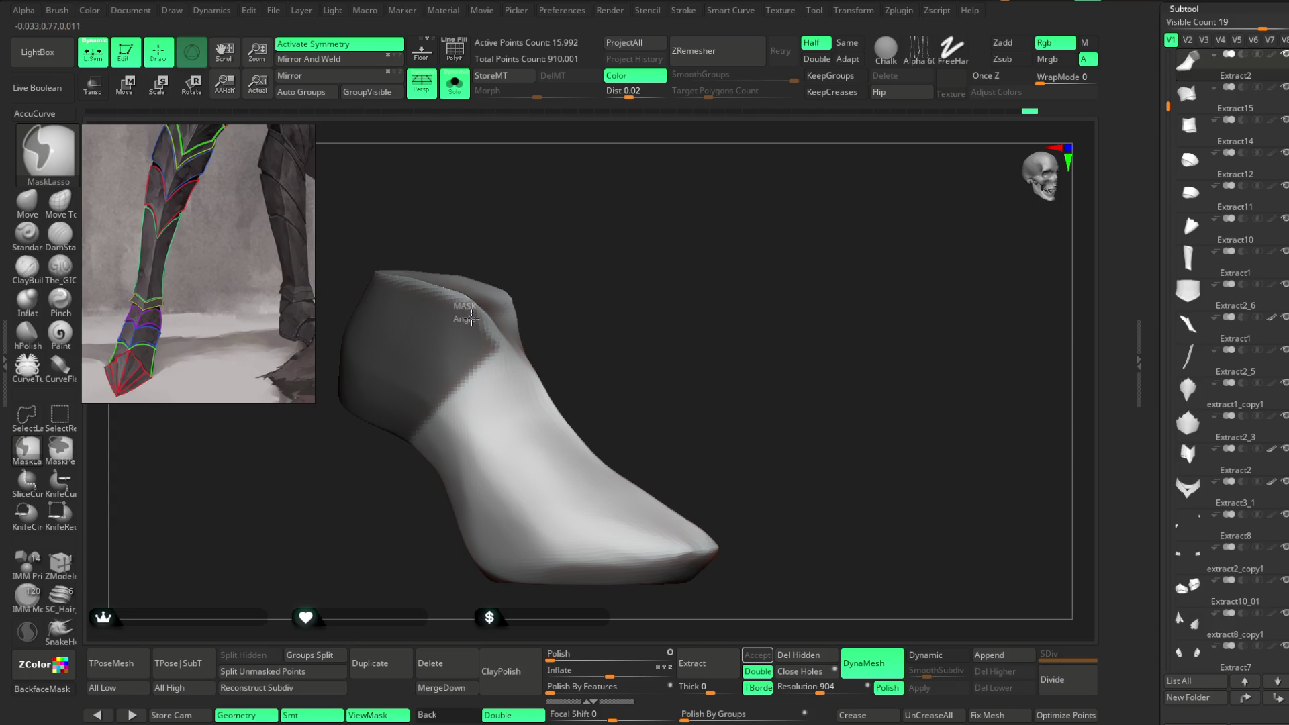
{"action": "mouse_move", "coordinate": [485, 314]}
{"action": "left_mouse_down", "text": "ctrl"}
{"action": "mouse_move", "coordinate": [388, 442]}
{"action": "mouse_move", "coordinate": [325, 402]}
{"action": "left_mouse_up", "text": "ctrl"}
{"action": "mouse_move", "coordinate": [566, 253]}
{"action": "left_mouse_down"}
{"action": "mouse_move", "coordinate": [524, 230]}
{"action": "mouse_move", "coordinate": [555, 190]}
{"action": "mouse_move", "coordinate": [607, 172]}
{"action": "mouse_move", "coordinate": [575, 279]}
{"action": "mouse_move", "coordinate": [681, 196]}
{"action": "mouse_move", "coordinate": [510, 178]}
{"action": "left_mouse_up"}
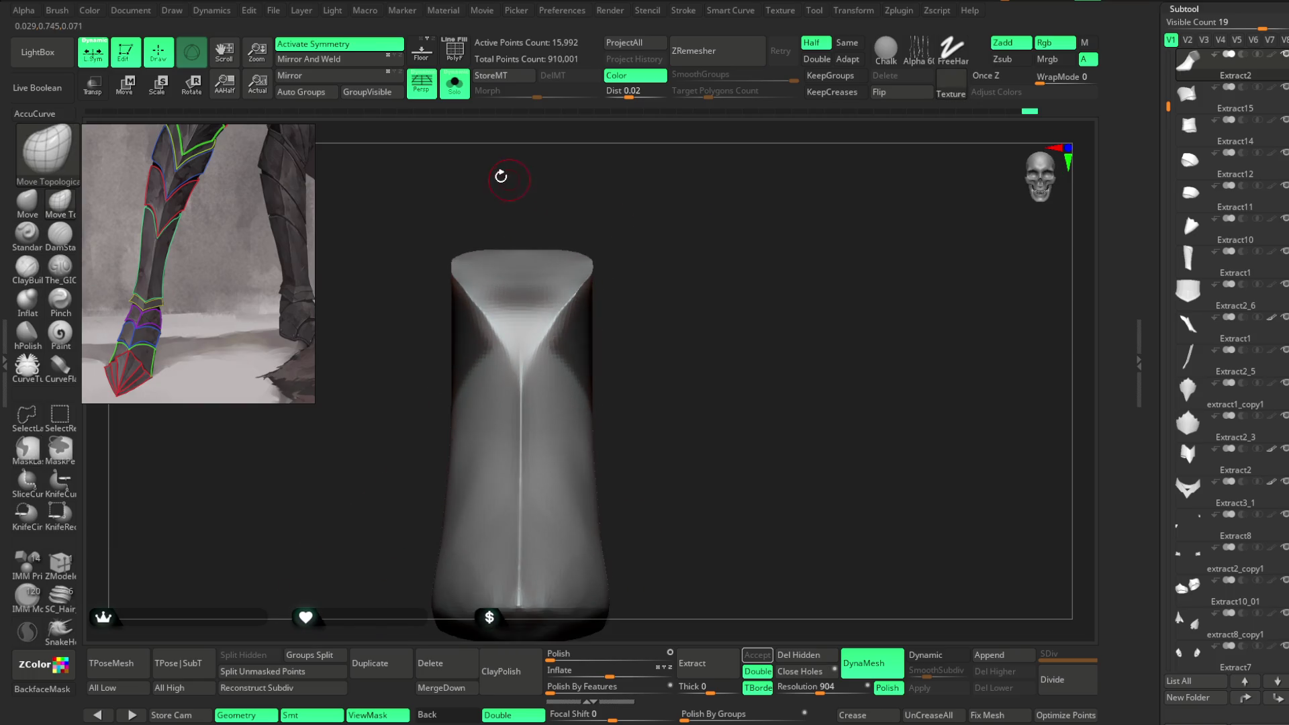
{"action": "left_click", "coordinate": [455, 83]}
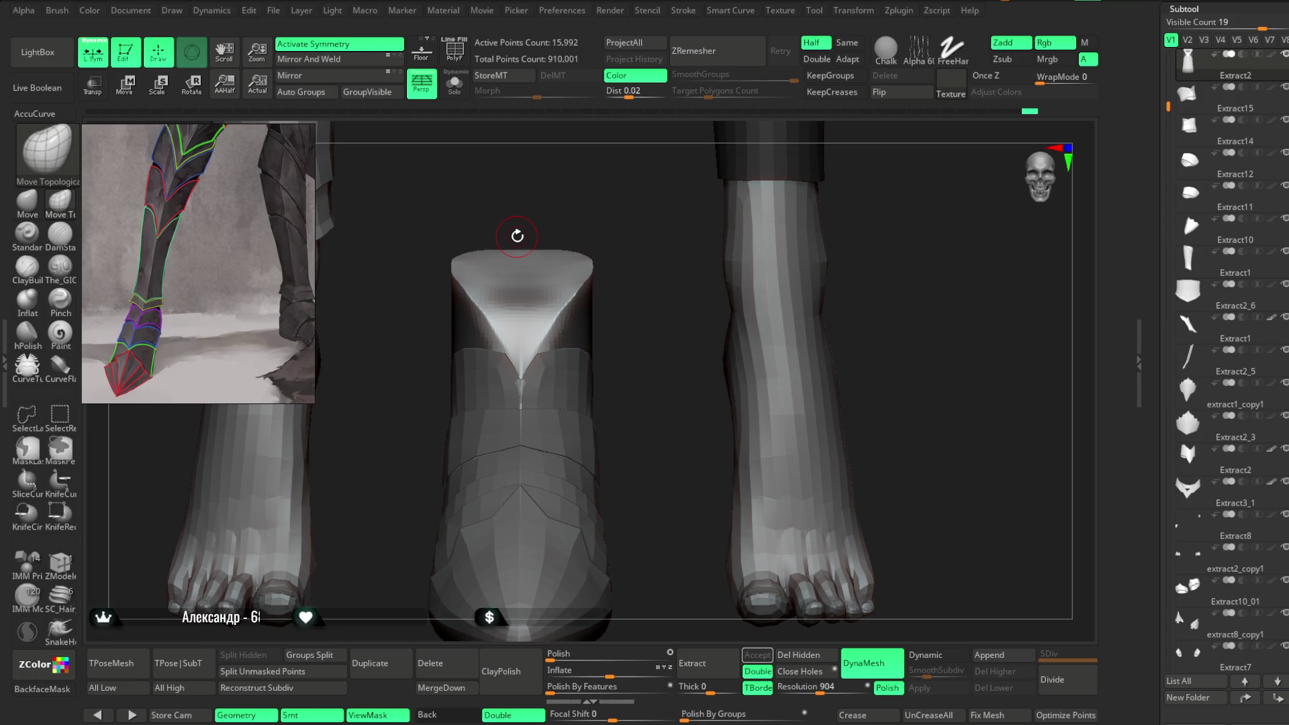
{"action": "left_click", "coordinate": [455, 83]}
Step: Refine the mask across the boot's upper cuff from a side view, toggling Solo to check
{"action": "mouse_move", "coordinate": [631, 221]}
{"action": "left_mouse_down"}
{"action": "mouse_move", "coordinate": [679, 262]}
{"action": "mouse_move", "coordinate": [638, 285]}
{"action": "left_mouse_up"}
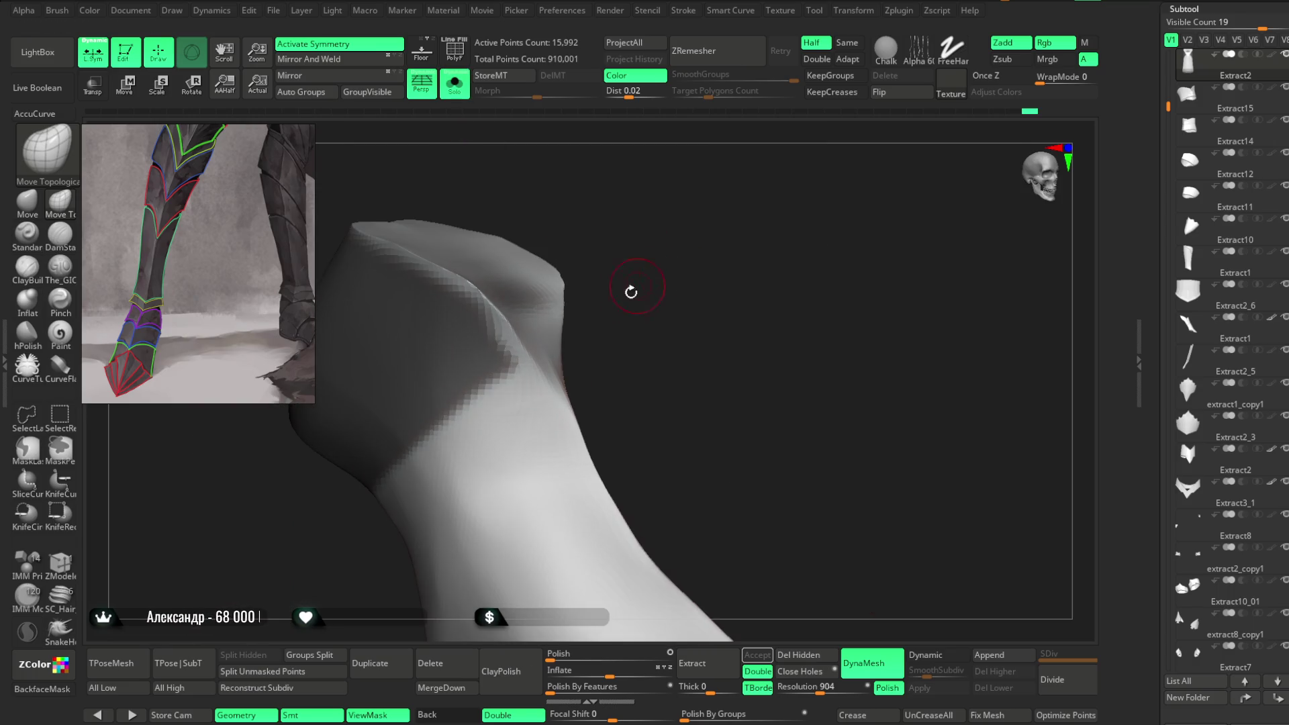
{"action": "mouse_move", "coordinate": [474, 287]}
{"action": "left_mouse_down", "text": "ctrl"}
{"action": "mouse_move", "coordinate": [523, 367]}
{"action": "mouse_move", "coordinate": [403, 429]}
{"action": "left_mouse_up", "text": "ctrl"}
{"action": "mouse_move", "coordinate": [537, 283]}
{"action": "left_mouse_down"}
{"action": "mouse_move", "coordinate": [629, 272]}
{"action": "mouse_move", "coordinate": [644, 288]}
{"action": "mouse_move", "coordinate": [647, 268]}
{"action": "mouse_move", "coordinate": [618, 273]}
{"action": "mouse_move", "coordinate": [598, 255]}
{"action": "mouse_move", "coordinate": [719, 262]}
{"action": "mouse_move", "coordinate": [633, 268]}
{"action": "left_mouse_up"}
{"action": "left_click", "coordinate": [454, 84]}
{"action": "left_click", "coordinate": [454, 83]}
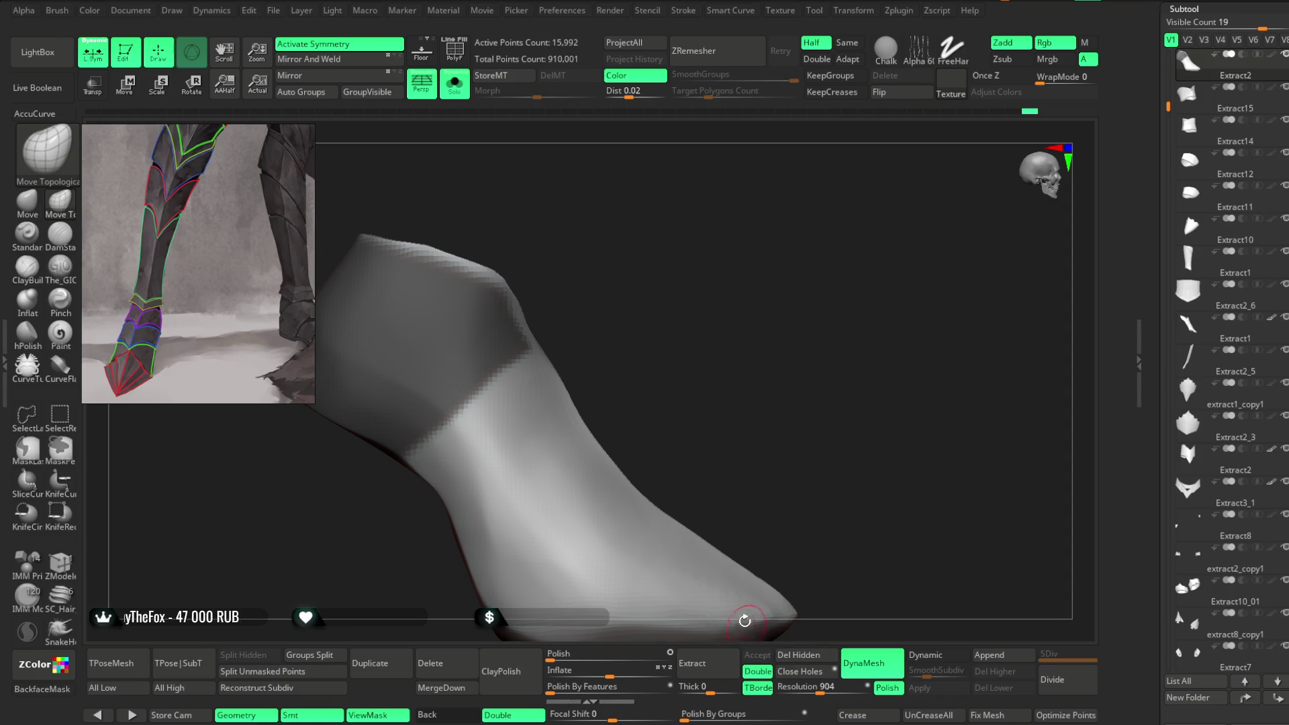
Step: Extract the masked cuff into a new subtool, Extract16
{"action": "left_click", "coordinate": [711, 659]}
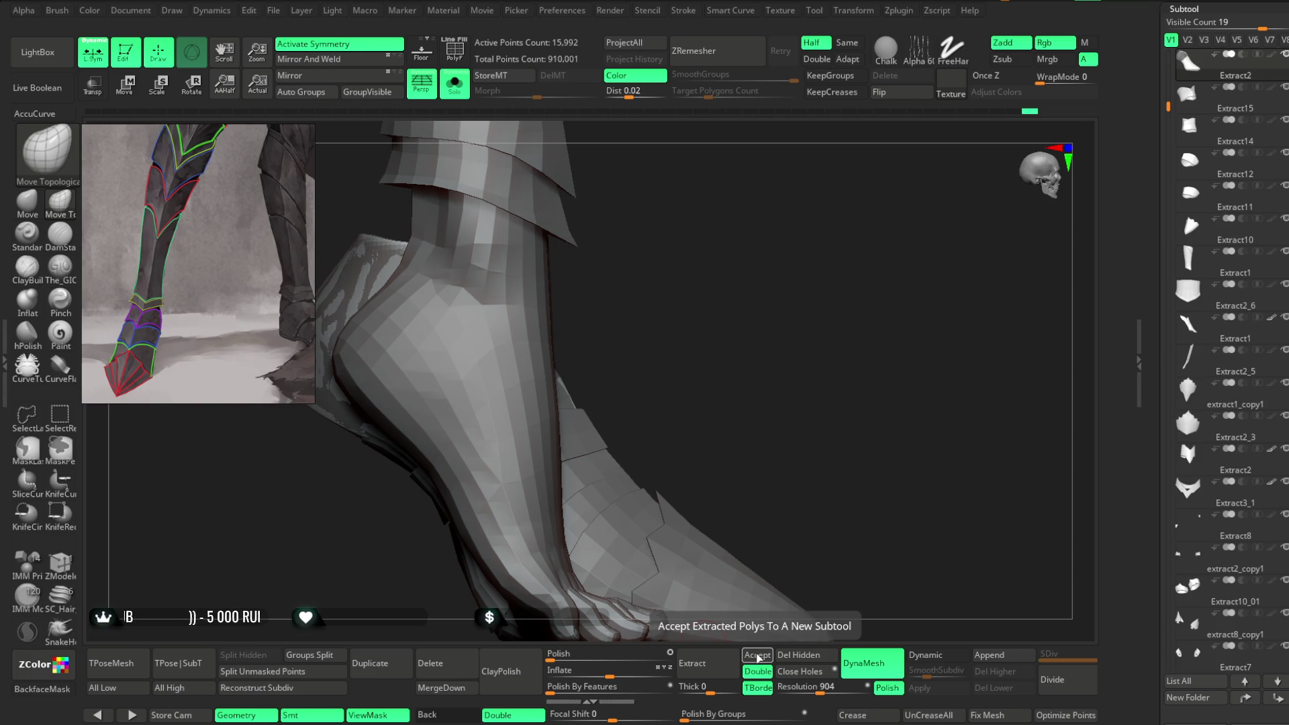
{"action": "left_click", "coordinate": [759, 656]}
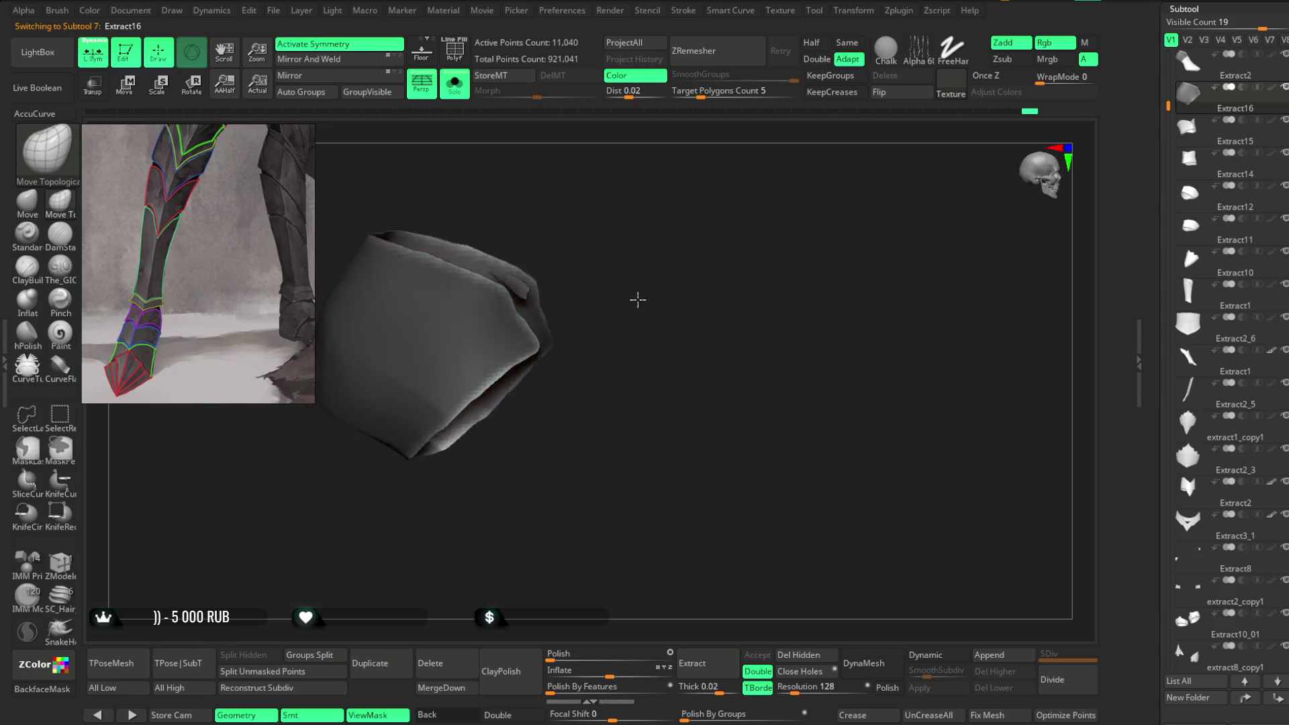
{"action": "mouse_move", "coordinate": [627, 305]}
{"action": "left_mouse_down"}
{"action": "mouse_move", "coordinate": [658, 288]}
{"action": "mouse_move", "coordinate": [644, 216]}
{"action": "mouse_move", "coordinate": [665, 193]}
{"action": "mouse_move", "coordinate": [695, 203]}
{"action": "mouse_move", "coordinate": [691, 138]}
{"action": "mouse_move", "coordinate": [585, 279]}
{"action": "mouse_move", "coordinate": [533, 320]}
{"action": "mouse_move", "coordinate": [527, 344]}
{"action": "left_mouse_up"}
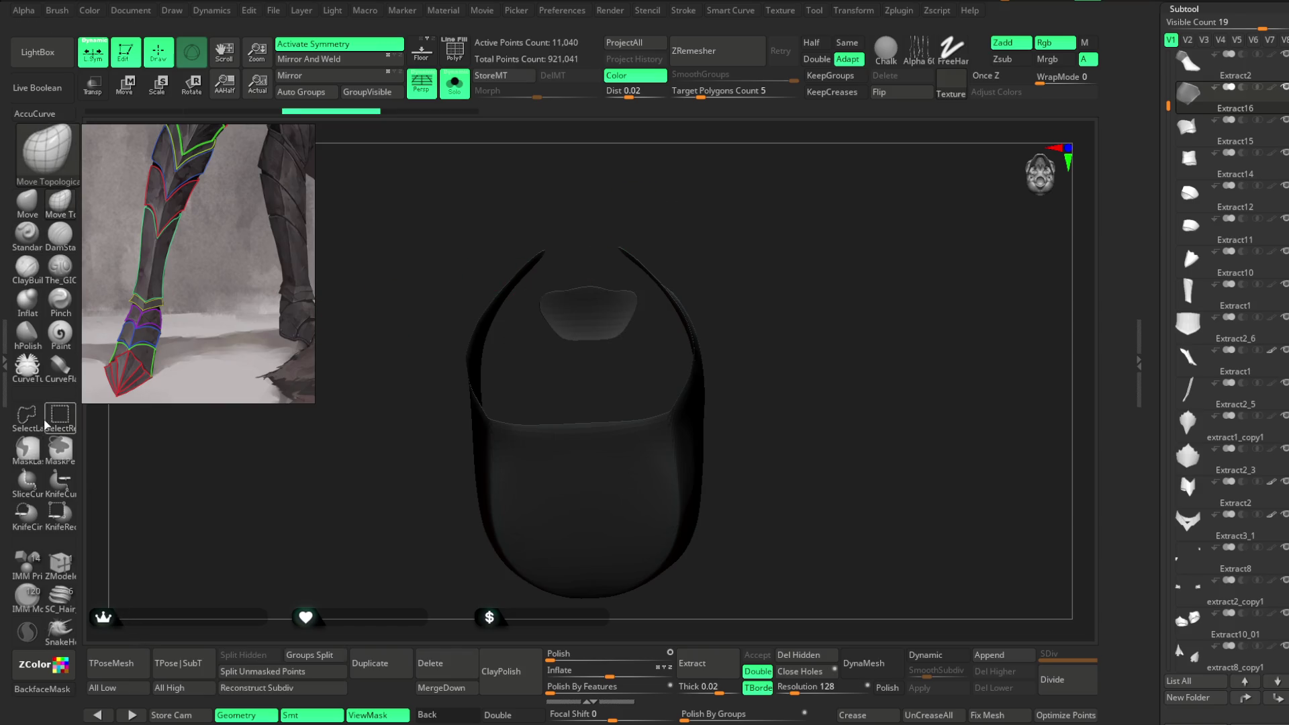
Step: Lasso-hide the piece's top section, remove it with Del Hidden, and turn off the mask display
{"action": "mouse_move", "coordinate": [598, 279]}
{"action": "left_mouse_down", "text": "ctrl+shift"}
{"action": "mouse_move", "coordinate": [551, 272]}
{"action": "mouse_move", "coordinate": [599, 369]}
{"action": "mouse_move", "coordinate": [648, 310]}
{"action": "left_mouse_up", "text": "ctrl+shift"}
{"action": "mouse_move", "coordinate": [656, 239]}
{"action": "left_mouse_down"}
{"action": "mouse_move", "coordinate": [760, 288]}
{"action": "mouse_move", "coordinate": [779, 254]}
{"action": "mouse_move", "coordinate": [756, 242]}
{"action": "left_mouse_up"}
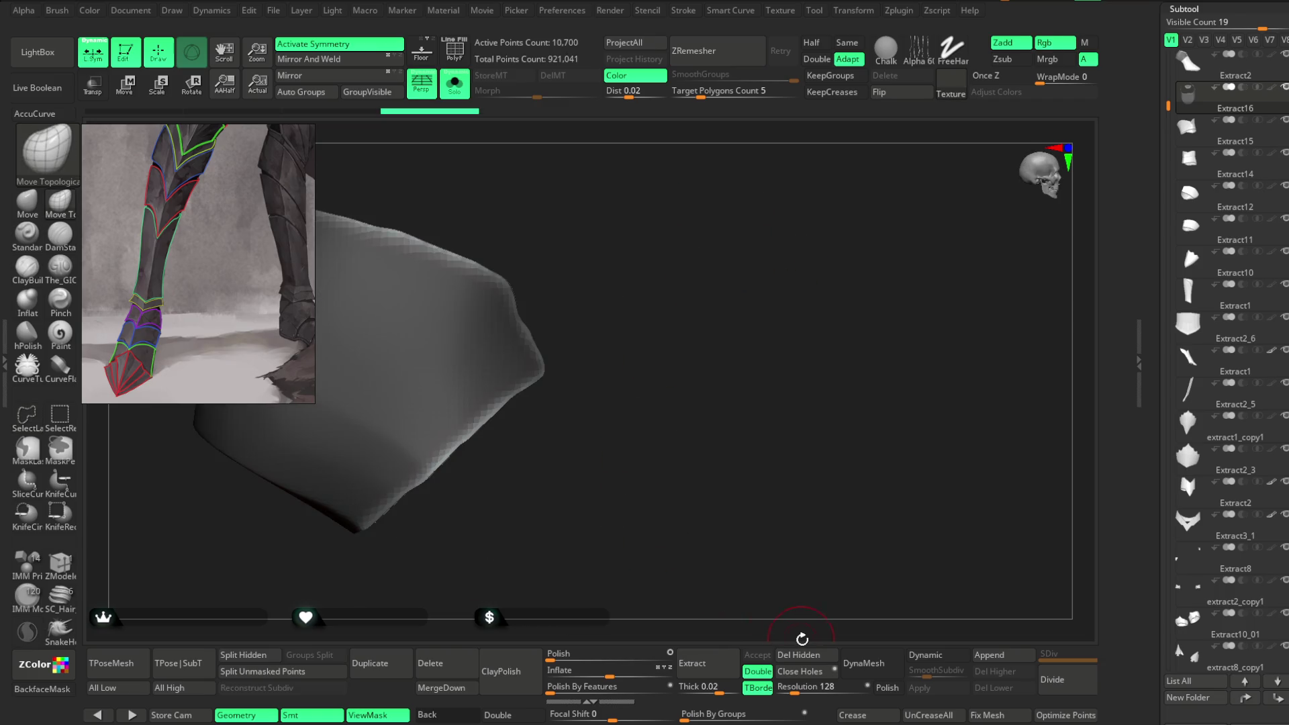
{"action": "left_click", "coordinate": [798, 655]}
{"action": "key", "text": "ctrl+h"}
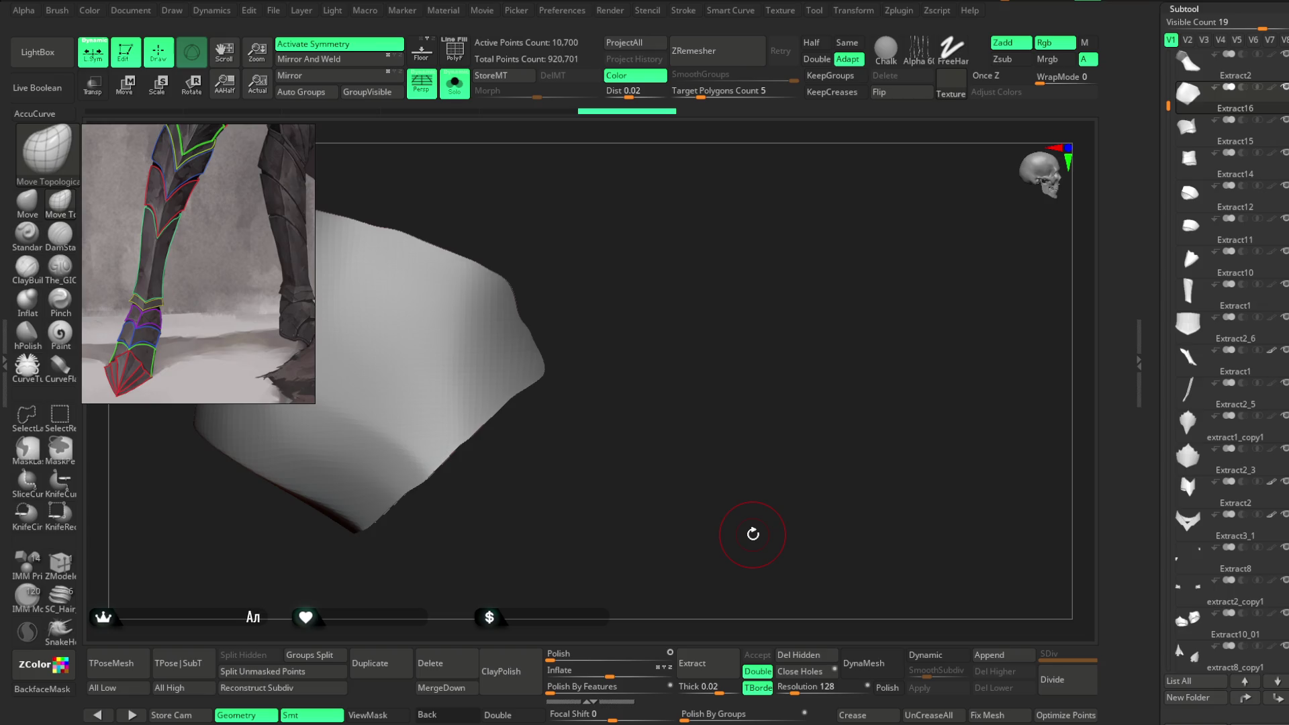
{"action": "mouse_move", "coordinate": [678, 343]}
{"action": "left_mouse_down"}
{"action": "mouse_move", "coordinate": [687, 297]}
{"action": "mouse_move", "coordinate": [604, 326]}
{"action": "left_mouse_up"}
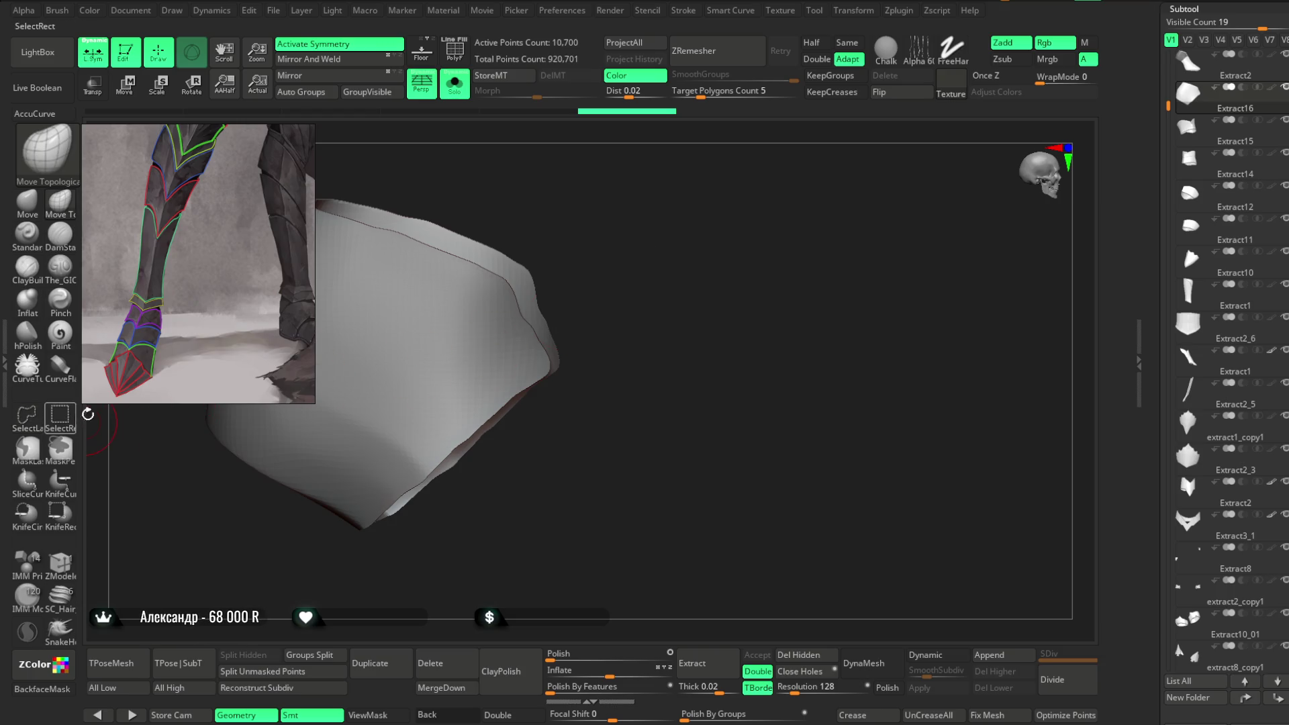
Step: Hide and delete the rim polygroup, keeping only the curved front surface
{"action": "left_click", "coordinate": [412, 397], "text": "ctrl+shift"}
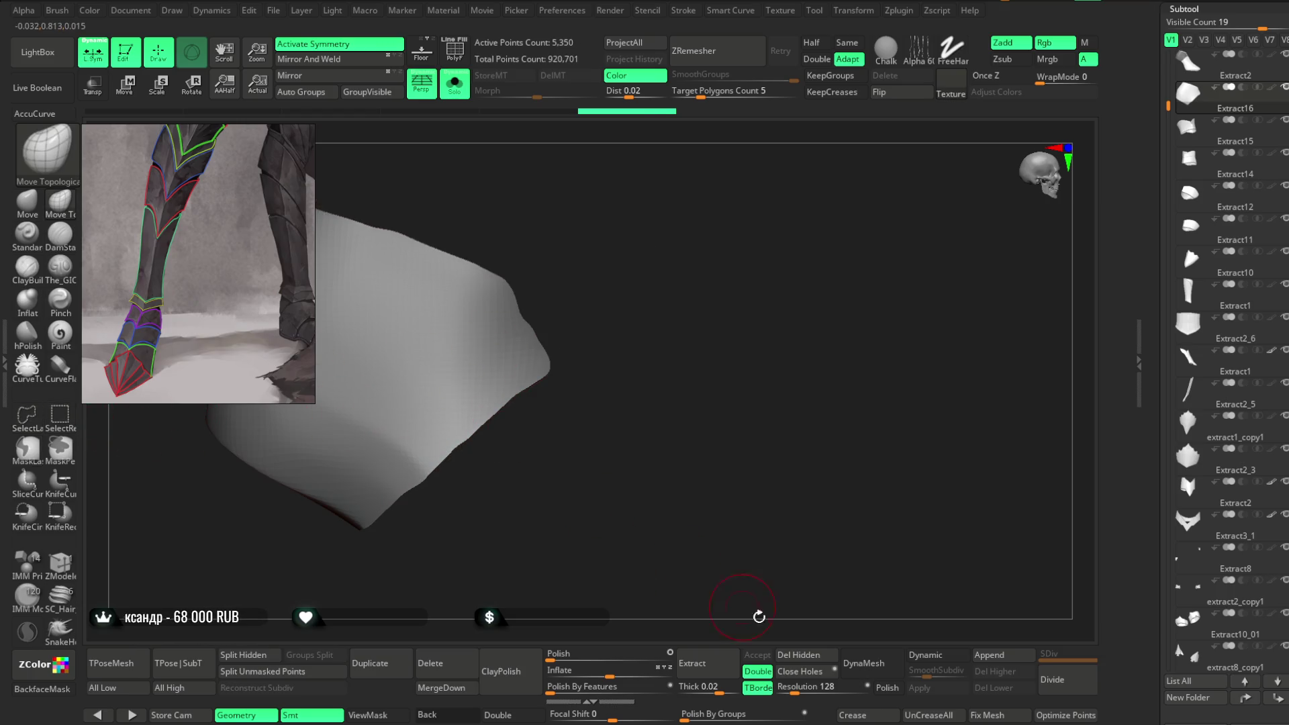
{"action": "left_click", "coordinate": [798, 655]}
{"action": "left_click_drag", "start_coordinate": [694, 406], "coordinate": [727, 365]}
Step: With Half enabled, ZRemesh the shell three times down to 134 points and show PolyFrame
{"action": "left_click", "coordinate": [812, 42]}
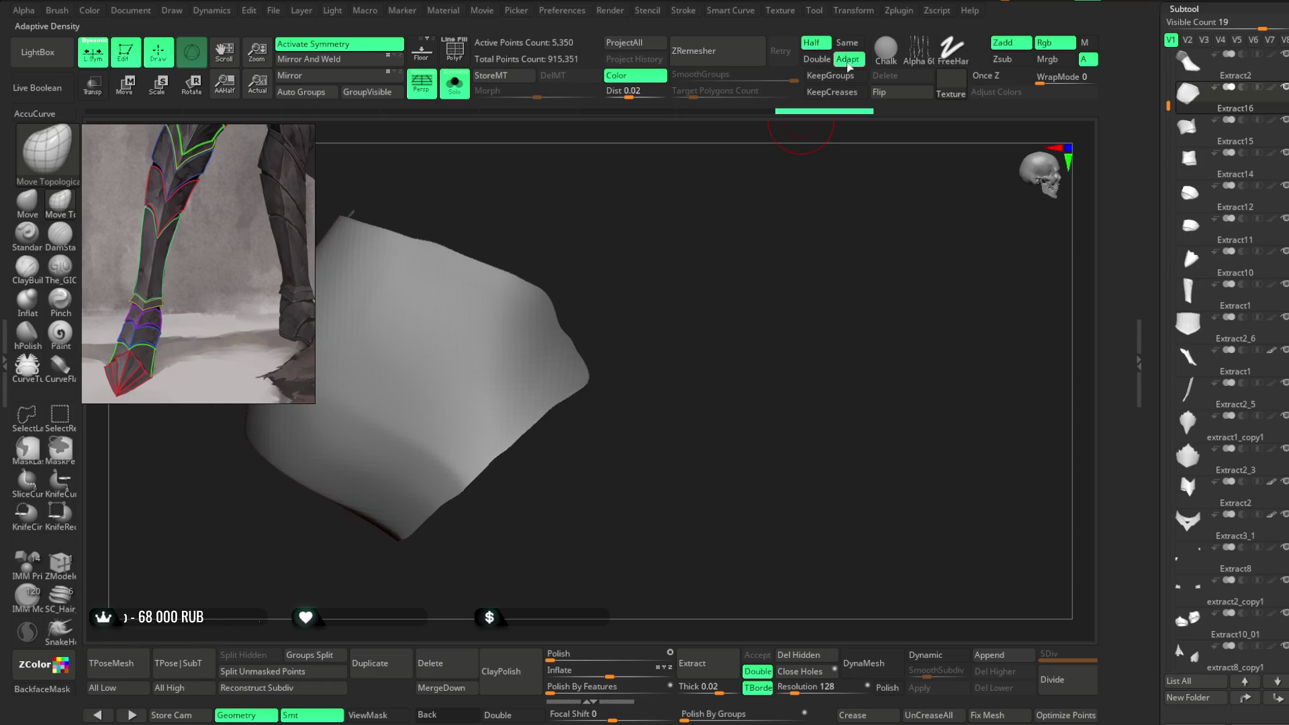
{"action": "left_click", "coordinate": [732, 59]}
{"action": "left_click", "coordinate": [731, 60]}
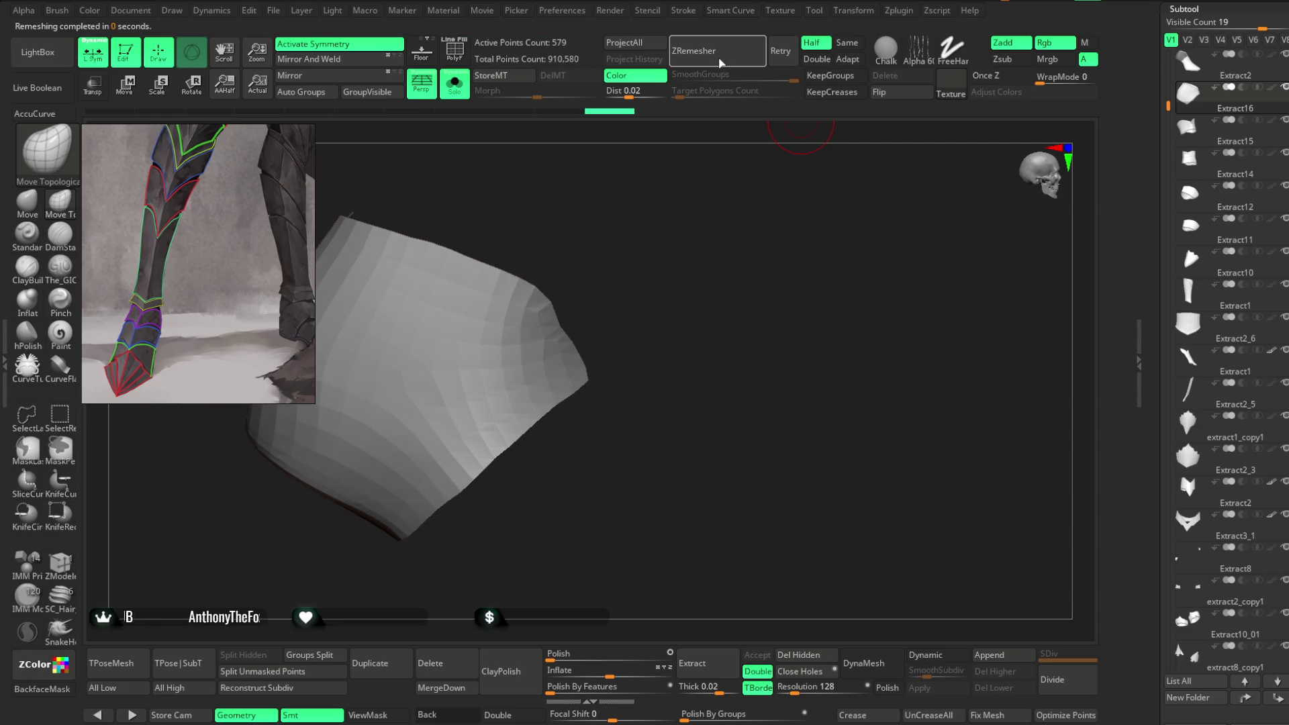
{"action": "left_click", "coordinate": [723, 62]}
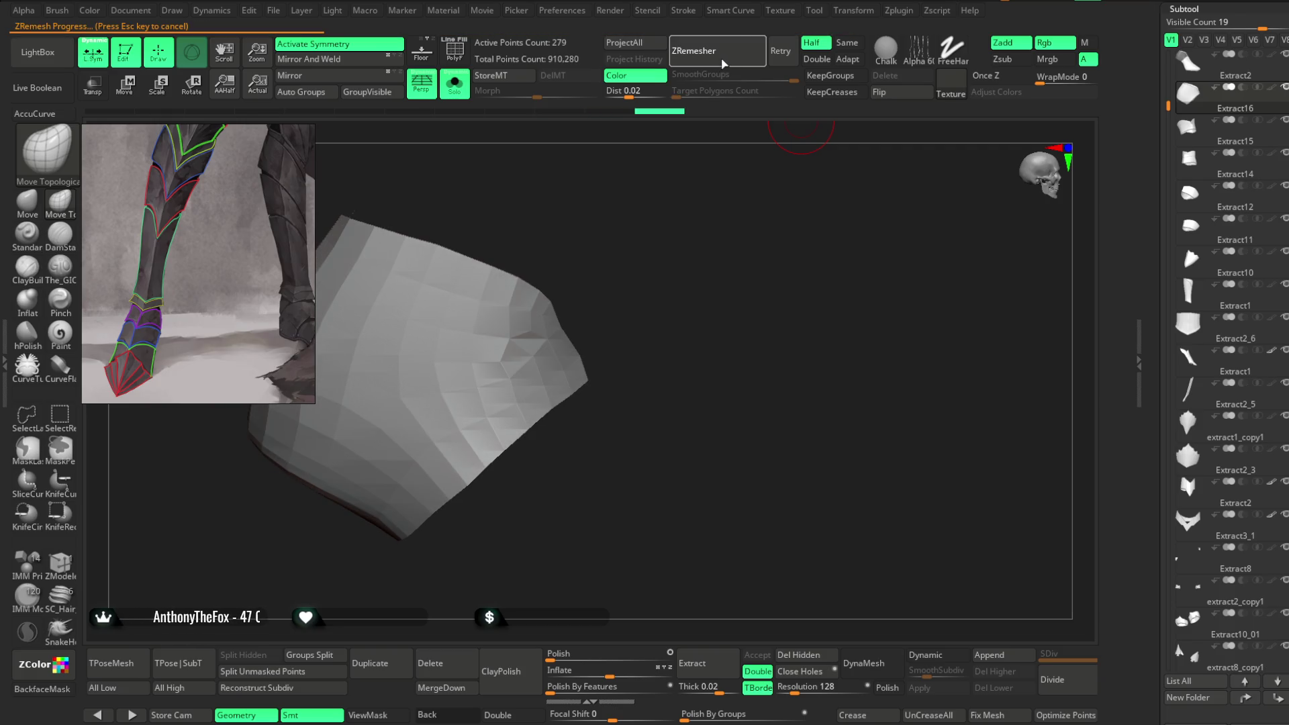
{"action": "key", "text": "shift+f"}
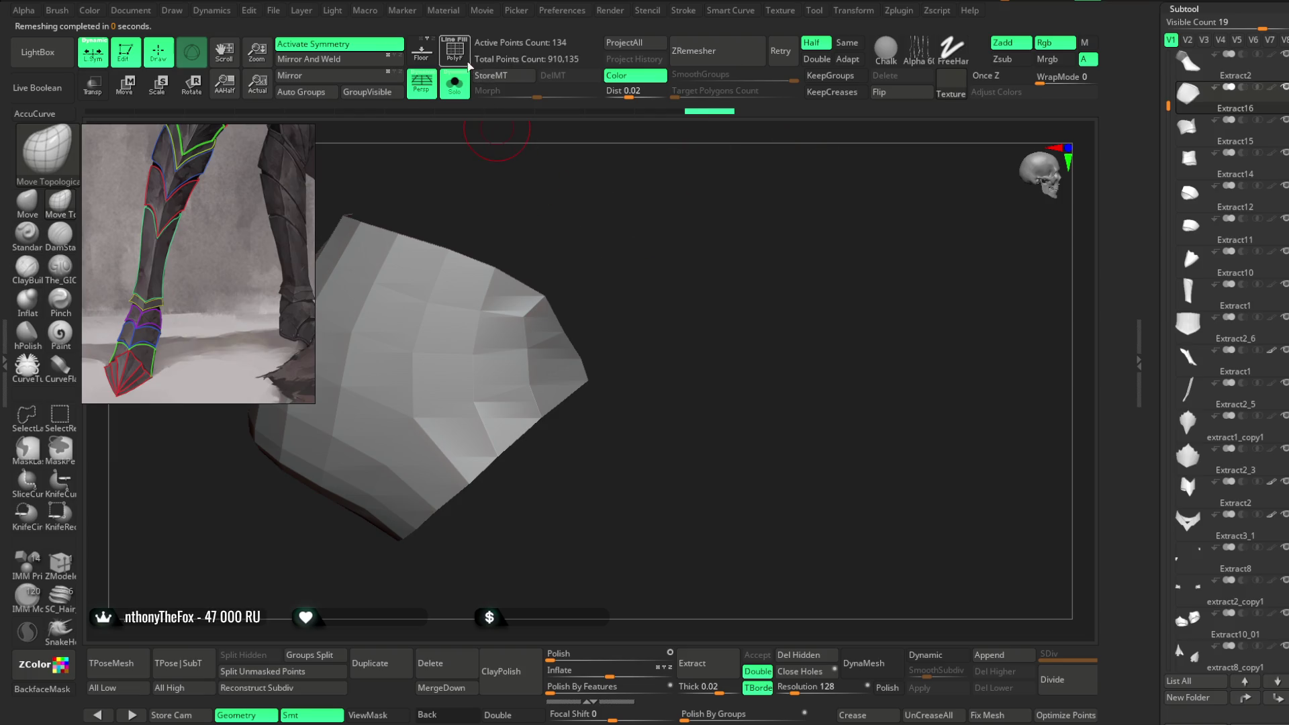
{"action": "left_click_drag", "start_coordinate": [631, 221], "coordinate": [686, 242]}
{"action": "mouse_move", "coordinate": [590, 321]}
{"action": "left_mouse_down"}
{"action": "mouse_move", "coordinate": [650, 279]}
{"action": "mouse_move", "coordinate": [607, 268]}
{"action": "mouse_move", "coordinate": [688, 241]}
{"action": "mouse_move", "coordinate": [608, 301]}
{"action": "left_mouse_up"}
{"action": "mouse_move", "coordinate": [658, 210]}
{"action": "left_mouse_down"}
{"action": "mouse_move", "coordinate": [583, 333]}
{"action": "mouse_move", "coordinate": [695, 193]}
{"action": "left_mouse_up"}
{"action": "mouse_move", "coordinate": [602, 304]}
{"action": "left_mouse_down"}
{"action": "mouse_move", "coordinate": [594, 354]}
{"action": "mouse_move", "coordinate": [604, 282]}
{"action": "left_mouse_up"}
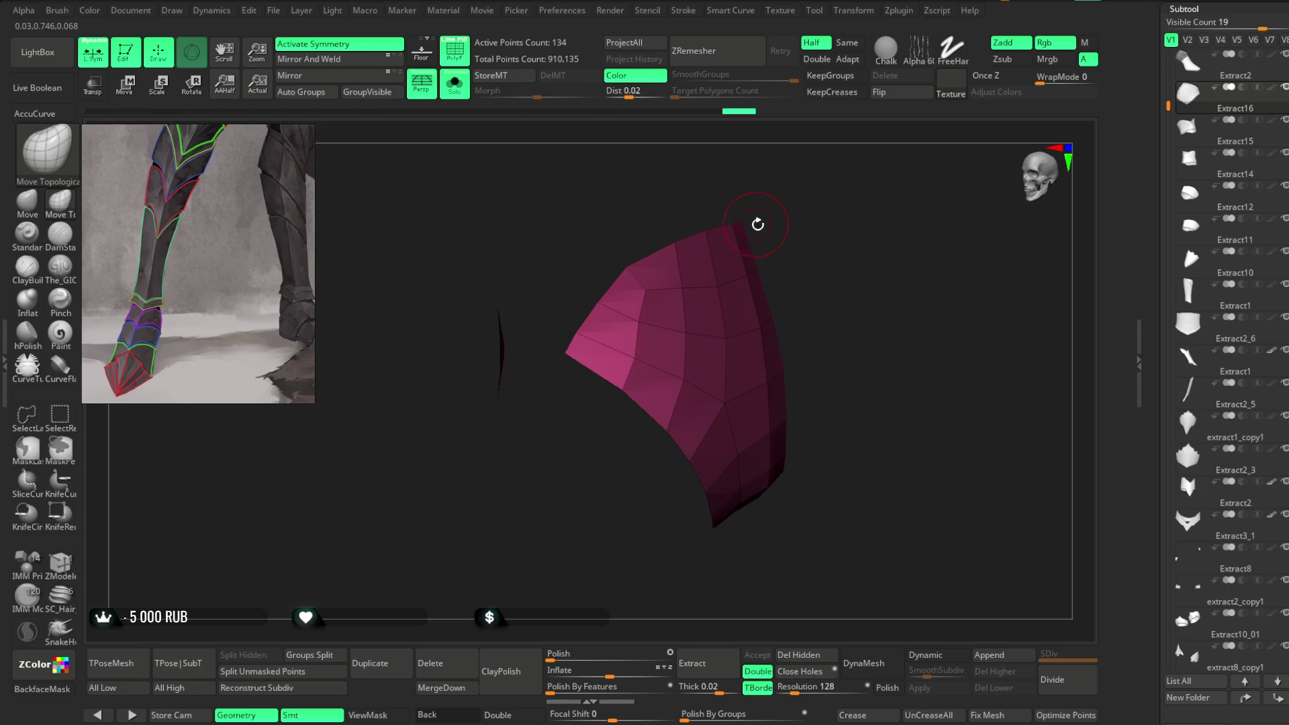
Step: Orbit around the 134-point remeshed shell, including its mirrored half, to inspect it
{"action": "left_click_drag", "start_coordinate": [768, 227], "coordinate": [814, 224]}
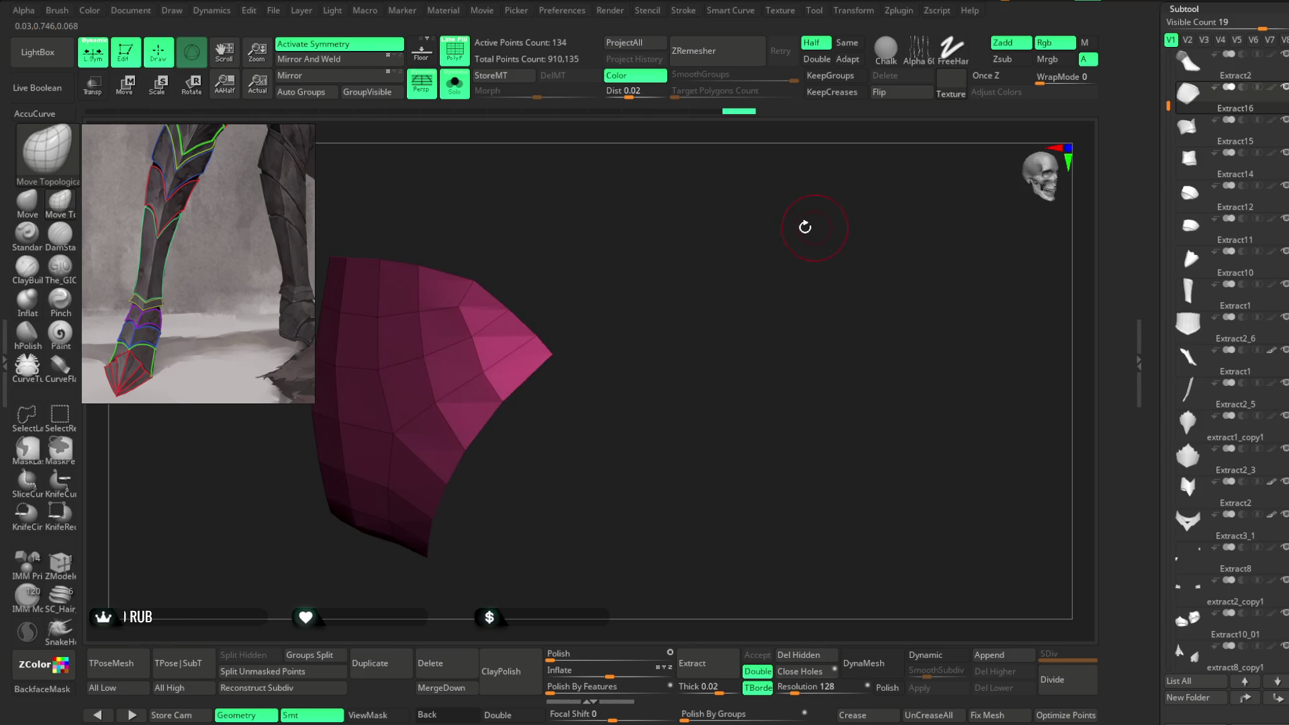
{"action": "mouse_move", "coordinate": [515, 244]}
{"action": "left_mouse_down"}
{"action": "mouse_move", "coordinate": [590, 222]}
{"action": "mouse_move", "coordinate": [555, 215]}
{"action": "left_mouse_up"}
{"action": "key", "text": "space"}
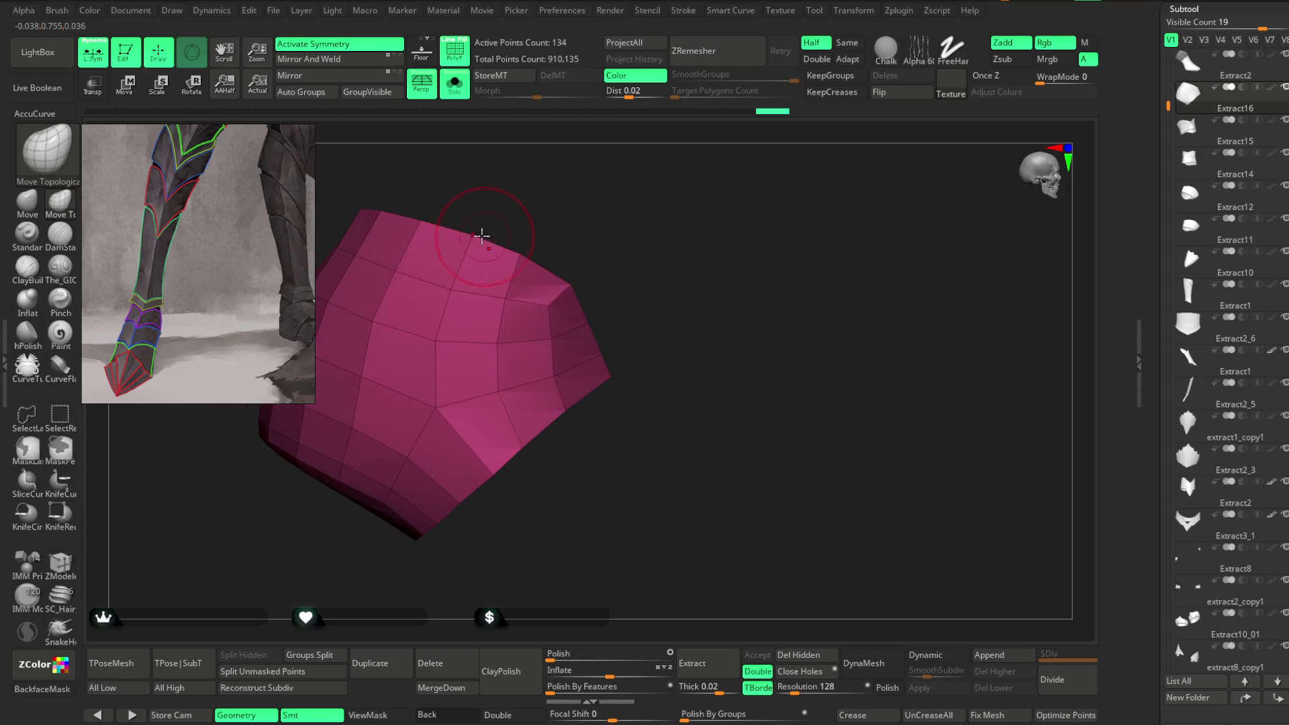
{"action": "mouse_move", "coordinate": [570, 193]}
{"action": "left_mouse_down"}
{"action": "mouse_move", "coordinate": [585, 175]}
{"action": "mouse_move", "coordinate": [638, 170]}
{"action": "mouse_move", "coordinate": [620, 199]}
{"action": "left_mouse_up"}
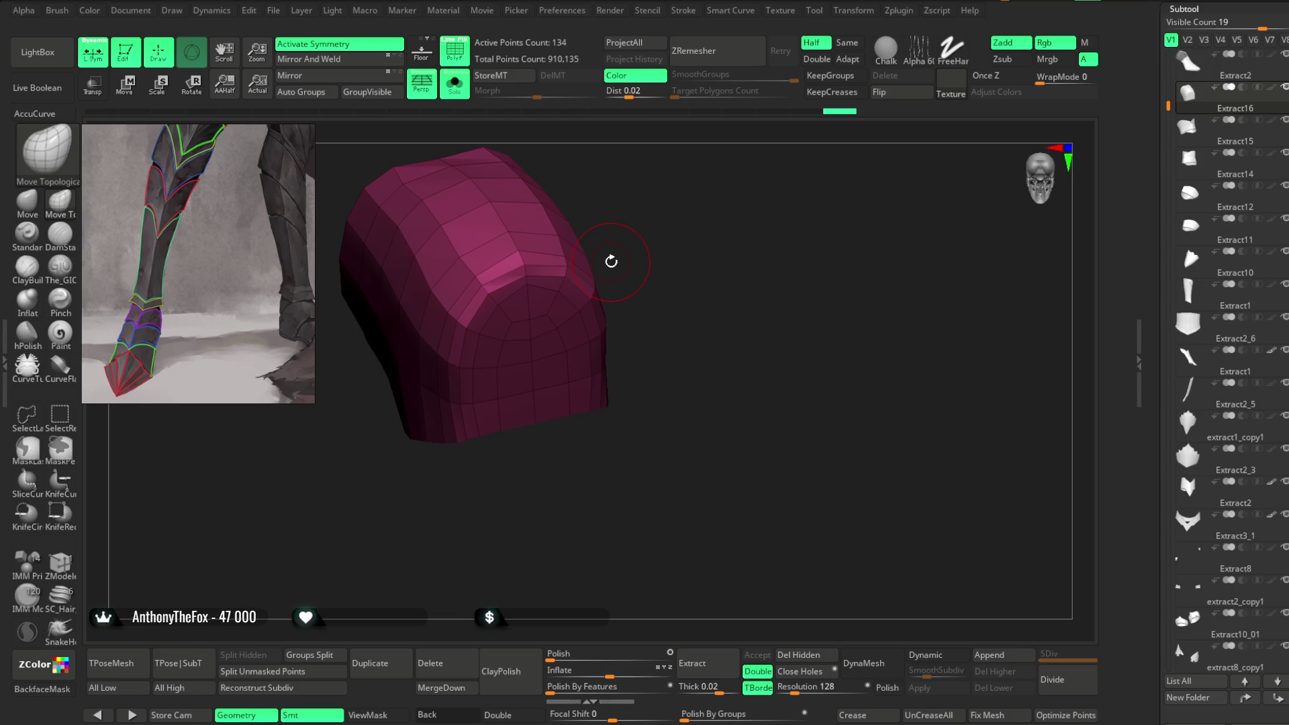
Step: Adjust the brush Draw Size, then turn Solo off to show the full character again
{"action": "mouse_move", "coordinate": [713, 316]}
{"action": "left_mouse_down"}
{"action": "mouse_move", "coordinate": [705, 239]}
{"action": "mouse_move", "coordinate": [641, 411]}
{"action": "left_mouse_up"}
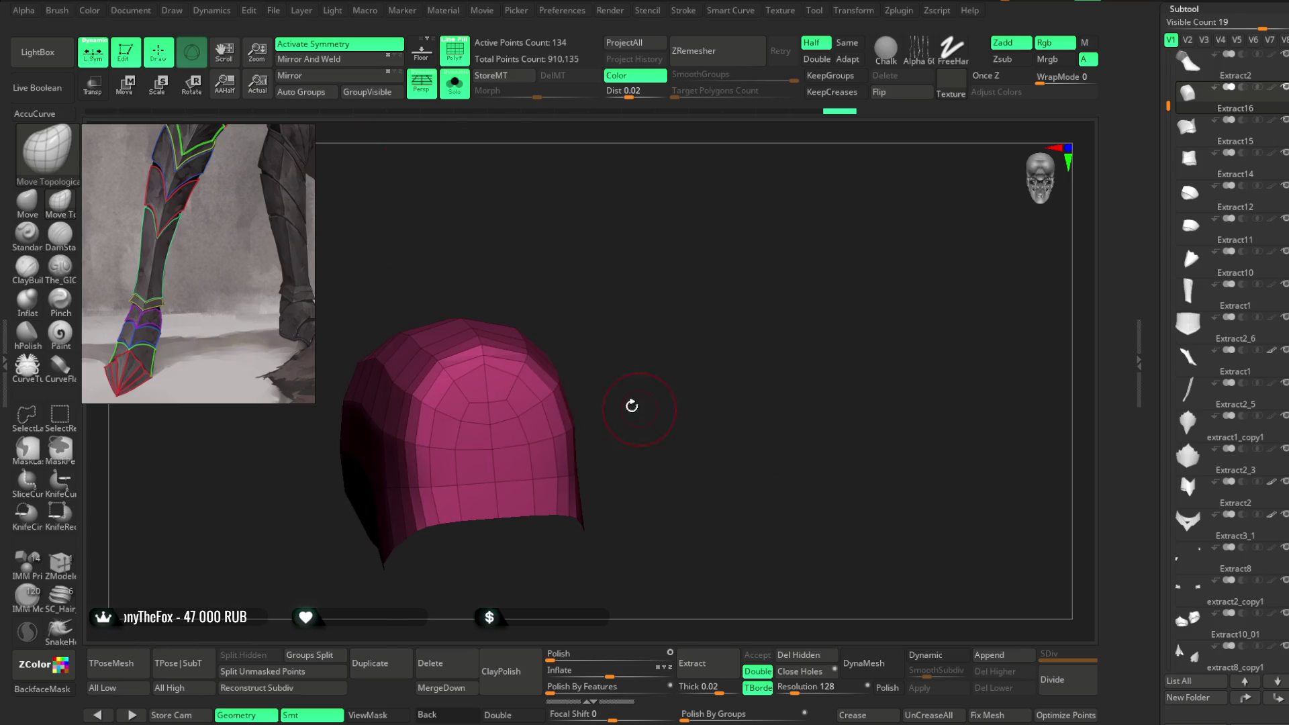
{"action": "mouse_move", "coordinate": [584, 282]}
{"action": "left_mouse_down", "text": "alt"}
{"action": "mouse_move", "coordinate": [554, 336]}
{"action": "mouse_move", "coordinate": [487, 363]}
{"action": "left_mouse_up", "text": "alt"}
{"action": "key", "text": "space"}
{"action": "mouse_move", "coordinate": [633, 299]}
{"action": "left_mouse_down", "text": "alt"}
{"action": "mouse_move", "coordinate": [627, 247]}
{"action": "mouse_move", "coordinate": [638, 334]}
{"action": "mouse_move", "coordinate": [676, 374]}
{"action": "mouse_move", "coordinate": [648, 276]}
{"action": "mouse_move", "coordinate": [687, 275]}
{"action": "left_mouse_up", "text": "alt"}
{"action": "key", "text": "alt+shift+s"}
{"action": "left_click", "coordinate": [1202, 64]}
Step: Zoom to the lower leg and switch between the Extract15 and Extract14 band subtools
{"action": "mouse_move", "coordinate": [799, 428]}
{"action": "left_mouse_down"}
{"action": "mouse_move", "coordinate": [897, 426]}
{"action": "mouse_move", "coordinate": [840, 455]}
{"action": "left_mouse_up"}
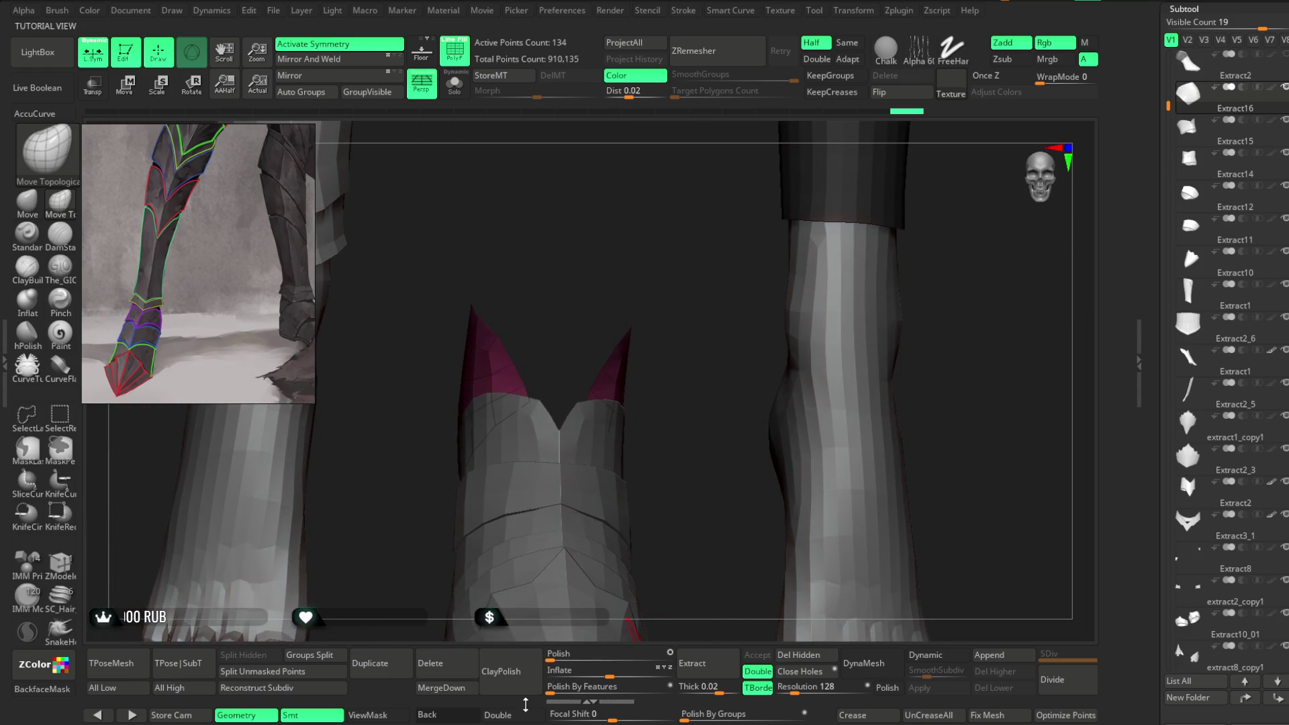
{"action": "mouse_move", "coordinate": [620, 513]}
{"action": "left_mouse_down"}
{"action": "mouse_move", "coordinate": [613, 331]}
{"action": "mouse_move", "coordinate": [550, 333]}
{"action": "left_mouse_up"}
{"action": "mouse_move", "coordinate": [550, 333]}
{"action": "right_mouse_down"}
{"action": "mouse_move", "coordinate": [658, 349]}
{"action": "mouse_move", "coordinate": [547, 356]}
{"action": "mouse_move", "coordinate": [664, 374]}
{"action": "mouse_move", "coordinate": [624, 431]}
{"action": "mouse_move", "coordinate": [705, 426]}
{"action": "mouse_move", "coordinate": [650, 349]}
{"action": "mouse_move", "coordinate": [590, 426]}
{"action": "mouse_move", "coordinate": [621, 397]}
{"action": "right_mouse_up"}
{"action": "left_click", "coordinate": [630, 393], "text": "alt"}
{"action": "left_click", "coordinate": [621, 398], "text": "alt"}
Step: Enlarge the brush and orbit around the leg to inspect the magenta Extract14 band
{"action": "key", "text": "space"}
{"action": "left_click_drag", "start_coordinate": [678, 385], "coordinate": [739, 385]}
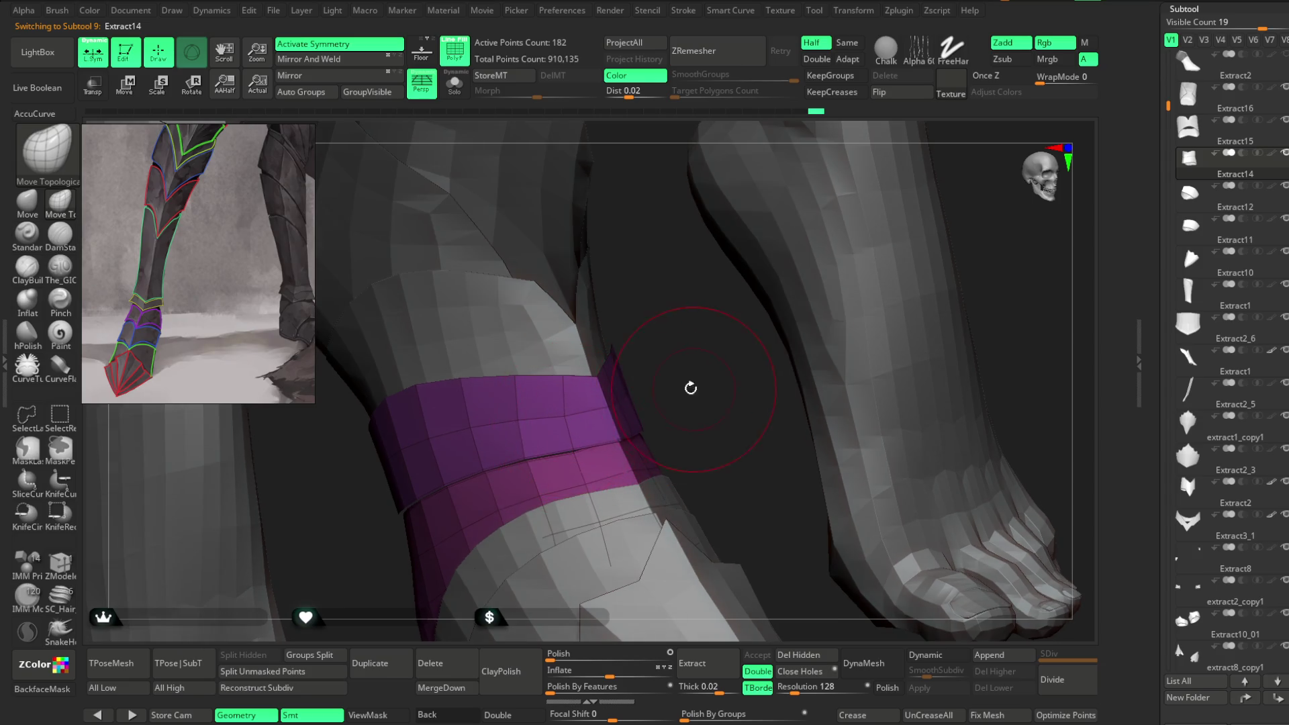
{"action": "right_click_drag", "start_coordinate": [693, 389], "coordinate": [560, 433]}
{"action": "key", "text": "space"}
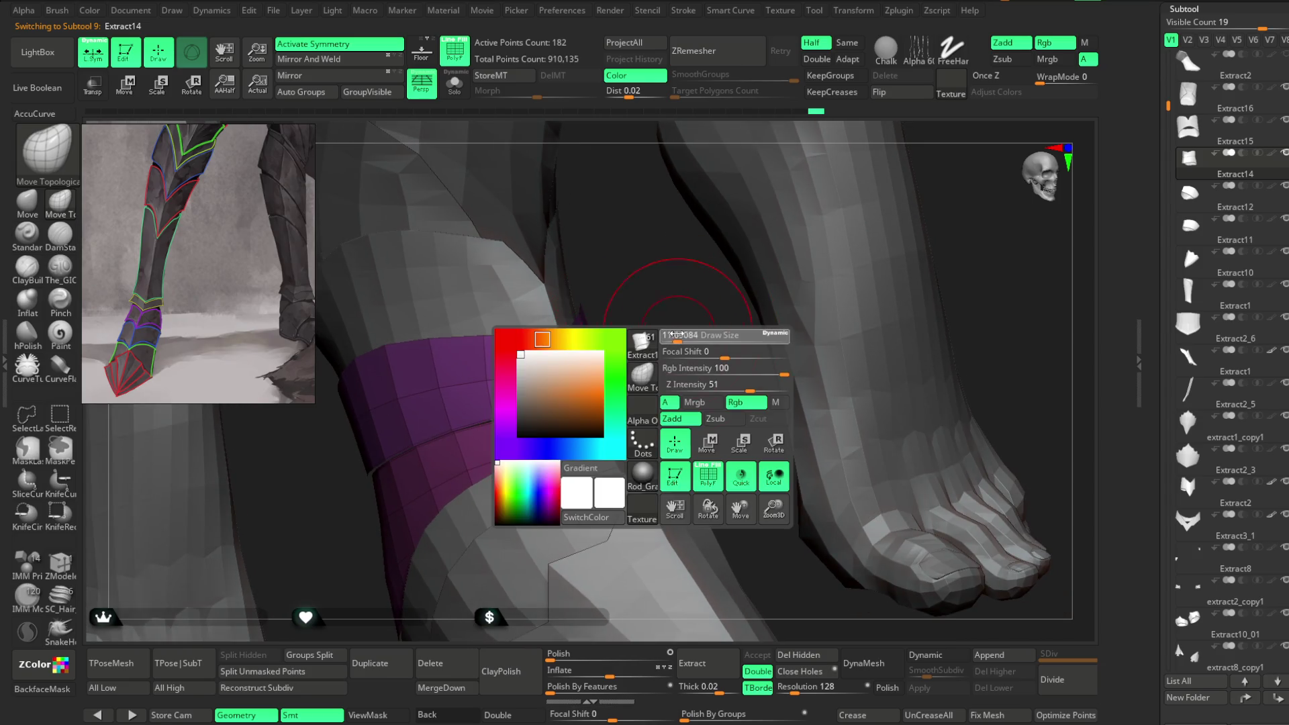
{"action": "right_click_drag", "start_coordinate": [662, 322], "coordinate": [562, 416]}
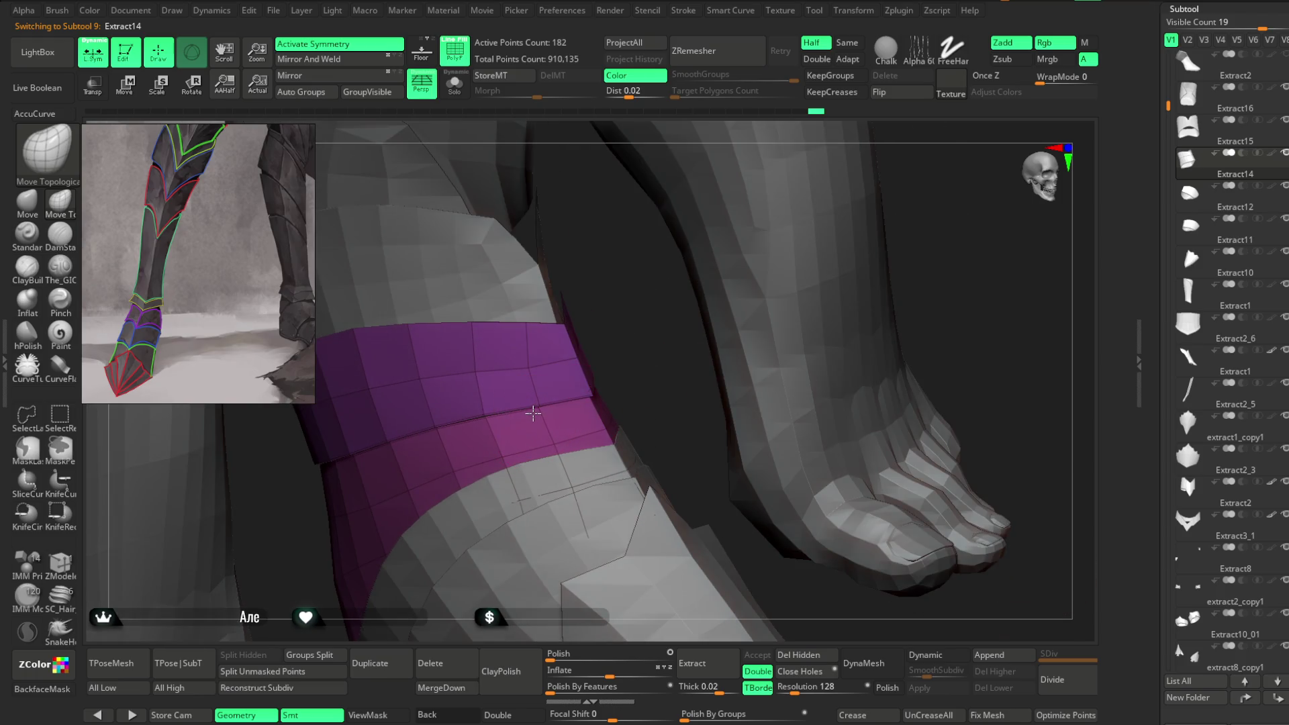
{"action": "mouse_move", "coordinate": [624, 377]}
{"action": "right_mouse_down"}
{"action": "mouse_move", "coordinate": [668, 320]}
{"action": "mouse_move", "coordinate": [694, 374]}
{"action": "mouse_move", "coordinate": [652, 382]}
{"action": "mouse_move", "coordinate": [762, 322]}
{"action": "mouse_move", "coordinate": [759, 288]}
{"action": "mouse_move", "coordinate": [732, 358]}
{"action": "mouse_move", "coordinate": [708, 368]}
{"action": "mouse_move", "coordinate": [754, 319]}
{"action": "mouse_move", "coordinate": [779, 264]}
{"action": "mouse_move", "coordinate": [800, 265]}
{"action": "mouse_move", "coordinate": [765, 299]}
{"action": "mouse_move", "coordinate": [794, 274]}
{"action": "right_mouse_up"}
{"action": "mouse_move", "coordinate": [631, 414]}
{"action": "right_mouse_down"}
{"action": "mouse_move", "coordinate": [627, 365]}
{"action": "mouse_move", "coordinate": [671, 371]}
{"action": "mouse_move", "coordinate": [650, 282]}
{"action": "mouse_move", "coordinate": [670, 347]}
{"action": "mouse_move", "coordinate": [593, 341]}
{"action": "mouse_move", "coordinate": [674, 325]}
{"action": "mouse_move", "coordinate": [667, 400]}
{"action": "right_mouse_up"}
{"action": "key", "text": "space"}
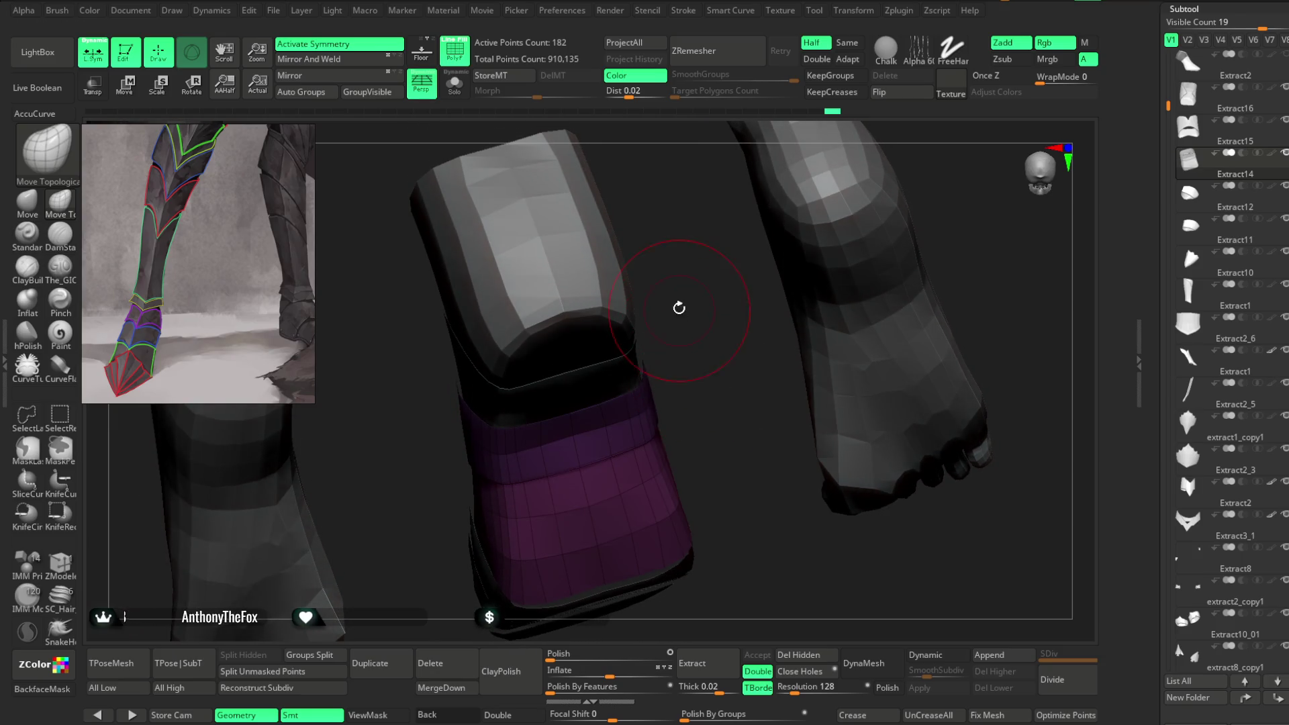
{"action": "right_click_drag", "start_coordinate": [679, 308], "coordinate": [625, 351]}
{"action": "right_click_drag", "start_coordinate": [571, 383], "coordinate": [626, 338]}
Step: Select the upper band Extract15 and orbit to reveal more of it
{"action": "left_click", "coordinate": [576, 384], "text": "alt"}
{"action": "mouse_move", "coordinate": [576, 384]}
{"action": "right_mouse_down"}
{"action": "mouse_move", "coordinate": [678, 325]}
{"action": "mouse_move", "coordinate": [624, 382]}
{"action": "right_mouse_up"}
{"action": "mouse_move", "coordinate": [664, 326]}
{"action": "right_mouse_down"}
{"action": "mouse_move", "coordinate": [575, 402]}
{"action": "mouse_move", "coordinate": [670, 389]}
{"action": "mouse_move", "coordinate": [783, 235]}
{"action": "mouse_move", "coordinate": [773, 255]}
{"action": "right_mouse_up"}
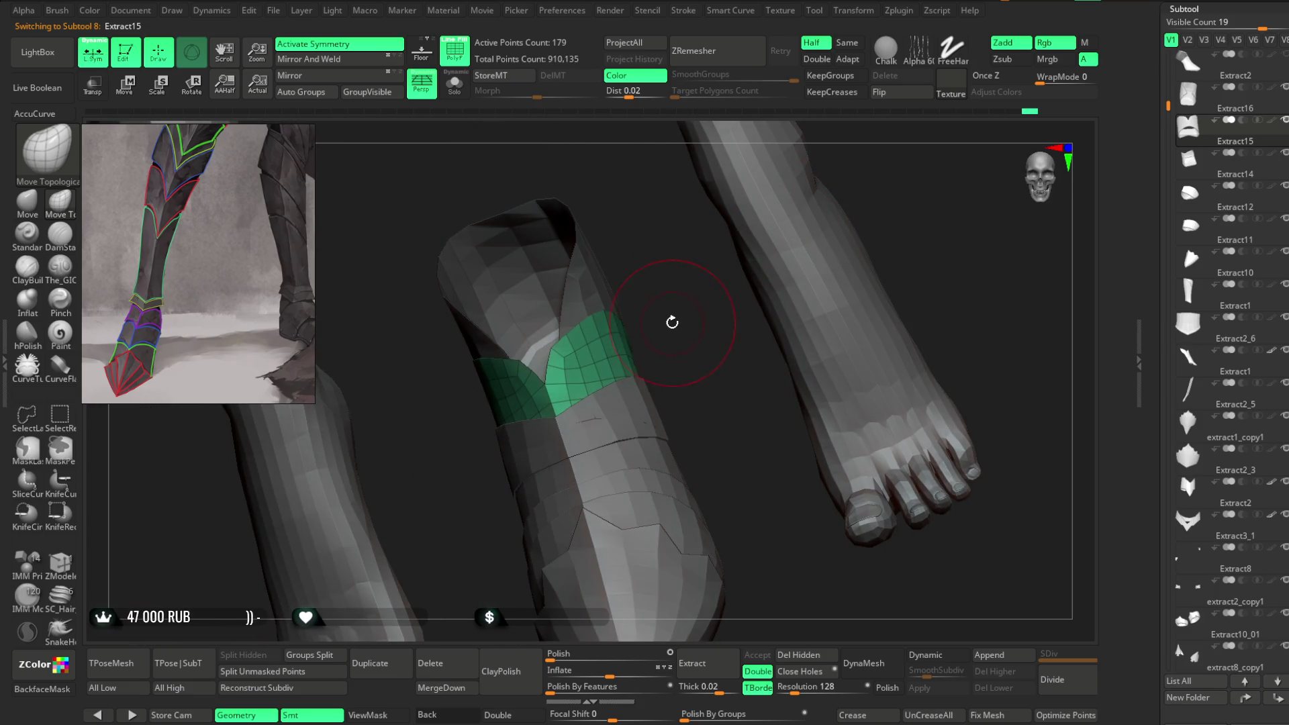
{"action": "mouse_move", "coordinate": [671, 336]}
{"action": "right_mouse_down"}
{"action": "mouse_move", "coordinate": [691, 300]}
{"action": "mouse_move", "coordinate": [679, 375]}
{"action": "mouse_move", "coordinate": [699, 311]}
{"action": "right_mouse_up"}
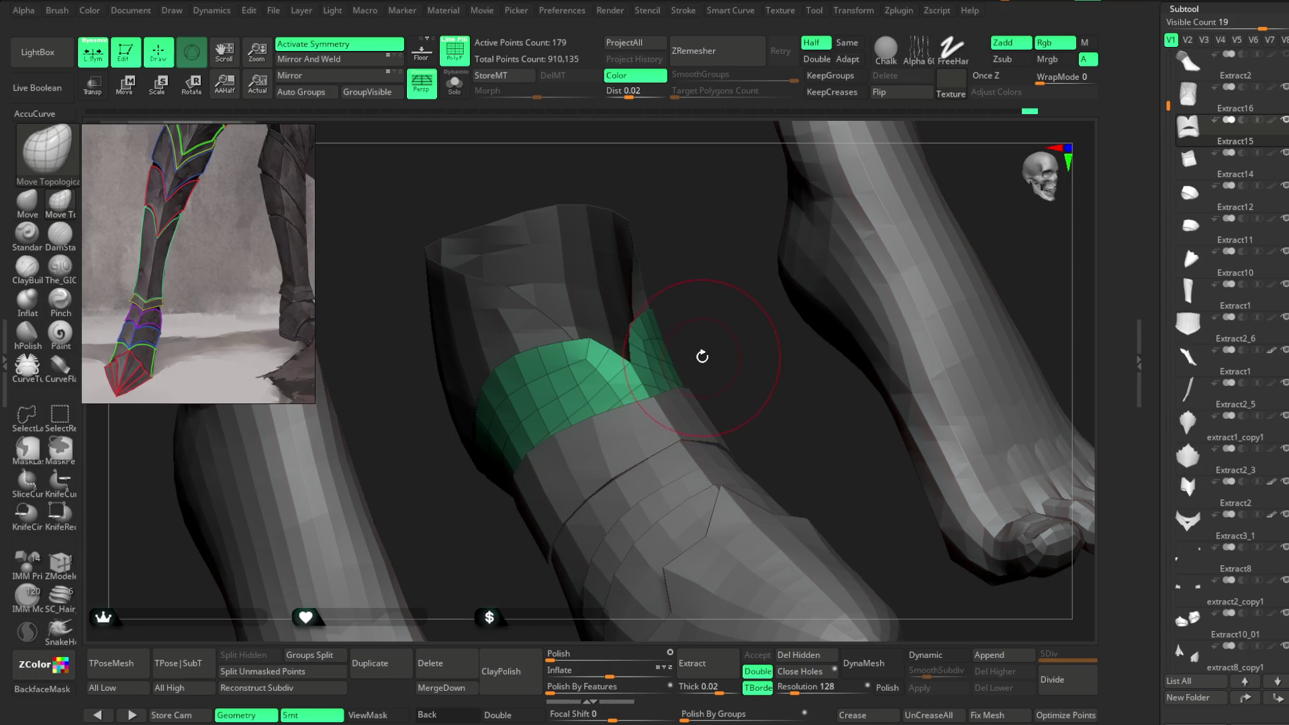
{"action": "mouse_move", "coordinate": [702, 358]}
{"action": "left_mouse_down"}
{"action": "mouse_move", "coordinate": [728, 322]}
{"action": "mouse_move", "coordinate": [680, 330]}
{"action": "left_mouse_up"}
{"action": "mouse_move", "coordinate": [469, 354]}
{"action": "left_mouse_down"}
{"action": "mouse_move", "coordinate": [432, 441]}
{"action": "mouse_move", "coordinate": [525, 401]}
{"action": "left_mouse_up"}
{"action": "mouse_move", "coordinate": [524, 319]}
{"action": "left_mouse_down"}
{"action": "mouse_move", "coordinate": [573, 285]}
{"action": "mouse_move", "coordinate": [514, 325]}
{"action": "left_mouse_up"}
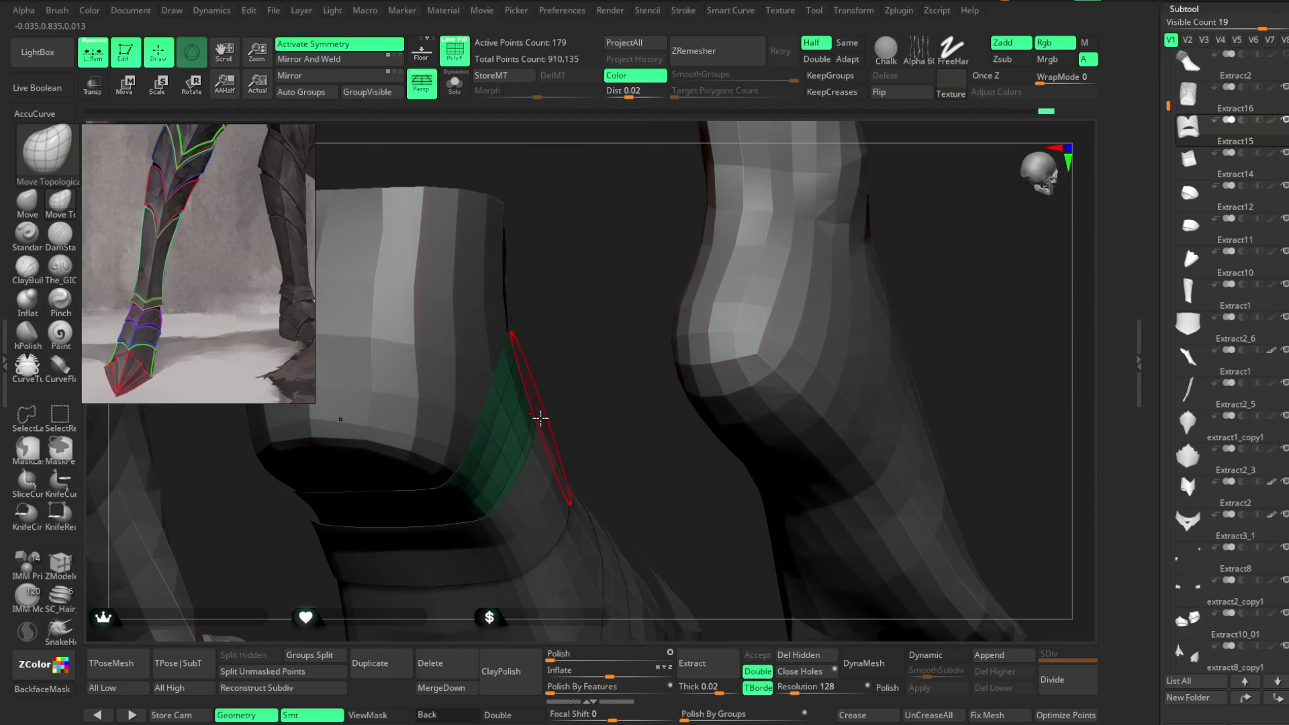
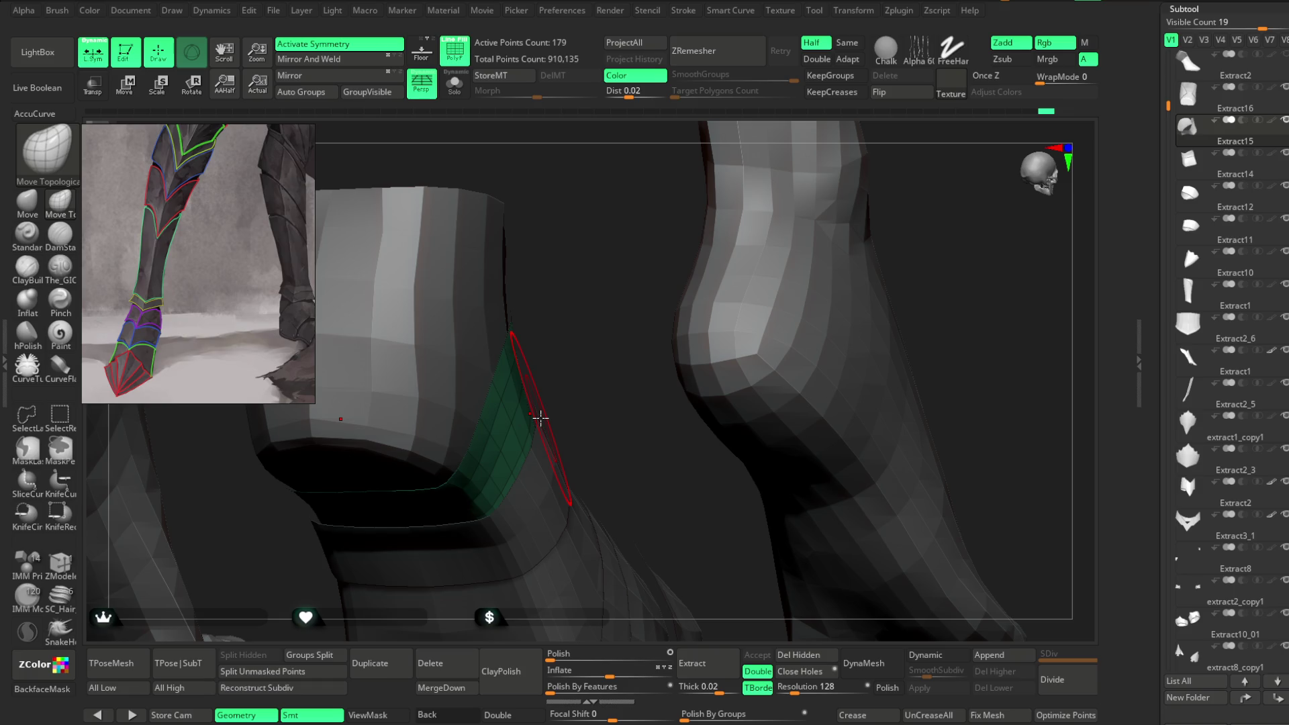
Step: Solo the green ankle band to inspect it alone, then show the full leg again
{"action": "mouse_move", "coordinate": [578, 284]}
{"action": "left_mouse_down"}
{"action": "mouse_move", "coordinate": [469, 307]}
{"action": "mouse_move", "coordinate": [566, 280]}
{"action": "mouse_move", "coordinate": [577, 329]}
{"action": "mouse_move", "coordinate": [564, 340]}
{"action": "mouse_move", "coordinate": [517, 316]}
{"action": "left_mouse_up"}
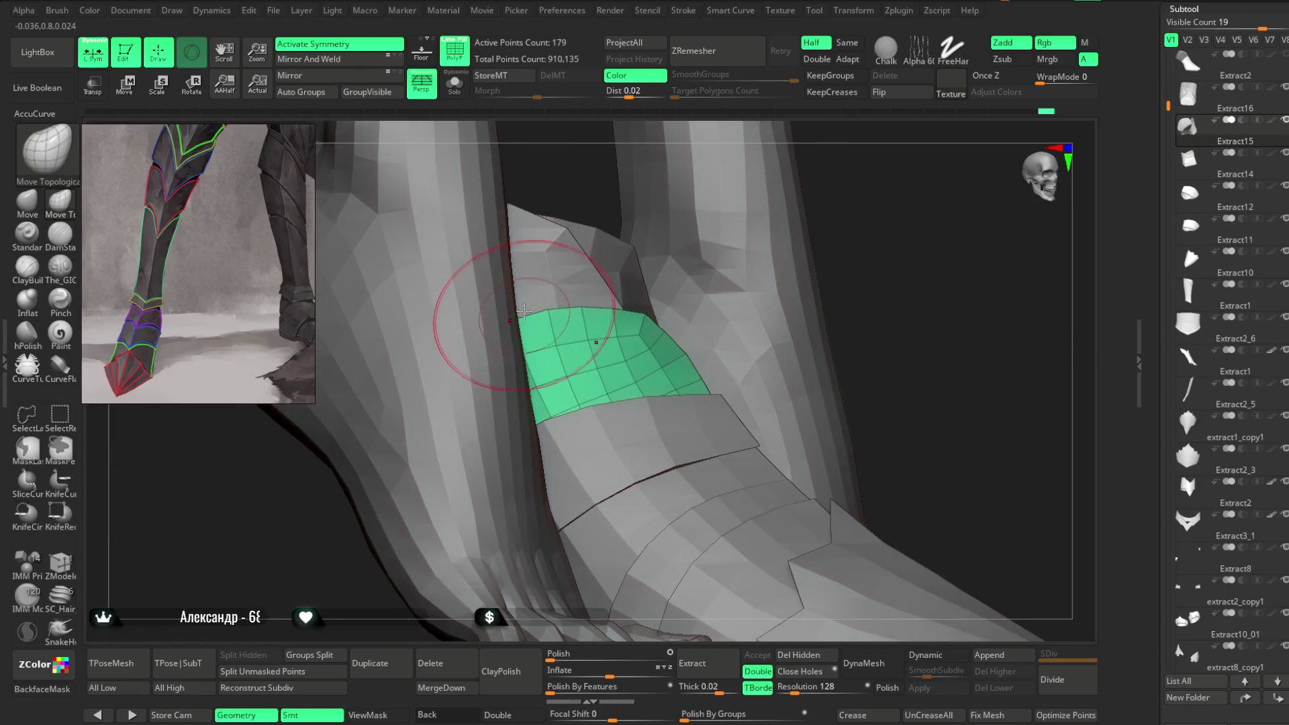
{"action": "left_click", "coordinate": [462, 98]}
{"action": "mouse_move", "coordinate": [672, 349]}
{"action": "left_mouse_down"}
{"action": "mouse_move", "coordinate": [772, 291]}
{"action": "mouse_move", "coordinate": [805, 207]}
{"action": "mouse_move", "coordinate": [601, 245]}
{"action": "mouse_move", "coordinate": [461, 100]}
{"action": "left_mouse_up"}
{"action": "left_click", "coordinate": [460, 99]}
Step: Select the magenta heel piece, subtool Extract16, as the active part
{"action": "mouse_move", "coordinate": [578, 204]}
{"action": "left_mouse_down"}
{"action": "mouse_move", "coordinate": [651, 205]}
{"action": "mouse_move", "coordinate": [526, 288]}
{"action": "left_mouse_up"}
{"action": "left_click", "coordinate": [498, 268], "text": "alt"}
{"action": "right_click_drag", "start_coordinate": [497, 268], "coordinate": [543, 259]}
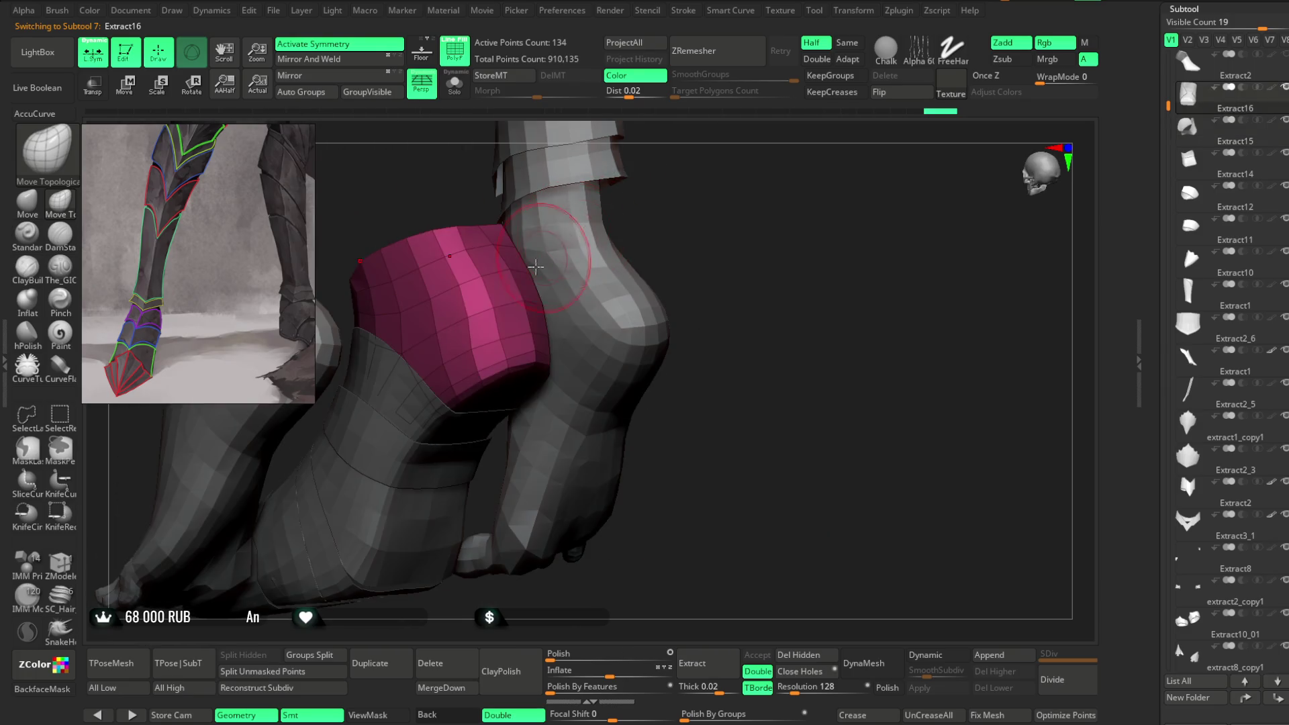
{"action": "right_click_drag", "start_coordinate": [491, 307], "coordinate": [461, 293]}
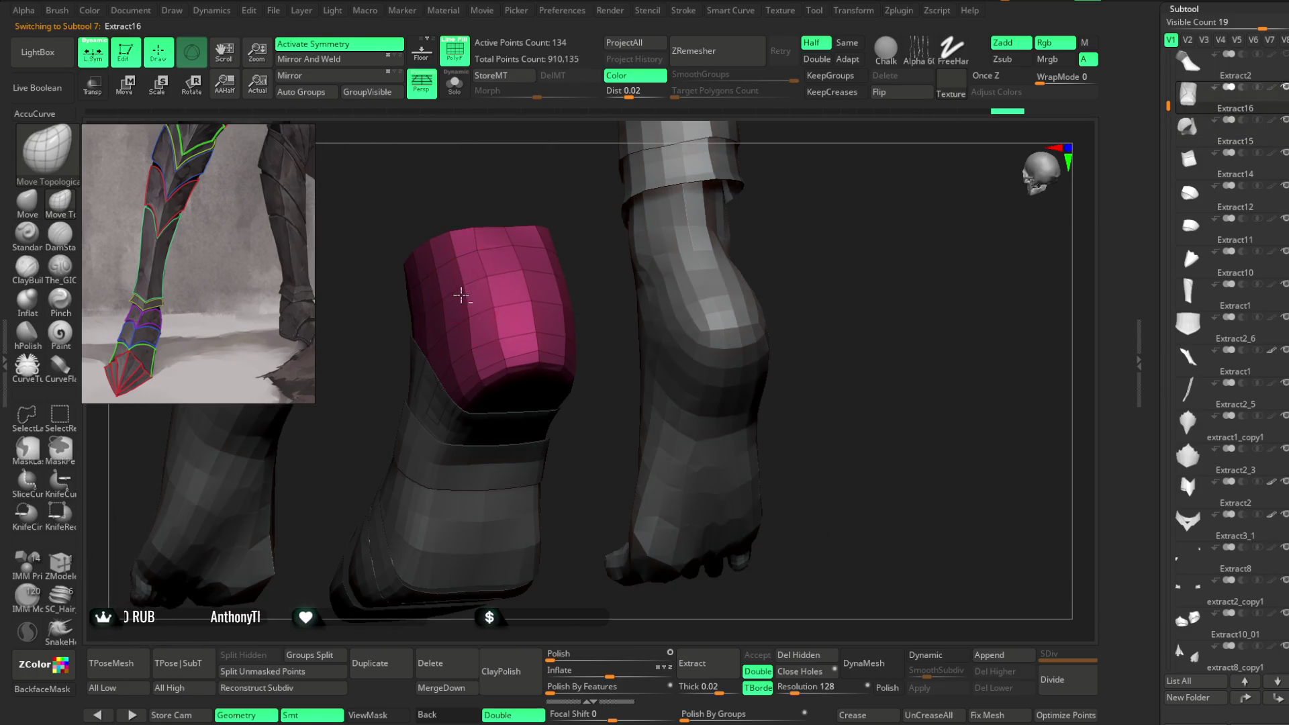
{"action": "right_click", "coordinate": [586, 249]}
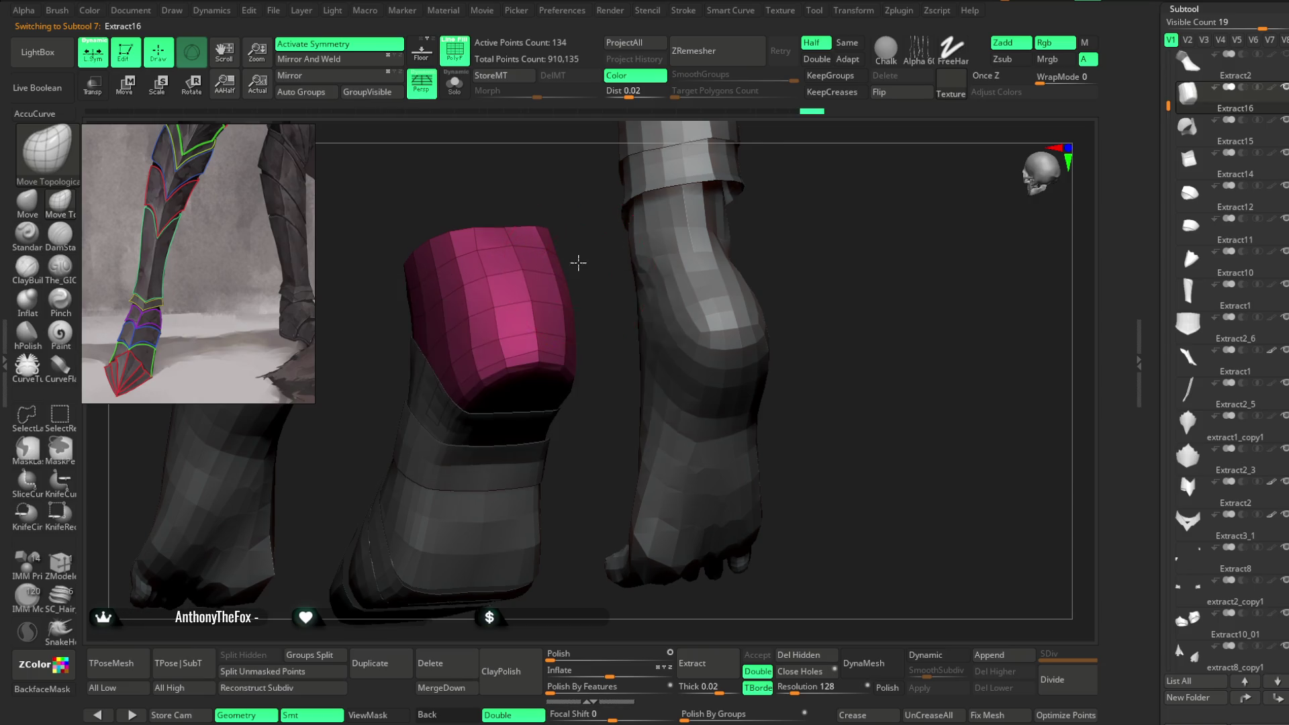
{"action": "right_click_drag", "start_coordinate": [578, 262], "coordinate": [466, 327]}
{"action": "right_click_drag", "start_coordinate": [607, 259], "coordinate": [629, 240]}
{"action": "mouse_move", "coordinate": [582, 354]}
{"action": "right_mouse_down"}
{"action": "mouse_move", "coordinate": [687, 202]}
{"action": "mouse_move", "coordinate": [650, 232]}
{"action": "mouse_move", "coordinate": [627, 215]}
{"action": "mouse_move", "coordinate": [605, 286]}
{"action": "mouse_move", "coordinate": [604, 273]}
{"action": "mouse_move", "coordinate": [624, 291]}
{"action": "mouse_move", "coordinate": [618, 305]}
{"action": "mouse_move", "coordinate": [677, 252]}
{"action": "mouse_move", "coordinate": [655, 204]}
{"action": "mouse_move", "coordinate": [637, 233]}
{"action": "mouse_move", "coordinate": [564, 230]}
{"action": "mouse_move", "coordinate": [572, 245]}
{"action": "mouse_move", "coordinate": [538, 222]}
{"action": "mouse_move", "coordinate": [575, 268]}
{"action": "mouse_move", "coordinate": [567, 304]}
{"action": "mouse_move", "coordinate": [605, 260]}
{"action": "mouse_move", "coordinate": [564, 313]}
{"action": "mouse_move", "coordinate": [624, 239]}
{"action": "mouse_move", "coordinate": [567, 316]}
{"action": "right_mouse_up"}
{"action": "key", "text": "space"}
{"action": "key", "text": "space"}
{"action": "key", "text": "space"}
{"action": "key", "text": "space"}
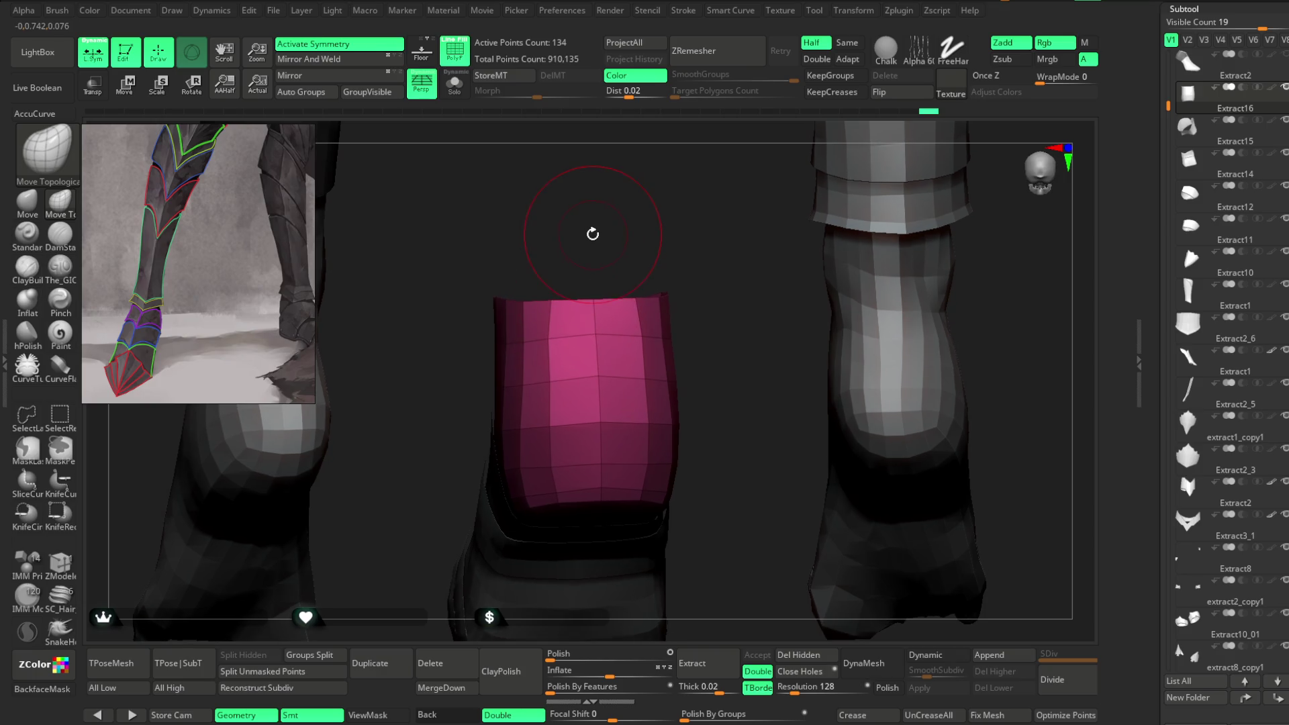
{"action": "mouse_move", "coordinate": [512, 338]}
{"action": "right_mouse_down"}
{"action": "mouse_move", "coordinate": [578, 215]}
{"action": "mouse_move", "coordinate": [570, 282]}
{"action": "right_mouse_up"}
{"action": "mouse_move", "coordinate": [554, 327]}
{"action": "right_mouse_down"}
{"action": "mouse_move", "coordinate": [591, 282]}
{"action": "mouse_move", "coordinate": [576, 333]}
{"action": "mouse_move", "coordinate": [586, 294]}
{"action": "mouse_move", "coordinate": [610, 311]}
{"action": "mouse_move", "coordinate": [530, 308]}
{"action": "mouse_move", "coordinate": [587, 288]}
{"action": "mouse_move", "coordinate": [477, 376]}
{"action": "right_mouse_up"}
{"action": "key", "text": "space"}
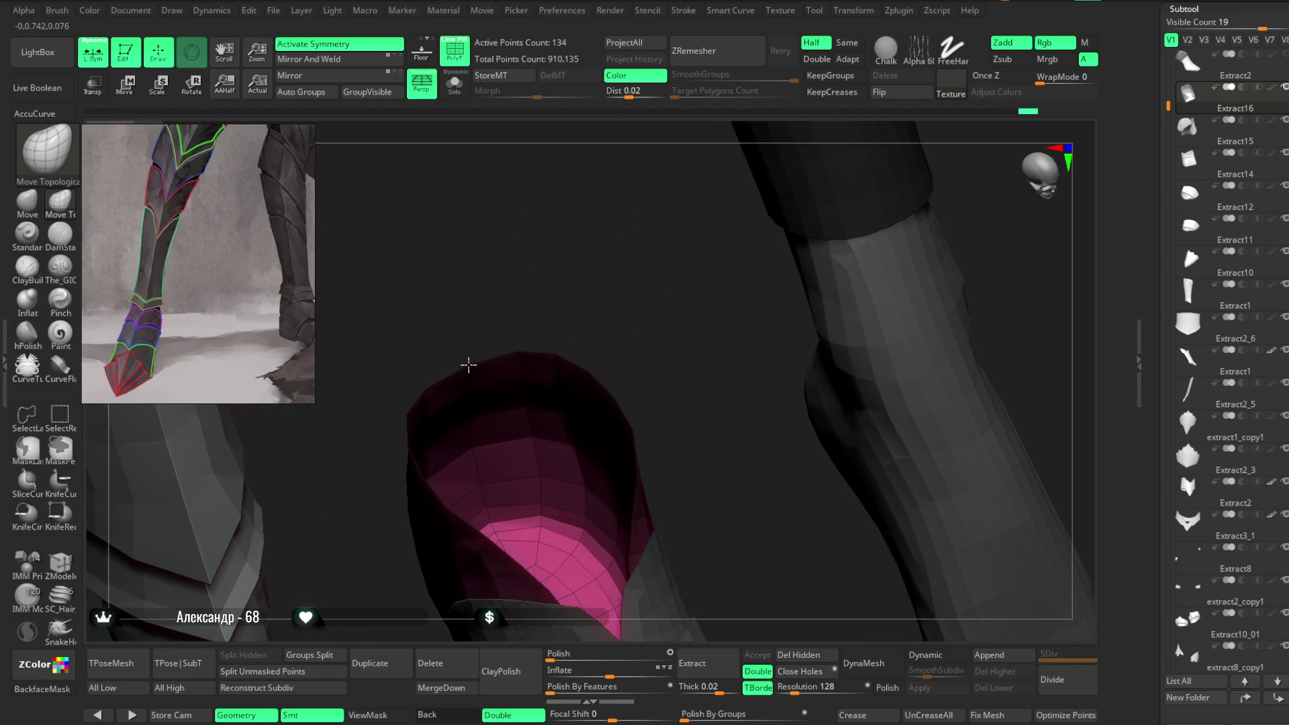
{"action": "mouse_move", "coordinate": [595, 291]}
{"action": "right_mouse_down"}
{"action": "mouse_move", "coordinate": [575, 282]}
{"action": "mouse_move", "coordinate": [568, 310]}
{"action": "right_mouse_up"}
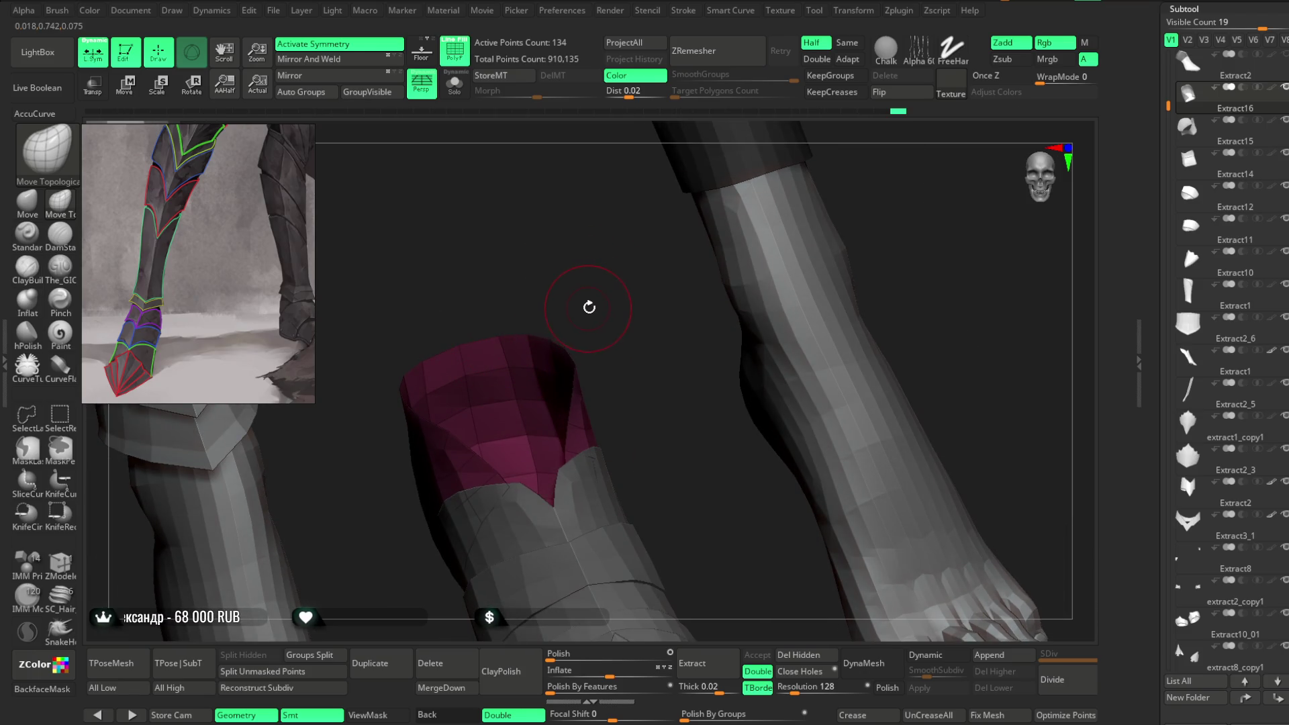
{"action": "mouse_move", "coordinate": [588, 307]}
{"action": "right_mouse_down"}
{"action": "mouse_move", "coordinate": [585, 293]}
{"action": "mouse_move", "coordinate": [528, 371]}
{"action": "right_mouse_up"}
{"action": "mouse_move", "coordinate": [587, 289]}
{"action": "right_mouse_down"}
{"action": "mouse_move", "coordinate": [576, 333]}
{"action": "mouse_move", "coordinate": [570, 288]}
{"action": "mouse_move", "coordinate": [570, 368]}
{"action": "mouse_move", "coordinate": [547, 279]}
{"action": "mouse_move", "coordinate": [502, 401]}
{"action": "mouse_move", "coordinate": [584, 291]}
{"action": "mouse_move", "coordinate": [526, 322]}
{"action": "mouse_move", "coordinate": [522, 400]}
{"action": "mouse_move", "coordinate": [509, 331]}
{"action": "right_mouse_up"}
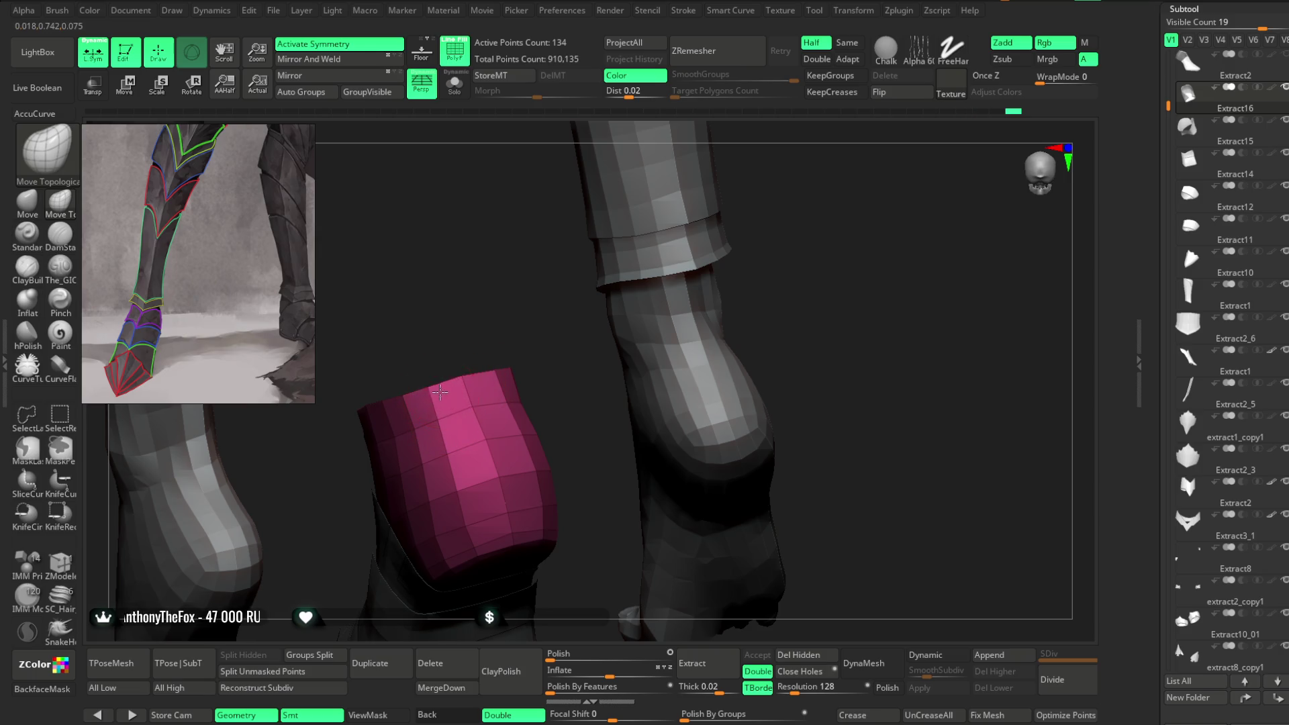
{"action": "mouse_move", "coordinate": [537, 366]}
{"action": "right_mouse_down"}
{"action": "mouse_move", "coordinate": [538, 348]}
{"action": "mouse_move", "coordinate": [707, 233]}
{"action": "mouse_move", "coordinate": [607, 308]}
{"action": "mouse_move", "coordinate": [623, 313]}
{"action": "mouse_move", "coordinate": [587, 304]}
{"action": "mouse_move", "coordinate": [702, 242]}
{"action": "mouse_move", "coordinate": [566, 264]}
{"action": "mouse_move", "coordinate": [595, 307]}
{"action": "mouse_move", "coordinate": [604, 360]}
{"action": "mouse_move", "coordinate": [561, 366]}
{"action": "mouse_move", "coordinate": [517, 346]}
{"action": "mouse_move", "coordinate": [656, 210]}
{"action": "mouse_move", "coordinate": [499, 340]}
{"action": "right_mouse_up"}
{"action": "key", "text": "space"}
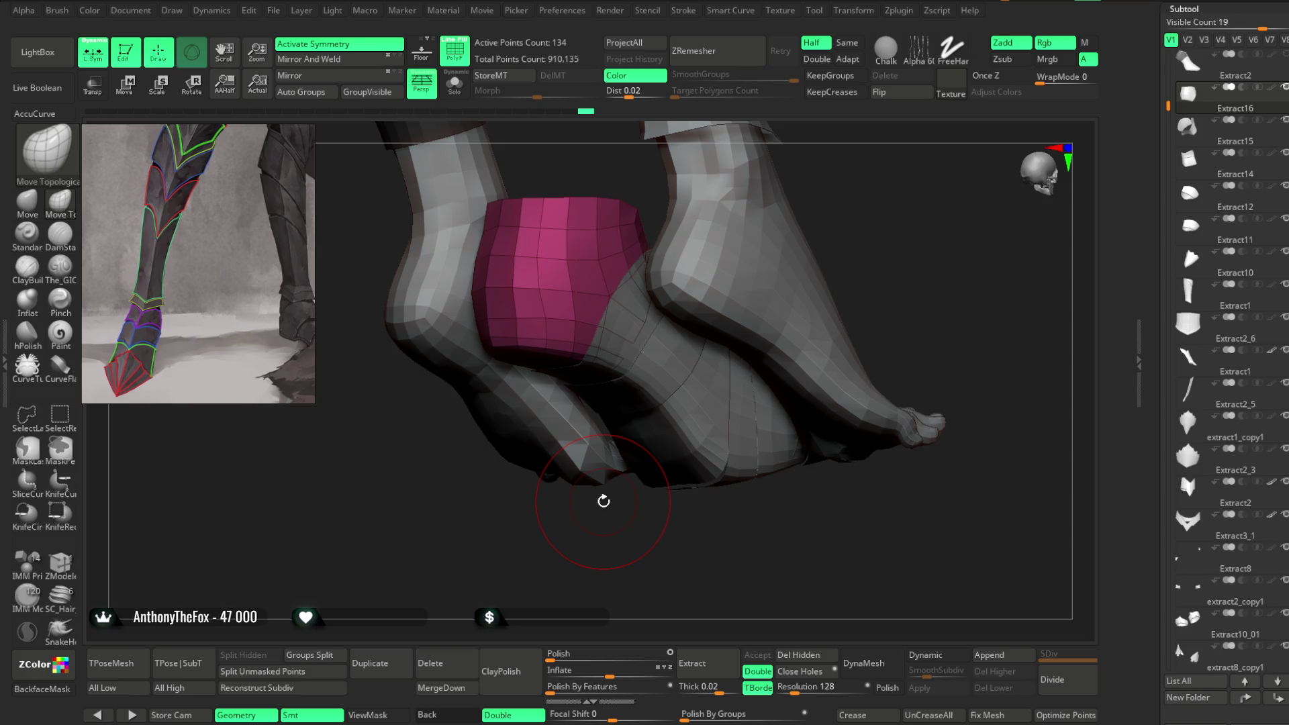
{"action": "mouse_move", "coordinate": [829, 322]}
{"action": "left_mouse_down"}
{"action": "mouse_move", "coordinate": [900, 155]}
{"action": "mouse_move", "coordinate": [783, 250]}
{"action": "mouse_move", "coordinate": [575, 308]}
{"action": "left_mouse_up"}
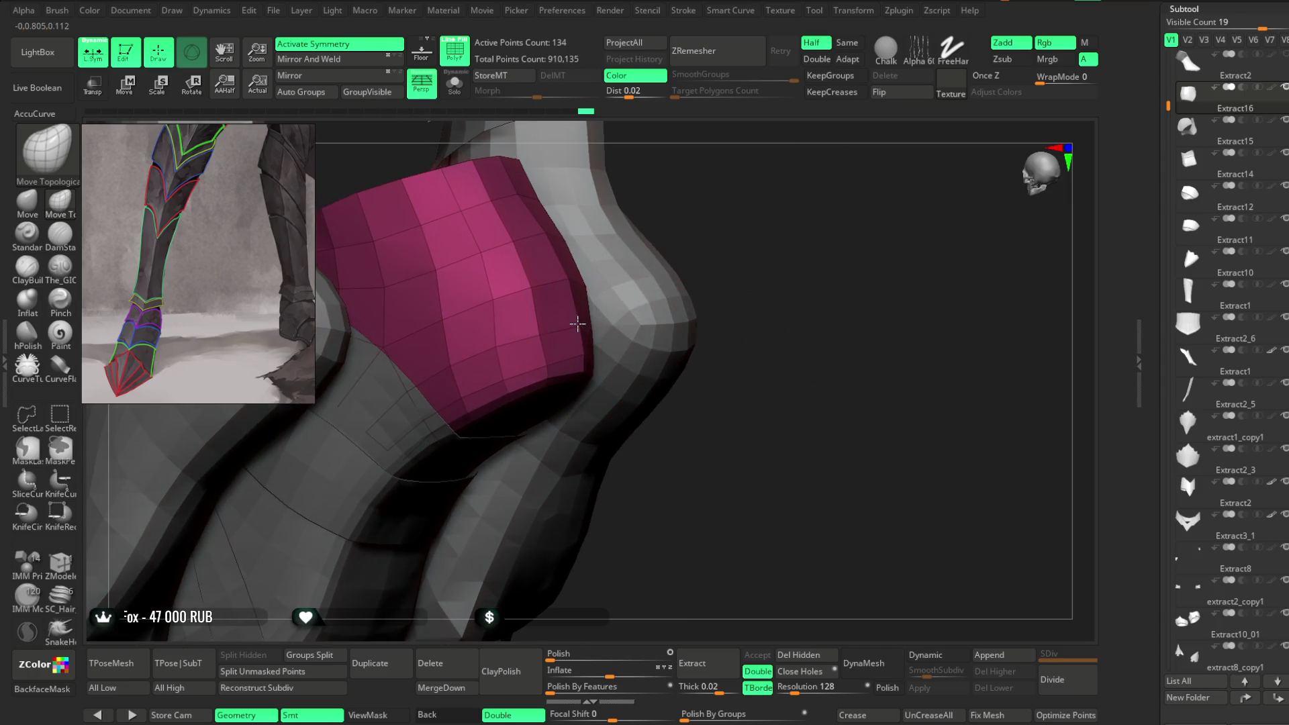
{"action": "mouse_move", "coordinate": [708, 262]}
{"action": "left_mouse_down"}
{"action": "mouse_move", "coordinate": [767, 191]}
{"action": "mouse_move", "coordinate": [647, 339]}
{"action": "left_mouse_up"}
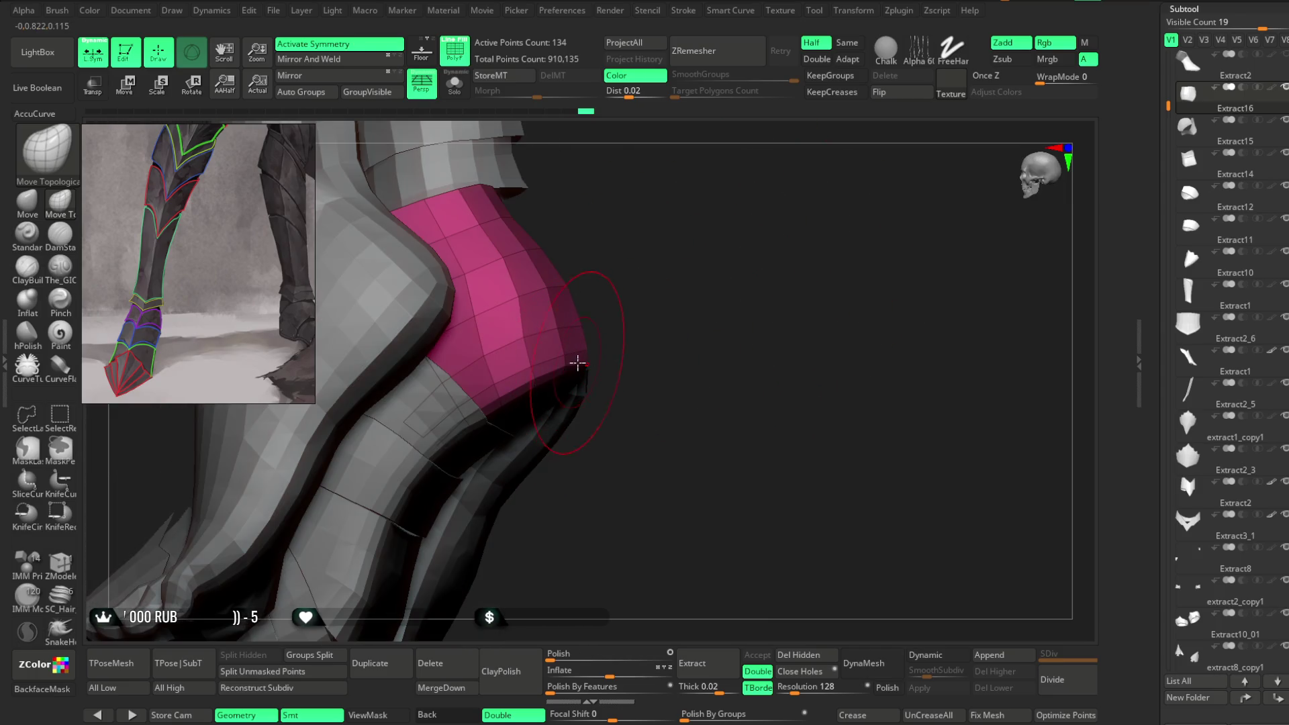
{"action": "left_click_drag", "start_coordinate": [575, 360], "coordinate": [665, 356]}
{"action": "left_click_drag", "start_coordinate": [648, 527], "coordinate": [584, 495]}
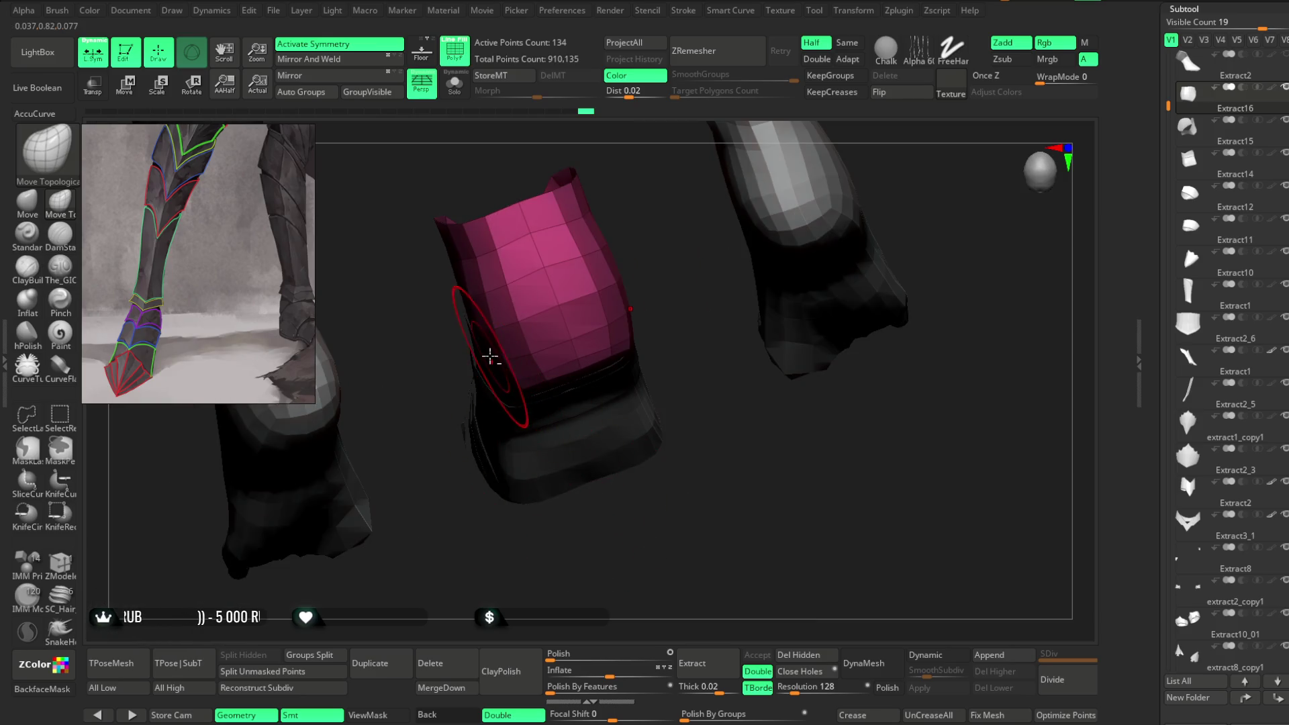
{"action": "mouse_move", "coordinate": [526, 336]}
{"action": "left_mouse_down"}
{"action": "mouse_move", "coordinate": [610, 283]}
{"action": "mouse_move", "coordinate": [667, 352]}
{"action": "mouse_move", "coordinate": [564, 290]}
{"action": "mouse_move", "coordinate": [604, 333]}
{"action": "mouse_move", "coordinate": [590, 360]}
{"action": "mouse_move", "coordinate": [546, 345]}
{"action": "left_mouse_up"}
{"action": "mouse_move", "coordinate": [629, 435]}
{"action": "left_mouse_down"}
{"action": "mouse_move", "coordinate": [688, 265]}
{"action": "mouse_move", "coordinate": [711, 279]}
{"action": "mouse_move", "coordinate": [705, 302]}
{"action": "mouse_move", "coordinate": [734, 274]}
{"action": "mouse_move", "coordinate": [578, 262]}
{"action": "mouse_move", "coordinate": [656, 273]}
{"action": "mouse_move", "coordinate": [729, 263]}
{"action": "mouse_move", "coordinate": [678, 265]}
{"action": "mouse_move", "coordinate": [693, 279]}
{"action": "mouse_move", "coordinate": [702, 370]}
{"action": "mouse_move", "coordinate": [708, 318]}
{"action": "mouse_move", "coordinate": [651, 317]}
{"action": "left_mouse_up"}
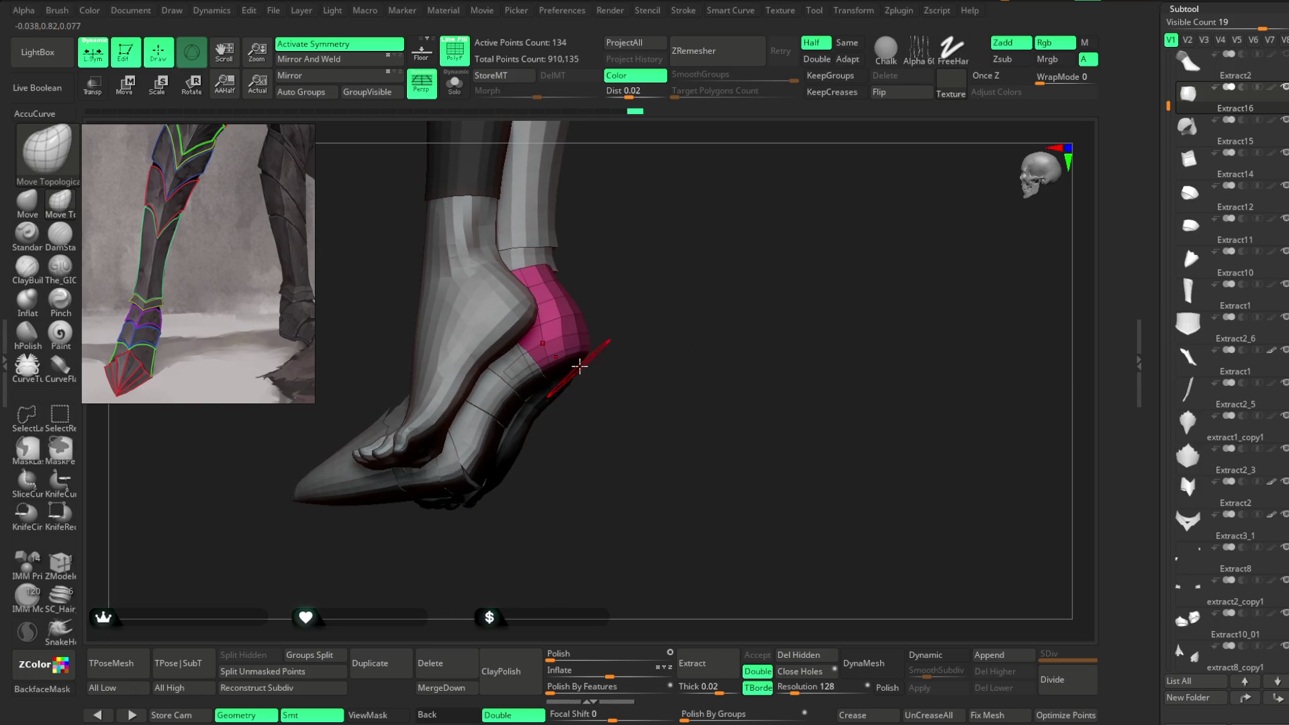
Step: From a back view of both feet, select the green ankle band subtool Extract15
{"action": "mouse_move", "coordinate": [587, 354]}
{"action": "left_mouse_down"}
{"action": "mouse_move", "coordinate": [627, 303]}
{"action": "mouse_move", "coordinate": [656, 334]}
{"action": "mouse_move", "coordinate": [678, 330]}
{"action": "mouse_move", "coordinate": [629, 380]}
{"action": "mouse_move", "coordinate": [661, 319]}
{"action": "mouse_move", "coordinate": [608, 368]}
{"action": "mouse_move", "coordinate": [678, 369]}
{"action": "mouse_move", "coordinate": [656, 296]}
{"action": "mouse_move", "coordinate": [821, 211]}
{"action": "mouse_move", "coordinate": [806, 253]}
{"action": "mouse_move", "coordinate": [825, 273]}
{"action": "mouse_move", "coordinate": [799, 230]}
{"action": "mouse_move", "coordinate": [773, 236]}
{"action": "mouse_move", "coordinate": [812, 219]}
{"action": "mouse_move", "coordinate": [825, 259]}
{"action": "mouse_move", "coordinate": [873, 219]}
{"action": "left_mouse_up"}
{"action": "mouse_move", "coordinate": [552, 373]}
{"action": "left_mouse_down"}
{"action": "mouse_move", "coordinate": [604, 253]}
{"action": "mouse_move", "coordinate": [653, 285]}
{"action": "mouse_move", "coordinate": [563, 313]}
{"action": "mouse_move", "coordinate": [595, 253]}
{"action": "mouse_move", "coordinate": [584, 253]}
{"action": "mouse_move", "coordinate": [562, 329]}
{"action": "left_mouse_up"}
{"action": "key", "text": "space"}
{"action": "mouse_move", "coordinate": [590, 268]}
{"action": "left_mouse_down"}
{"action": "mouse_move", "coordinate": [561, 241]}
{"action": "mouse_move", "coordinate": [524, 250]}
{"action": "mouse_move", "coordinate": [580, 263]}
{"action": "mouse_move", "coordinate": [602, 469]}
{"action": "mouse_move", "coordinate": [639, 463]}
{"action": "mouse_move", "coordinate": [658, 368]}
{"action": "mouse_move", "coordinate": [727, 369]}
{"action": "mouse_move", "coordinate": [696, 371]}
{"action": "mouse_move", "coordinate": [690, 437]}
{"action": "mouse_move", "coordinate": [713, 290]}
{"action": "left_mouse_up"}
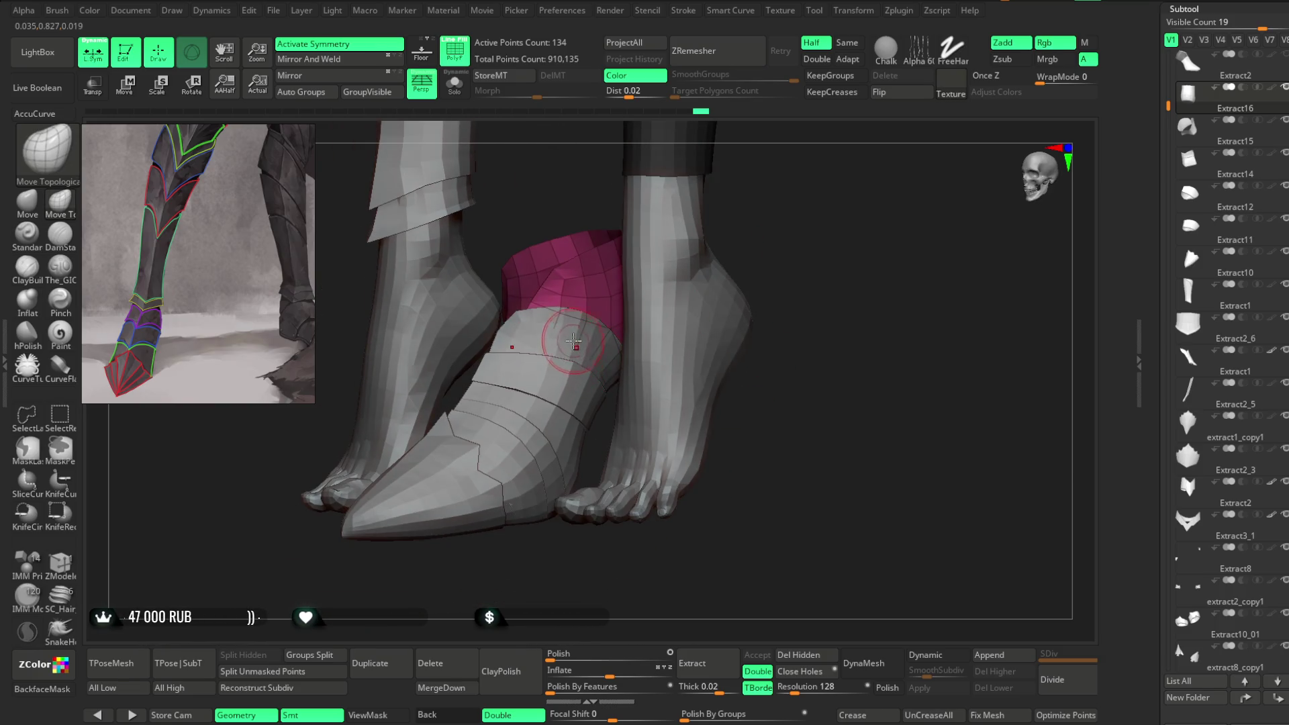
{"action": "left_click", "coordinate": [591, 288], "text": "alt"}
{"action": "key", "text": "space"}
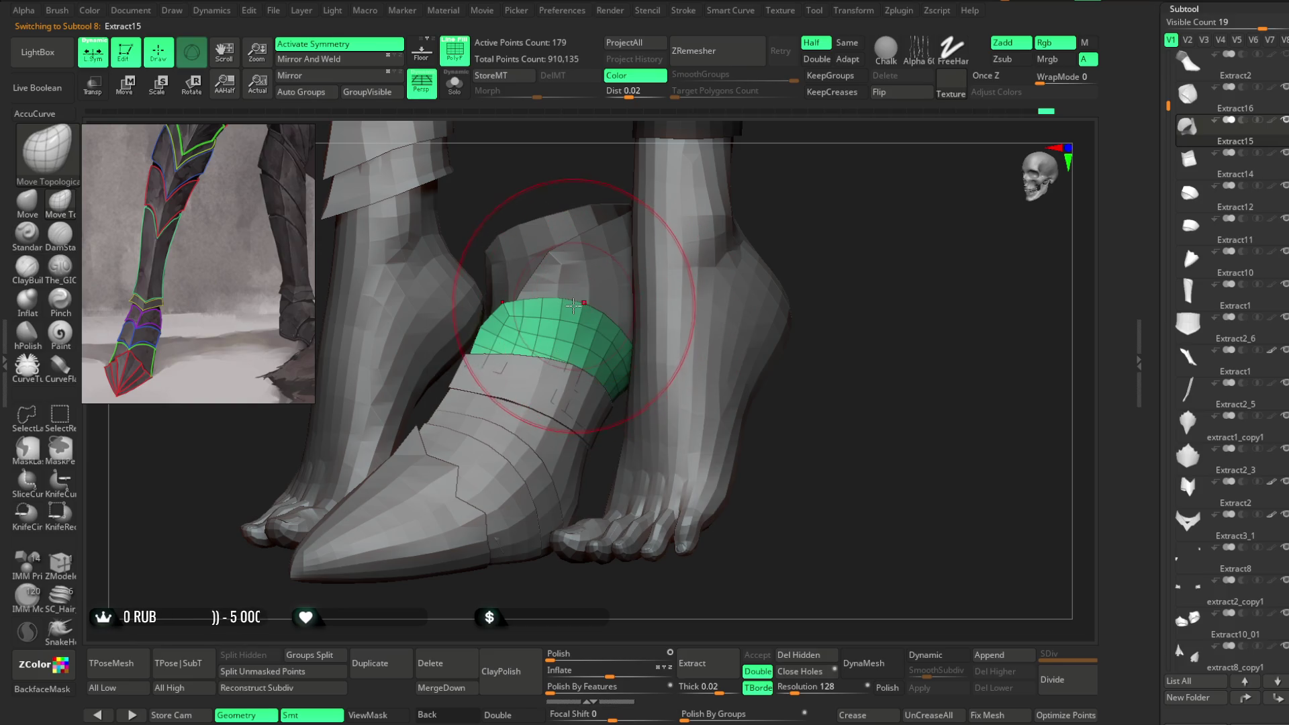
{"action": "mouse_move", "coordinate": [815, 187]}
{"action": "left_mouse_down"}
{"action": "mouse_move", "coordinate": [783, 198]}
{"action": "mouse_move", "coordinate": [812, 215]}
{"action": "left_mouse_up"}
{"action": "right_click", "coordinate": [786, 202]}
{"action": "mouse_move", "coordinate": [834, 219]}
{"action": "left_mouse_down"}
{"action": "mouse_move", "coordinate": [800, 250]}
{"action": "mouse_move", "coordinate": [806, 241]}
{"action": "mouse_move", "coordinate": [792, 323]}
{"action": "mouse_move", "coordinate": [691, 489]}
{"action": "mouse_move", "coordinate": [684, 439]}
{"action": "mouse_move", "coordinate": [734, 362]}
{"action": "left_mouse_up"}
Step: Select the pointed toe cap subtool Extract10 and switch to the Standard brush
{"action": "left_click", "coordinate": [668, 390], "text": "alt"}
{"action": "left_click", "coordinate": [35, 245]}
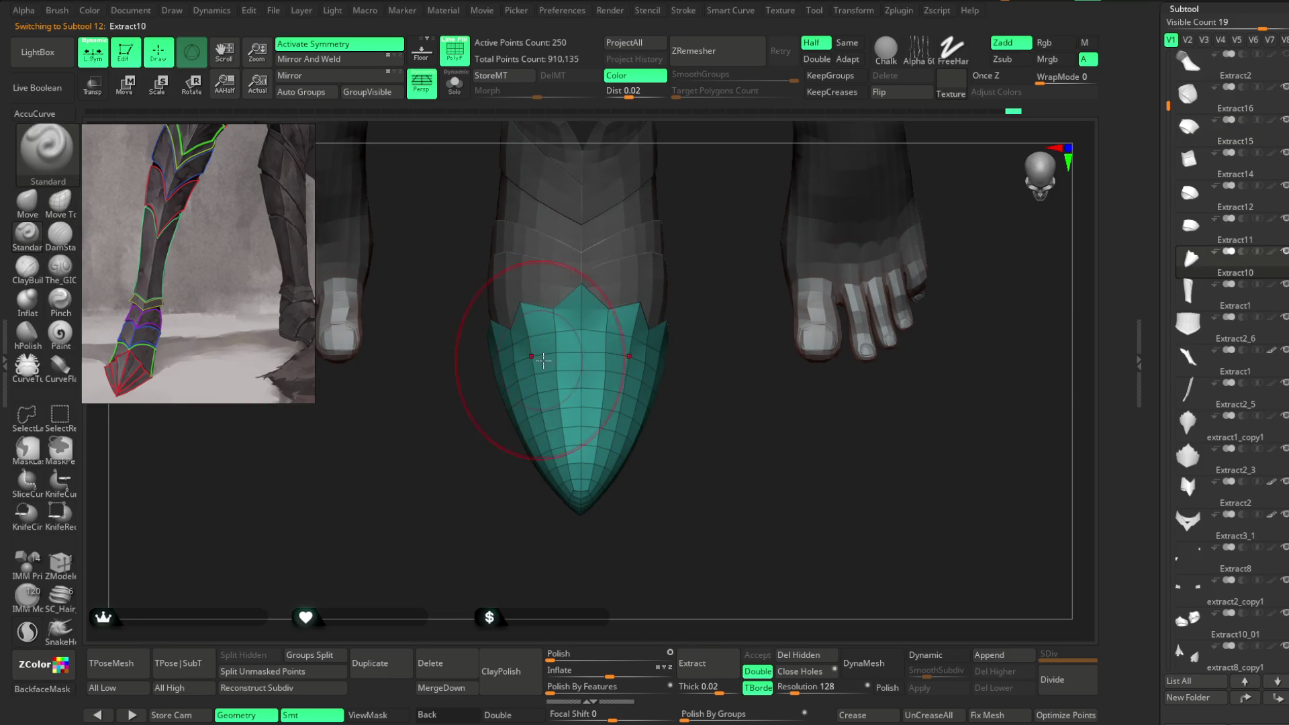
{"action": "key", "text": "space"}
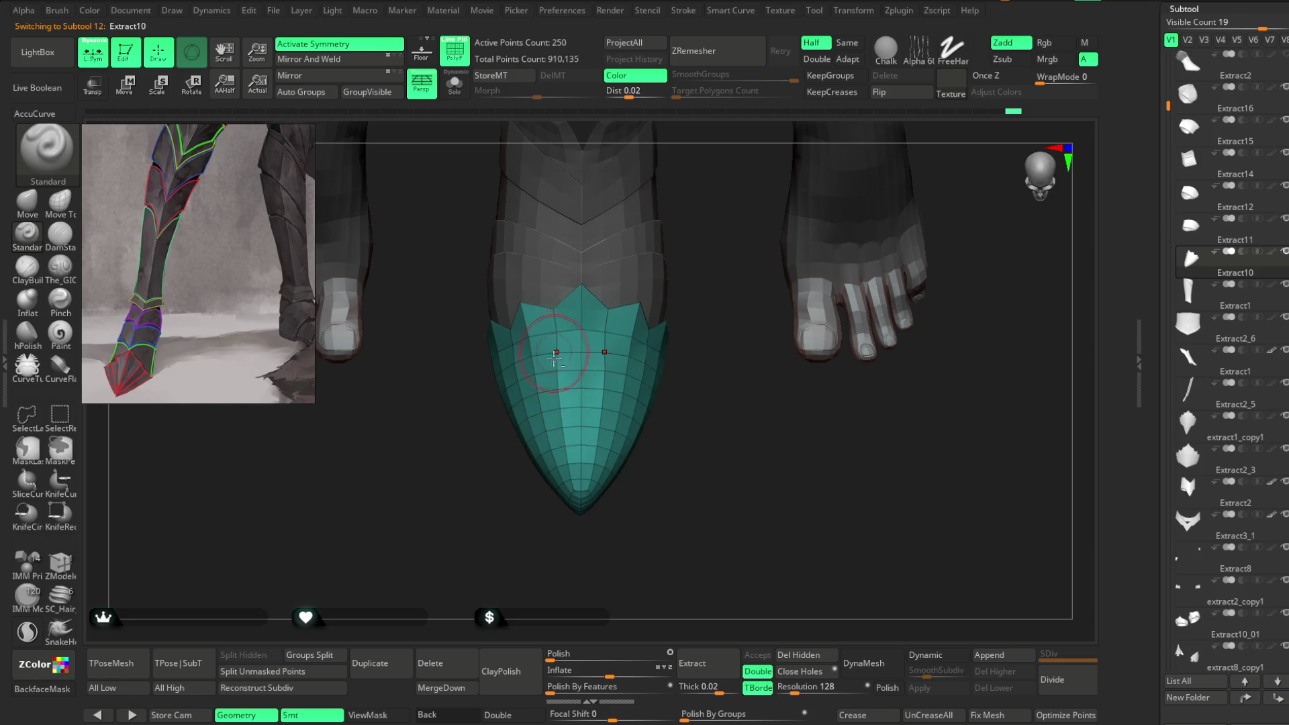
{"action": "left_click_drag", "start_coordinate": [638, 517], "coordinate": [659, 349]}
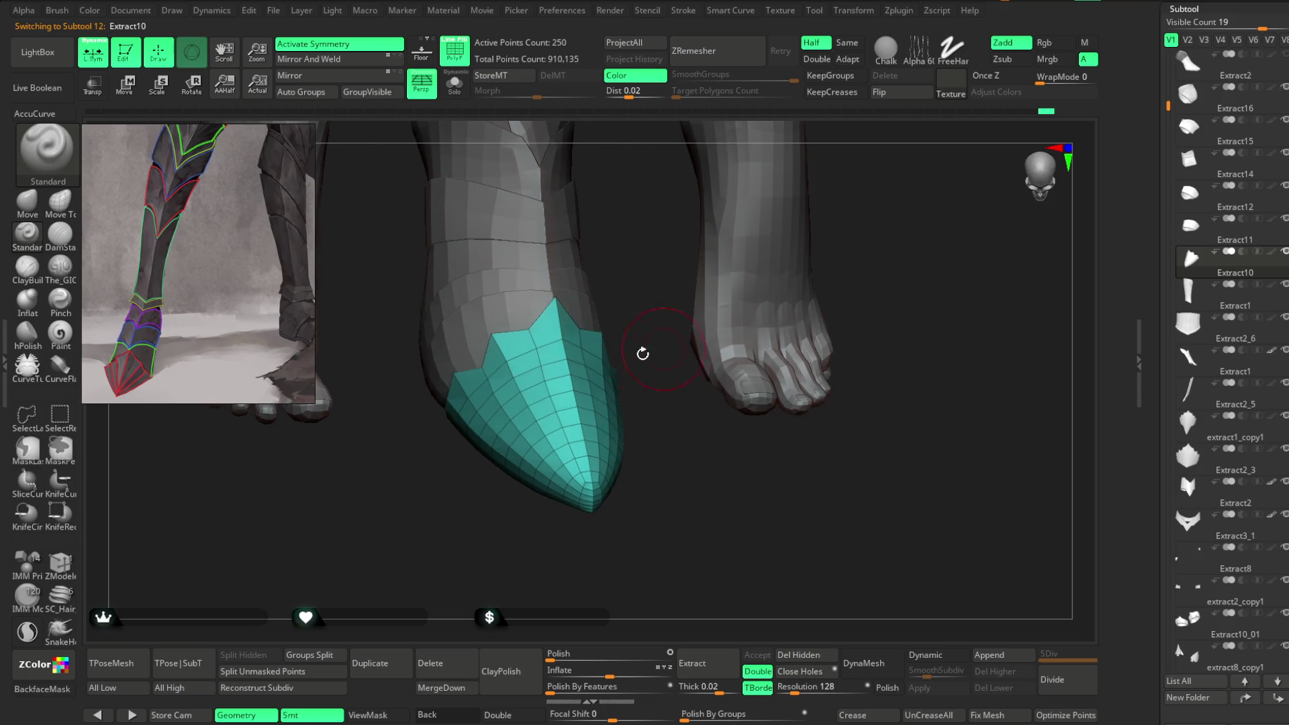
{"action": "mouse_move", "coordinate": [535, 355]}
{"action": "left_mouse_down"}
{"action": "mouse_move", "coordinate": [633, 475]}
{"action": "mouse_move", "coordinate": [614, 430]}
{"action": "left_mouse_up"}
{"action": "key", "text": "space"}
Step: Orbit around the toe cap to inspect it from side, front and above
{"action": "mouse_move", "coordinate": [599, 376]}
{"action": "left_mouse_down"}
{"action": "mouse_move", "coordinate": [662, 276]}
{"action": "mouse_move", "coordinate": [538, 327]}
{"action": "left_mouse_up"}
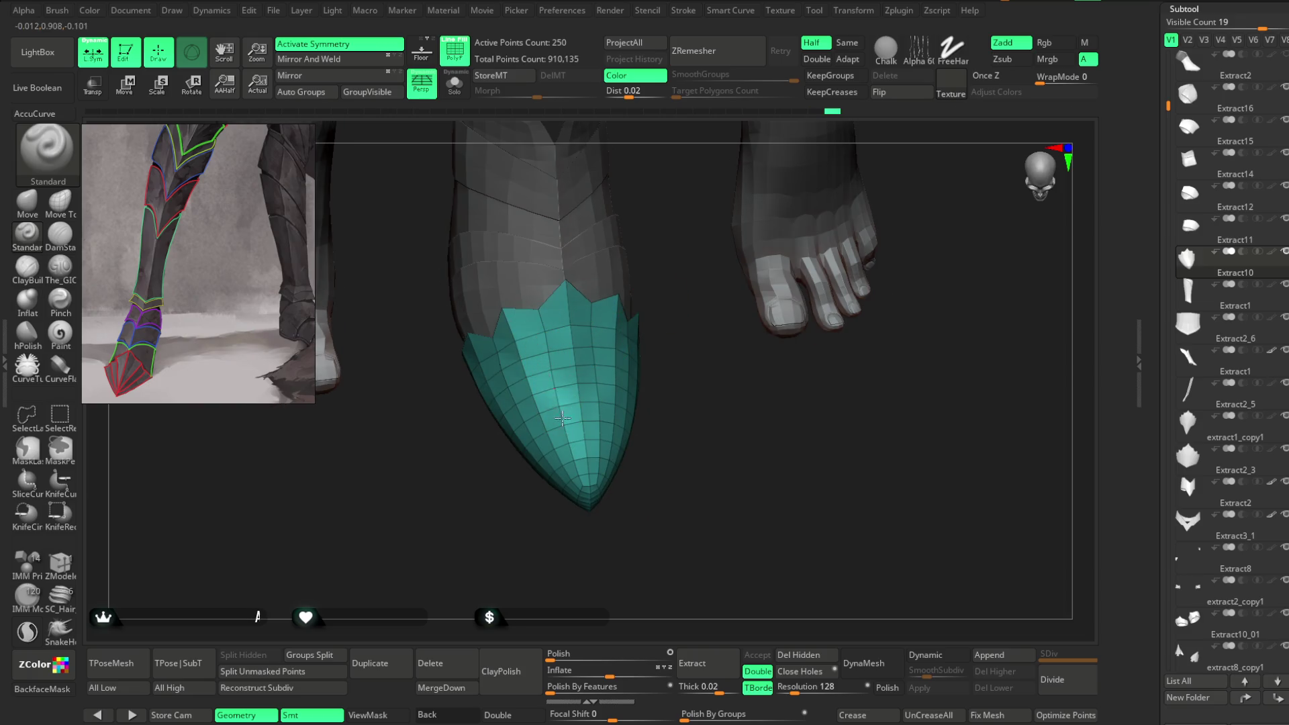
{"action": "mouse_move", "coordinate": [583, 537]}
{"action": "left_mouse_down"}
{"action": "mouse_move", "coordinate": [588, 551]}
{"action": "mouse_move", "coordinate": [564, 433]}
{"action": "left_mouse_up"}
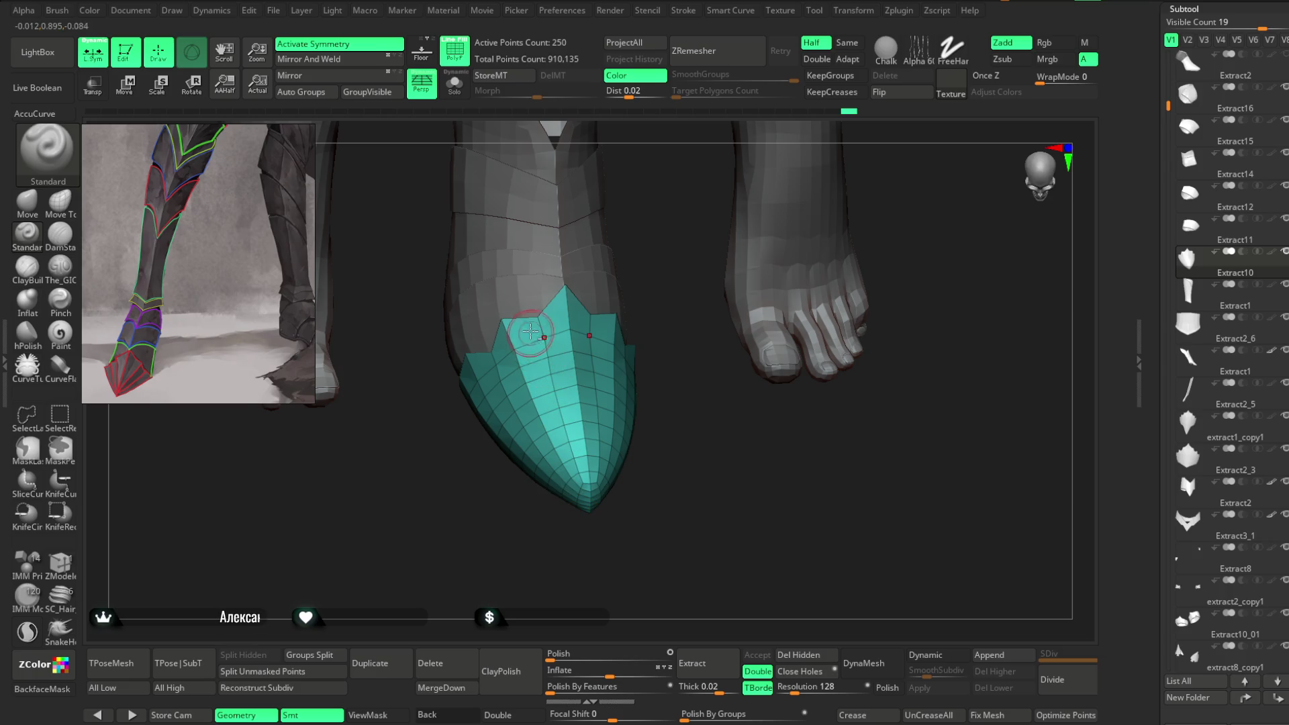
{"action": "mouse_move", "coordinate": [664, 408]}
{"action": "left_mouse_down"}
{"action": "mouse_move", "coordinate": [647, 311]}
{"action": "mouse_move", "coordinate": [667, 322]}
{"action": "mouse_move", "coordinate": [560, 374]}
{"action": "left_mouse_up"}
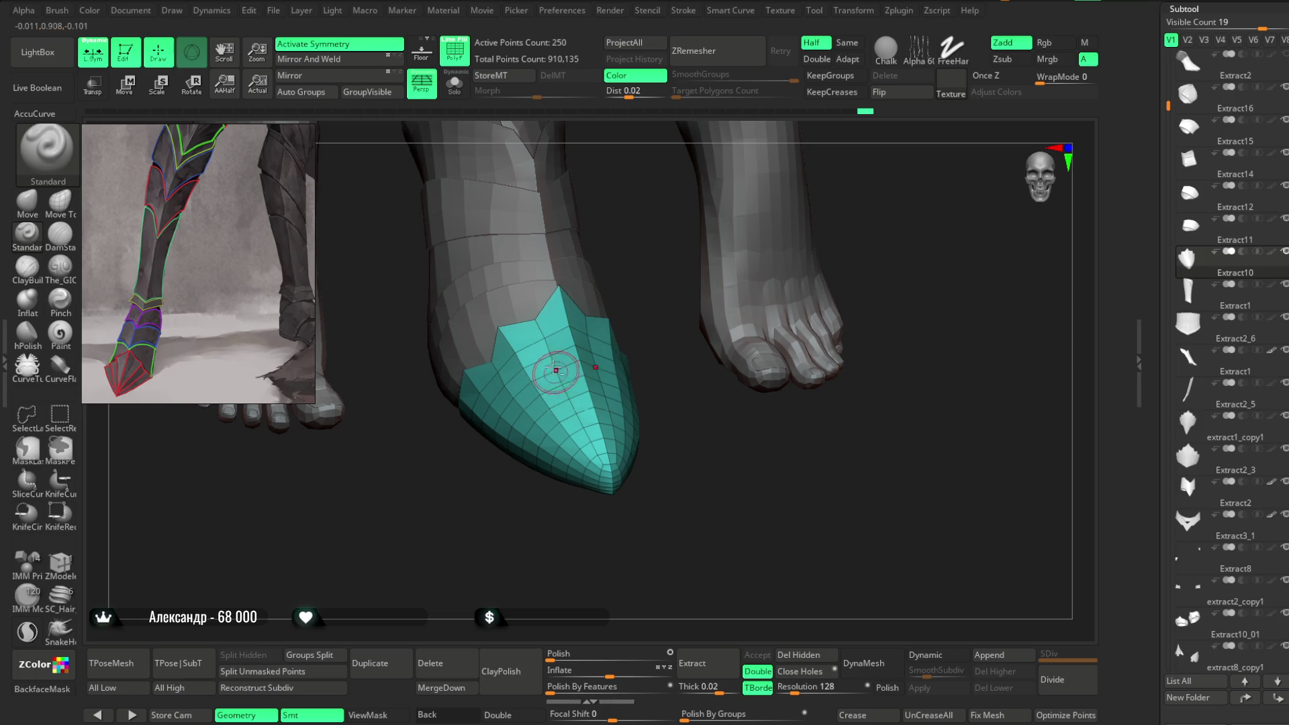
{"action": "left_click_drag", "start_coordinate": [663, 447], "coordinate": [641, 468]}
{"action": "mouse_move", "coordinate": [699, 437]}
{"action": "left_mouse_down"}
{"action": "mouse_move", "coordinate": [678, 426]}
{"action": "mouse_move", "coordinate": [665, 339]}
{"action": "left_mouse_up"}
{"action": "left_click_drag", "start_coordinate": [619, 420], "coordinate": [656, 339]}
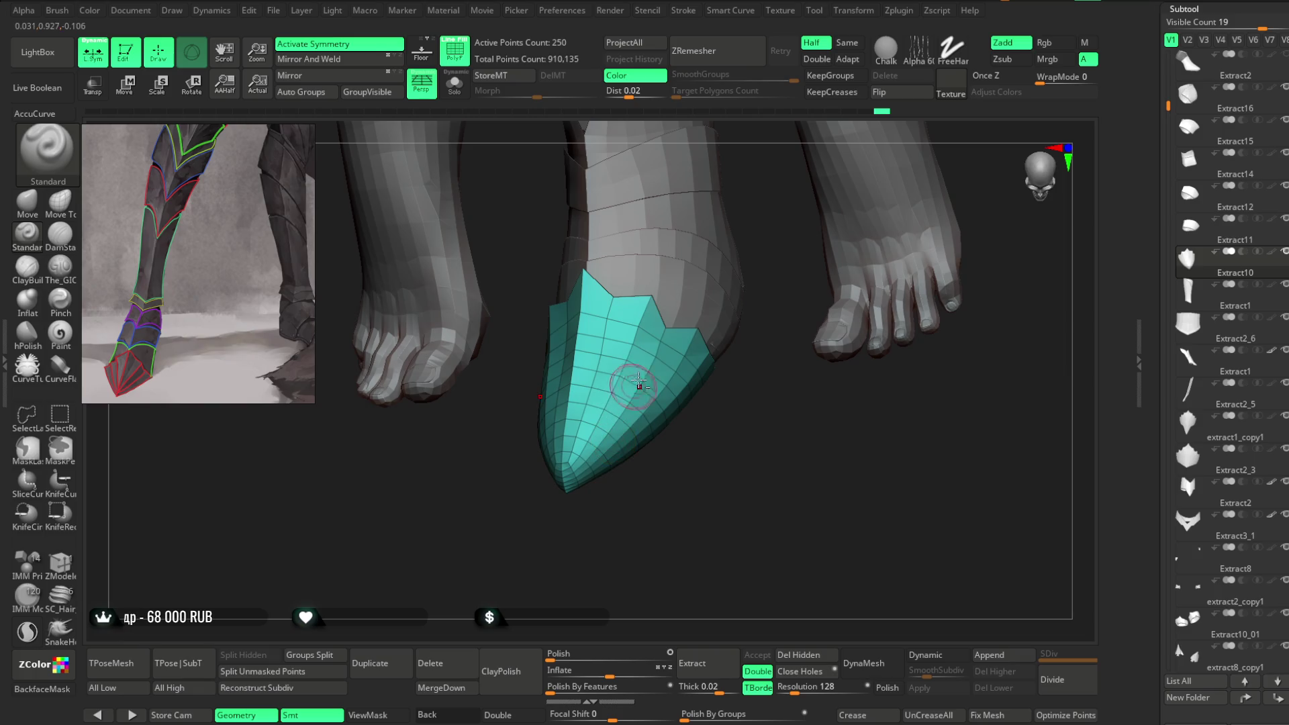
{"action": "mouse_move", "coordinate": [563, 542]}
{"action": "left_mouse_down"}
{"action": "mouse_move", "coordinate": [530, 541]}
{"action": "mouse_move", "coordinate": [610, 523]}
{"action": "mouse_move", "coordinate": [622, 570]}
{"action": "mouse_move", "coordinate": [607, 541]}
{"action": "mouse_move", "coordinate": [570, 532]}
{"action": "left_mouse_up"}
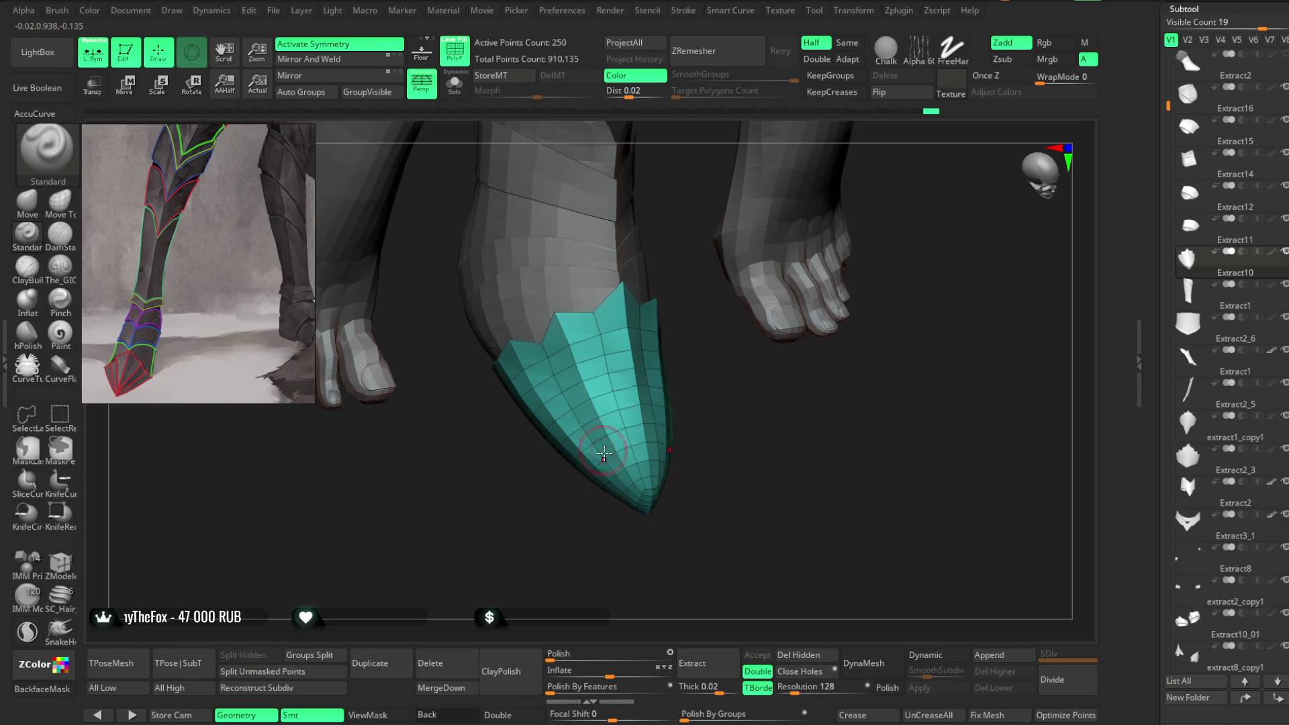
{"action": "left_click_drag", "start_coordinate": [647, 541], "coordinate": [608, 403]}
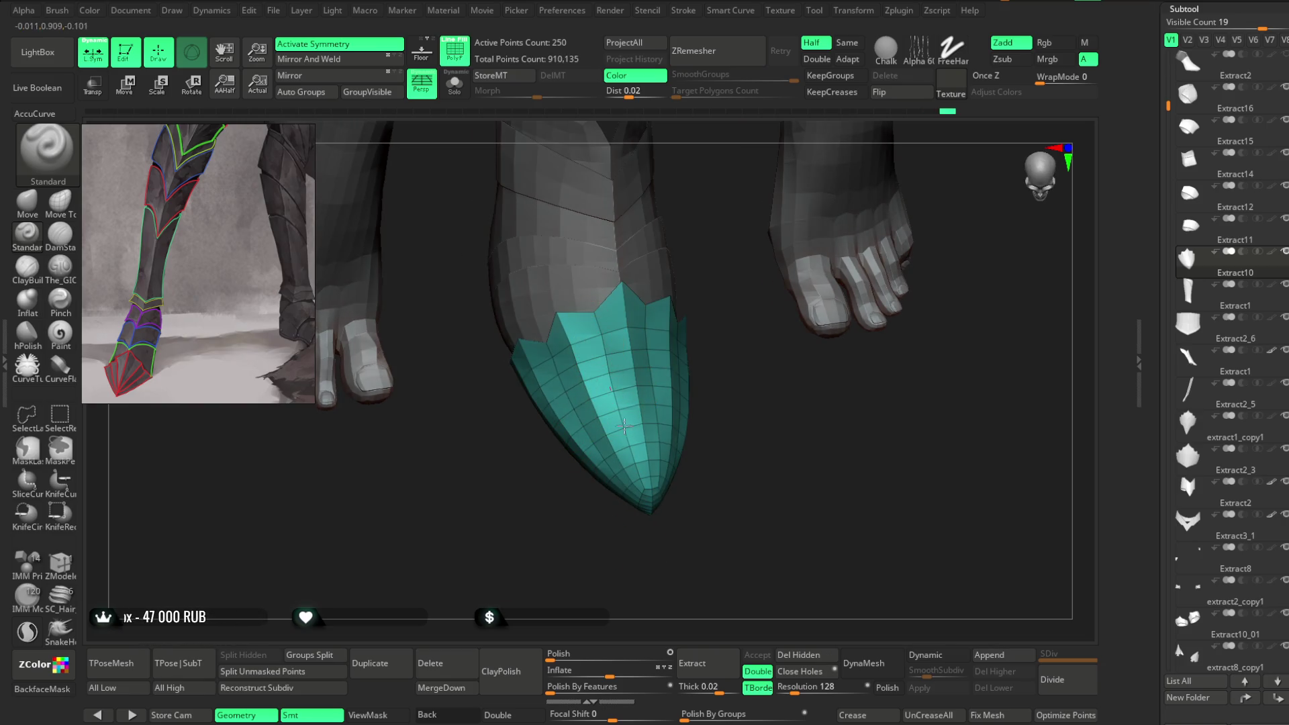
{"action": "mouse_move", "coordinate": [656, 538]}
{"action": "left_mouse_down"}
{"action": "mouse_move", "coordinate": [671, 512]}
{"action": "mouse_move", "coordinate": [616, 512]}
{"action": "mouse_move", "coordinate": [627, 521]}
{"action": "mouse_move", "coordinate": [607, 509]}
{"action": "mouse_move", "coordinate": [618, 521]}
{"action": "mouse_move", "coordinate": [673, 511]}
{"action": "mouse_move", "coordinate": [642, 489]}
{"action": "mouse_move", "coordinate": [567, 365]}
{"action": "left_mouse_up"}
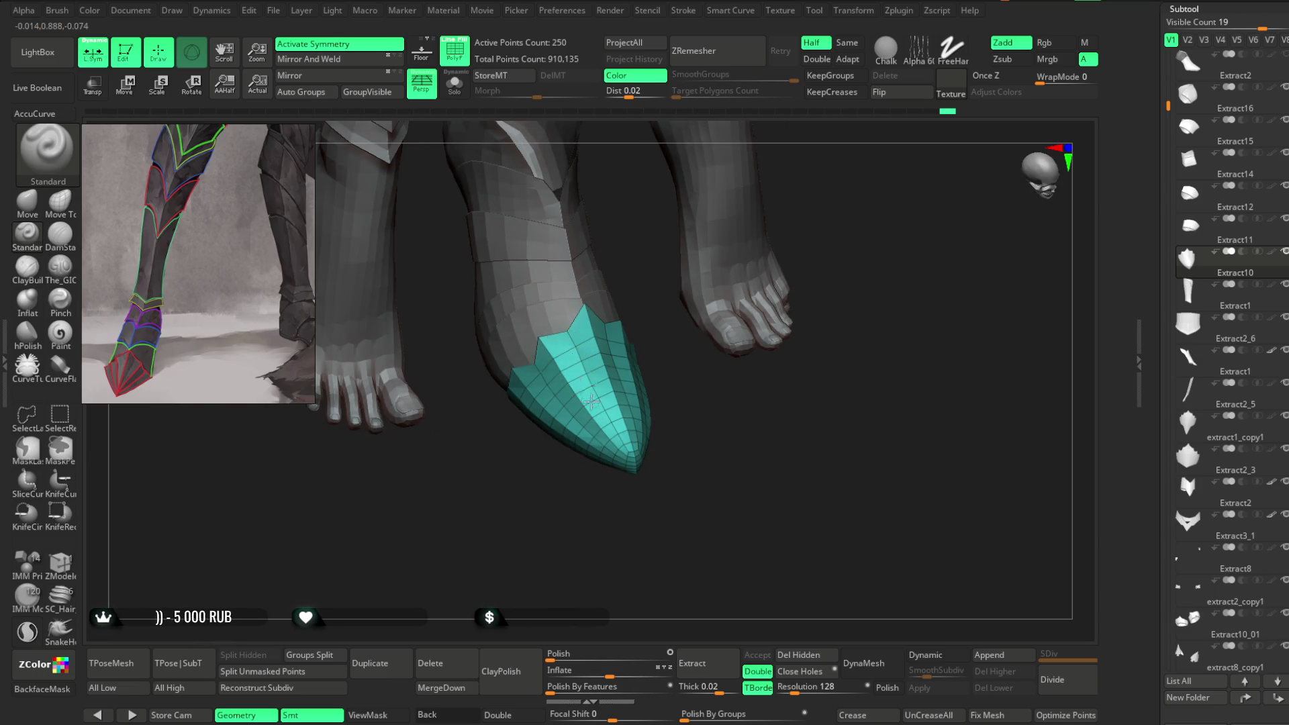
{"action": "mouse_move", "coordinate": [594, 534]}
{"action": "left_mouse_down"}
{"action": "mouse_move", "coordinate": [628, 536]}
{"action": "mouse_move", "coordinate": [582, 556]}
{"action": "mouse_move", "coordinate": [738, 268]}
{"action": "left_mouse_up"}
Step: Turn off PolyF with Shift+F to hide the polygroup colours on the boot
{"action": "key", "text": "shift+f"}
{"action": "left_click_drag", "start_coordinate": [772, 215], "coordinate": [794, 202]}
{"action": "mouse_move", "coordinate": [803, 259]}
{"action": "left_mouse_down"}
{"action": "mouse_move", "coordinate": [771, 233]}
{"action": "mouse_move", "coordinate": [763, 282]}
{"action": "mouse_move", "coordinate": [860, 244]}
{"action": "left_mouse_up"}
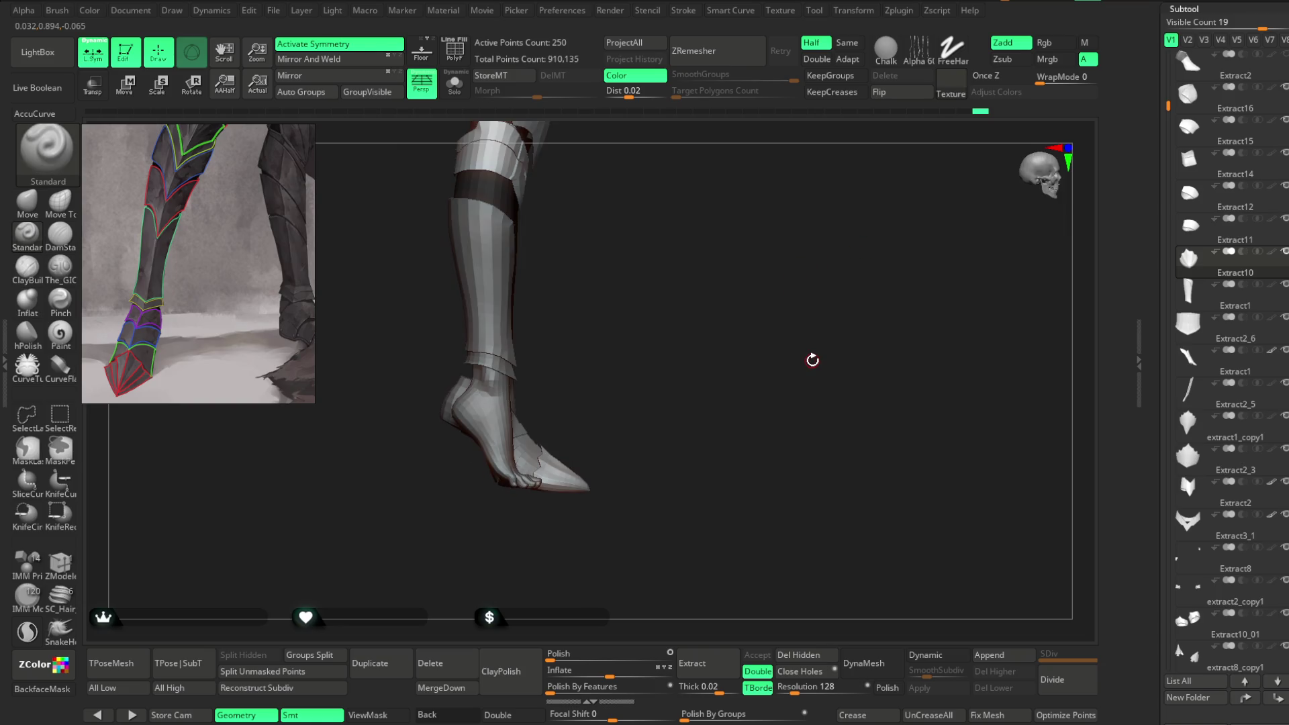
Step: Save the ZBrush project with Ctrl+S
{"action": "left_click", "coordinate": [273, 10]}
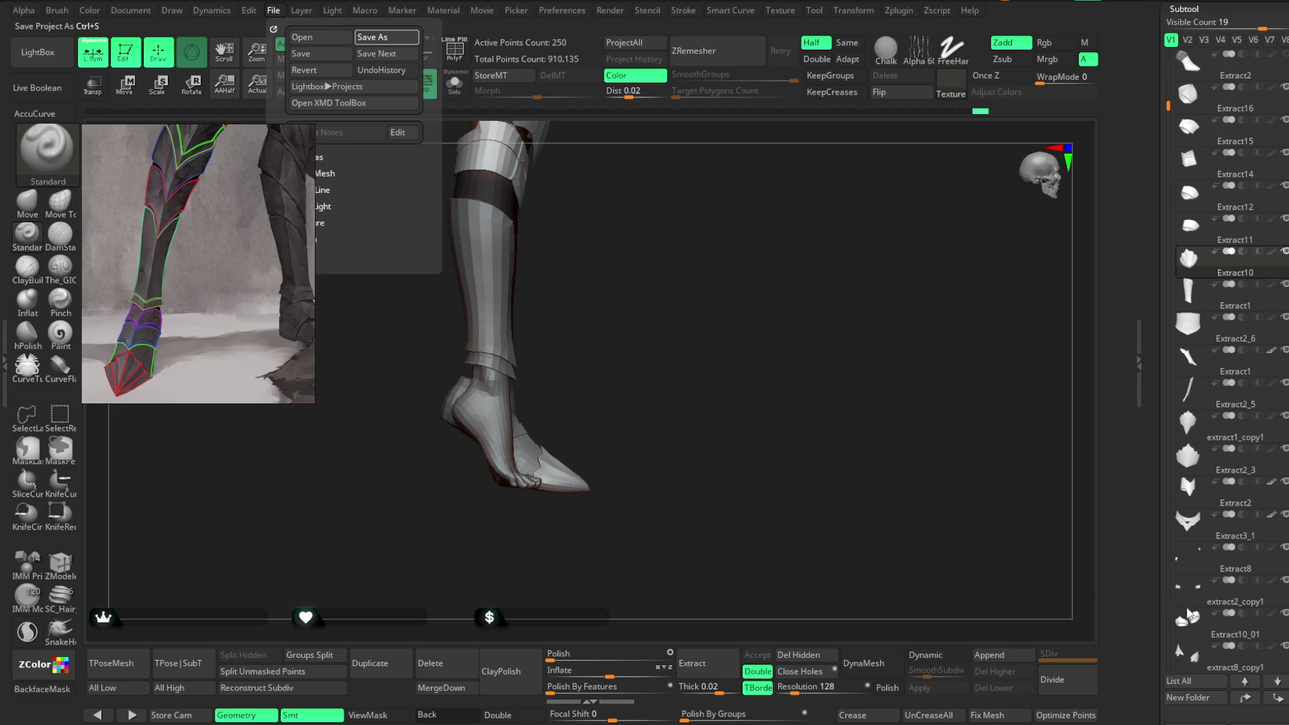
{"action": "key", "text": "ctrl+s"}
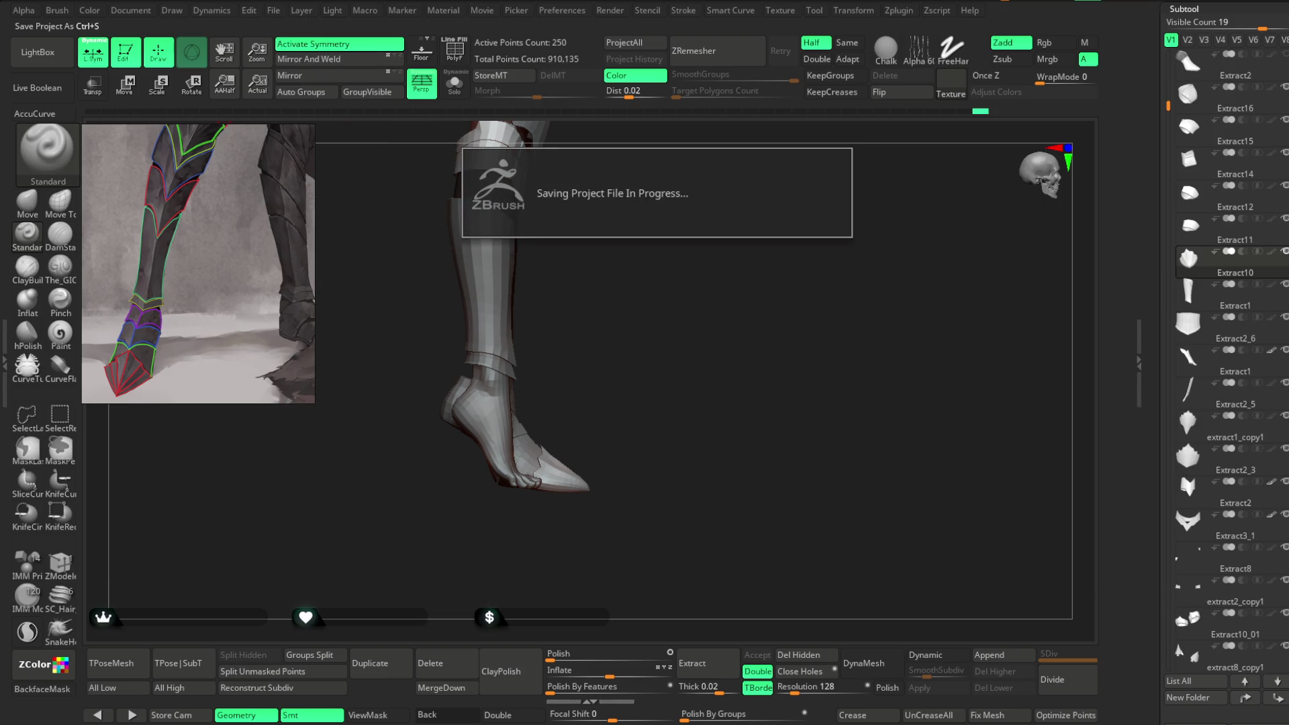